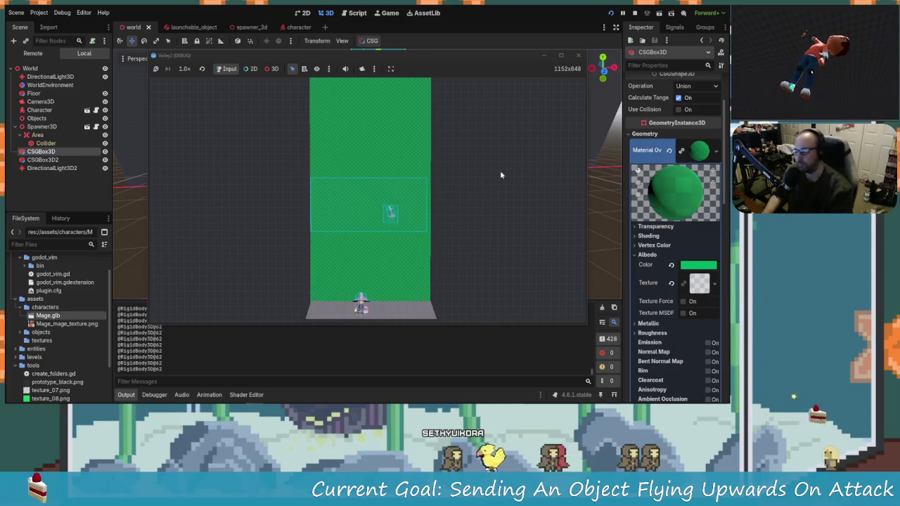
Stop the running game and select the screw_B mesh in the launchable_object scene.
click(578, 56)
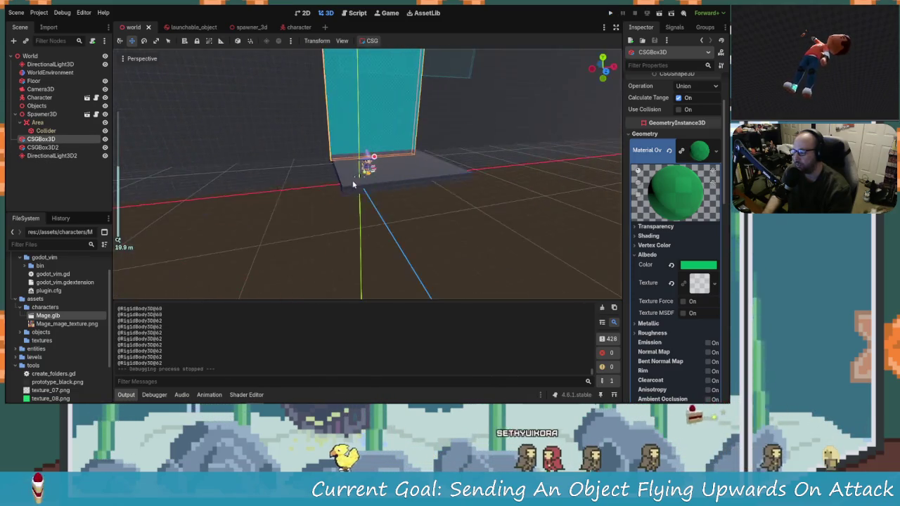
scroll(119, 189, up, 3)
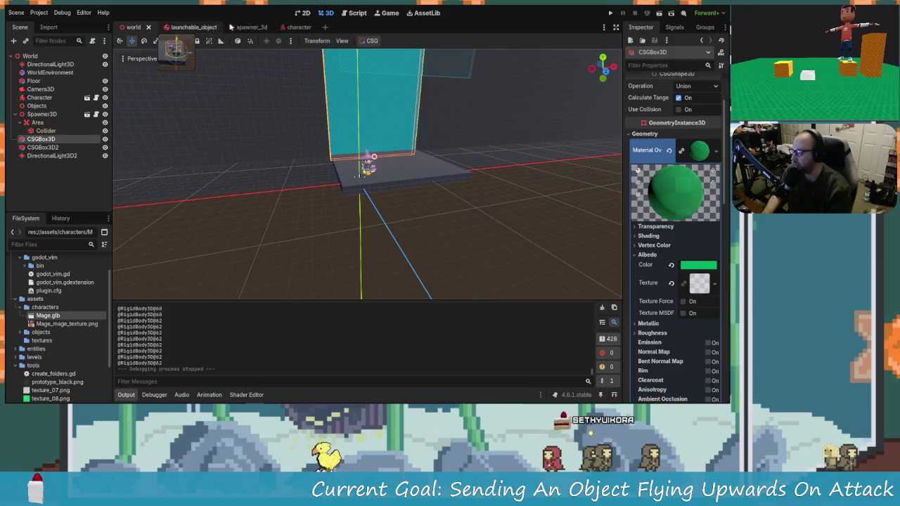
click(191, 28)
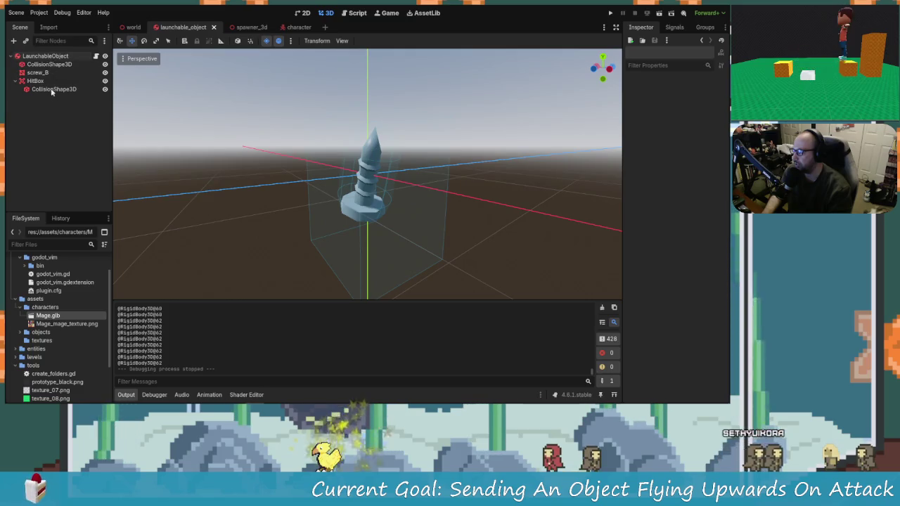
click(49, 57)
click(50, 64)
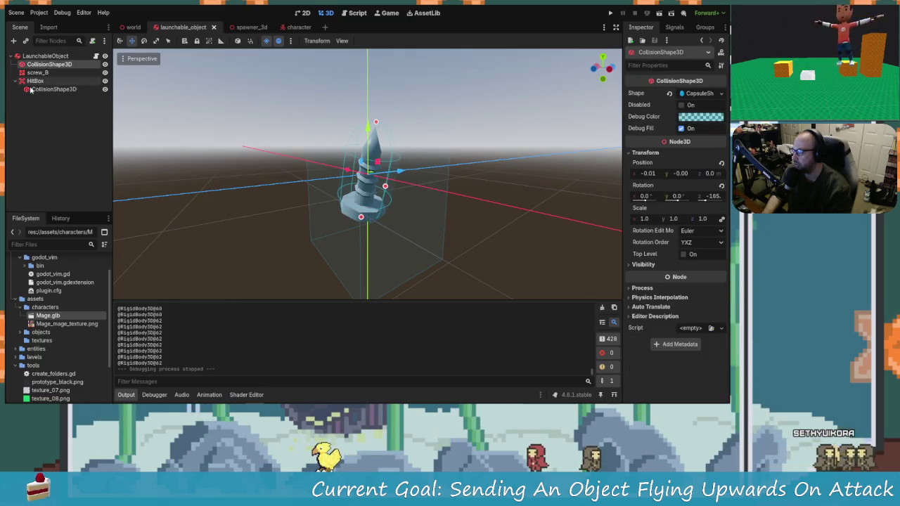
click(37, 73)
Expand screw_B's mesh properties to reveal its empty Surface Material Override slot 0.
mouse_move(426, 187)
mouse_down()
mouse_move(316, 183)
mouse_move(458, 202)
mouse_up()
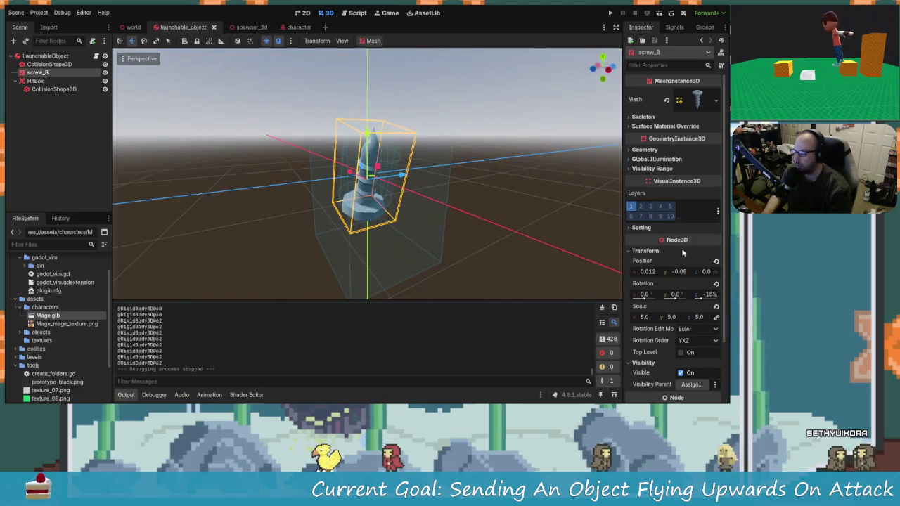
scroll(677, 272, down, 3)
scroll(680, 279, up, 3)
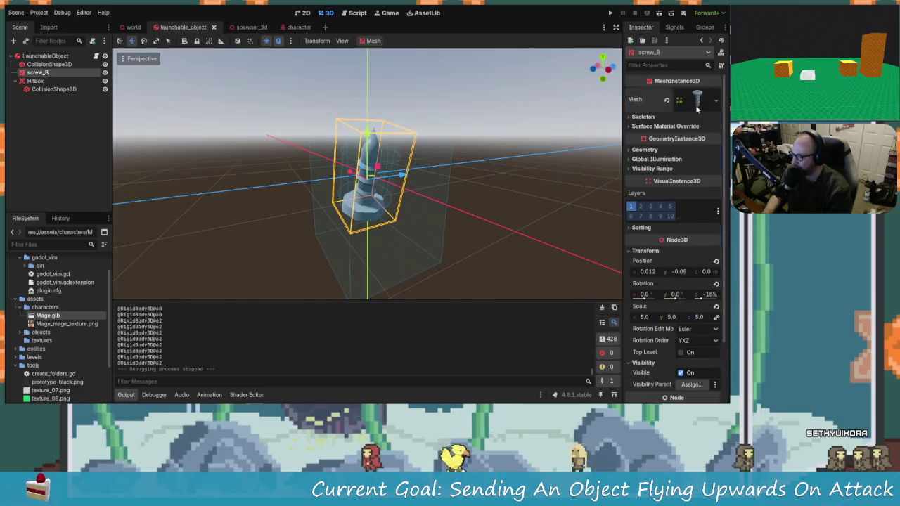
click(698, 101)
scroll(687, 251, down, 5)
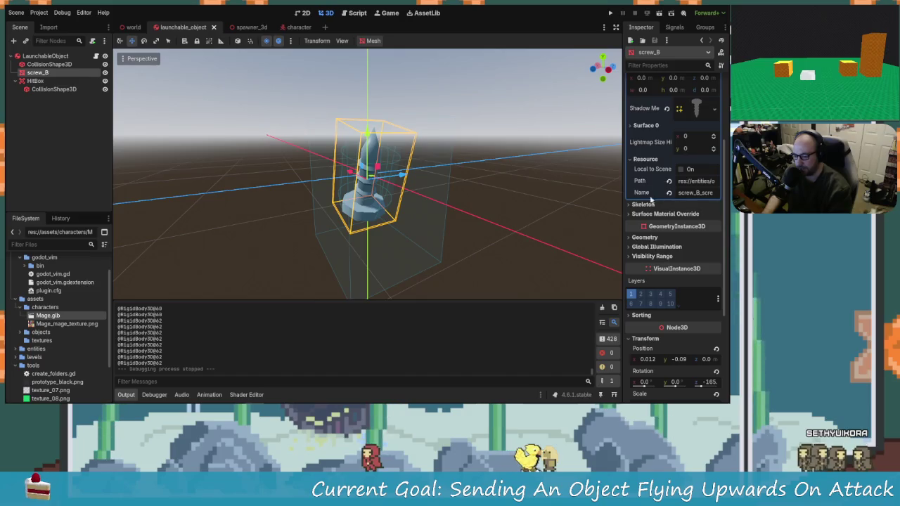
scroll(651, 199, up, 2)
click(661, 254)
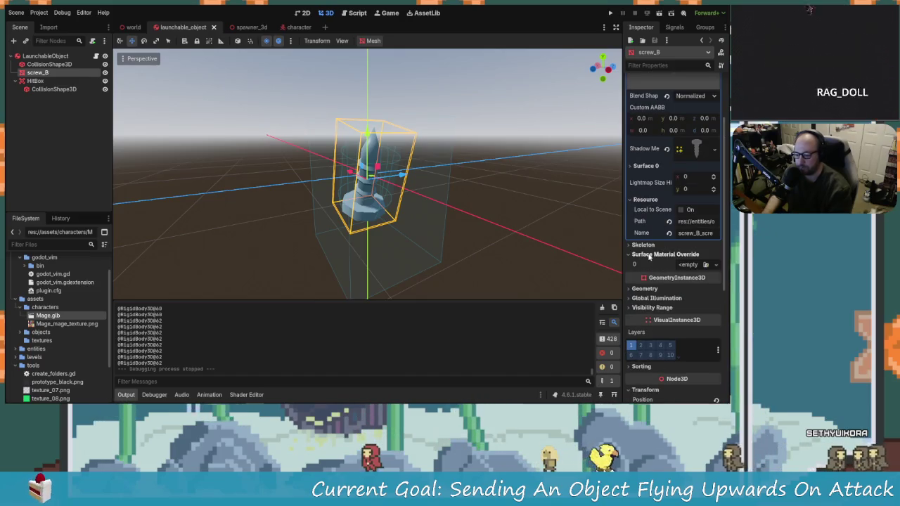
mouse_move(515, 247)
mouse_down()
mouse_move(458, 216)
mouse_move(532, 225)
mouse_move(424, 124)
mouse_move(436, 183)
mouse_up()
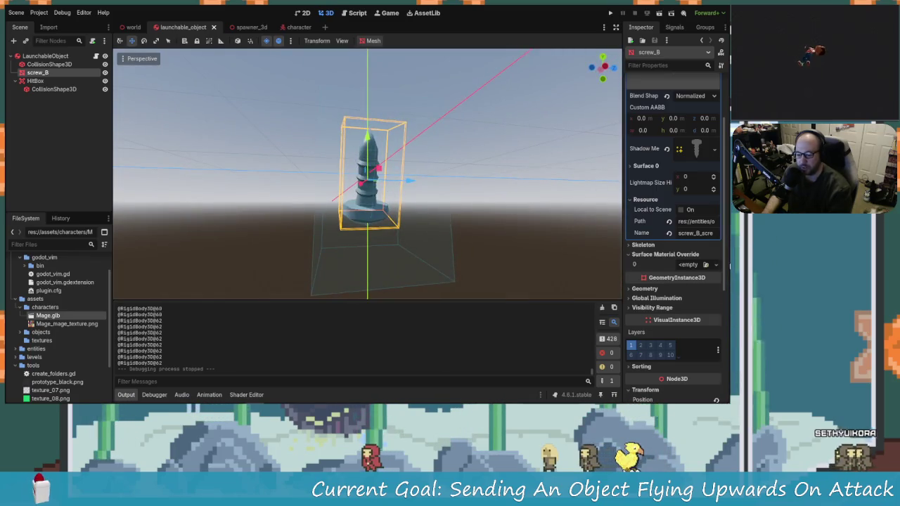
click(717, 265)
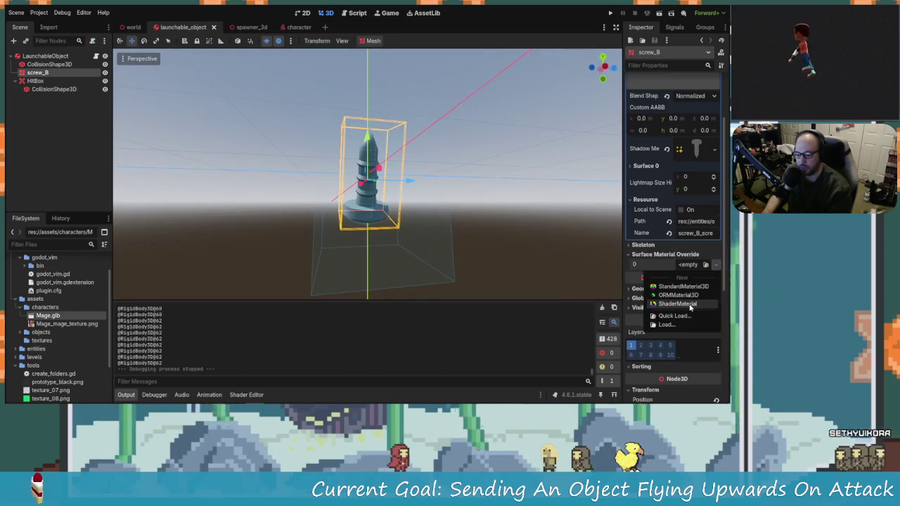
Fill screw_B's slot 0 with a material, then replace it with a New ShaderMaterial.
click(675, 304)
mouse_move(506, 232)
mouse_down()
mouse_move(449, 222)
mouse_move(515, 203)
mouse_move(468, 171)
mouse_up()
click(698, 270)
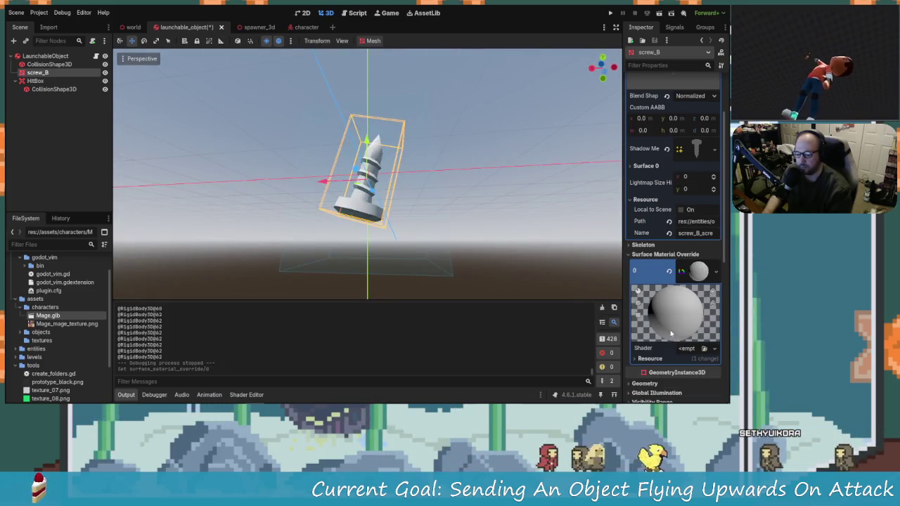
scroll(670, 323, down, 3)
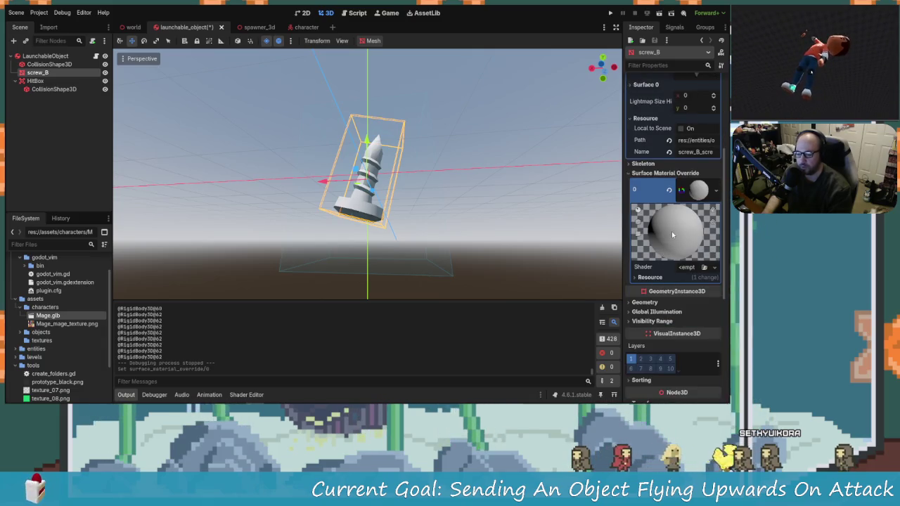
click(698, 190)
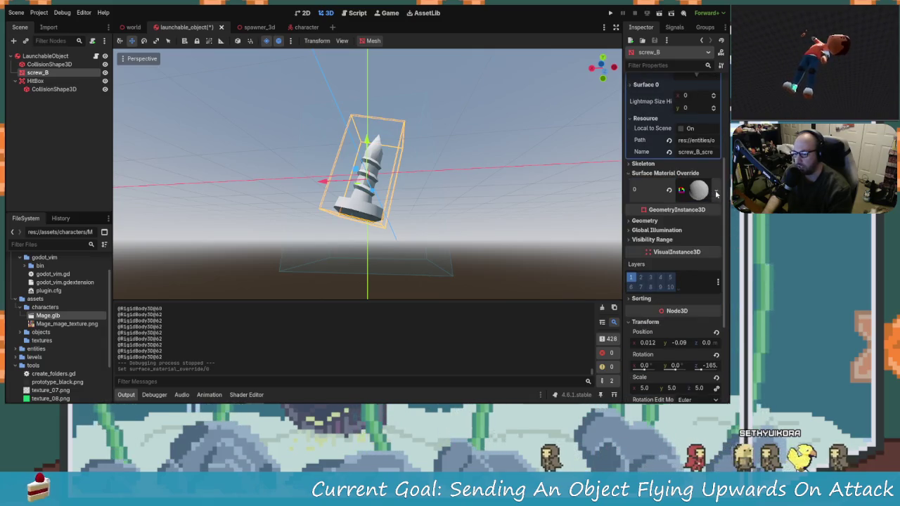
click(716, 190)
click(677, 236)
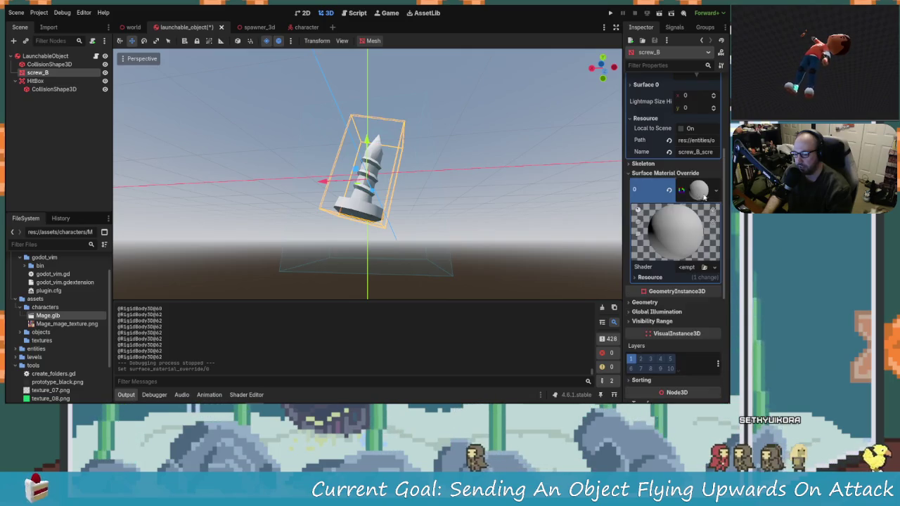
click(716, 190)
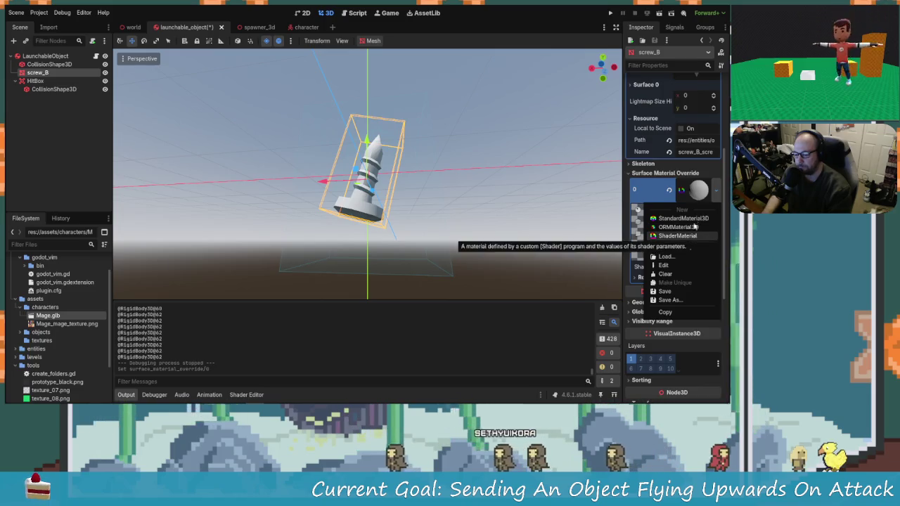
click(676, 235)
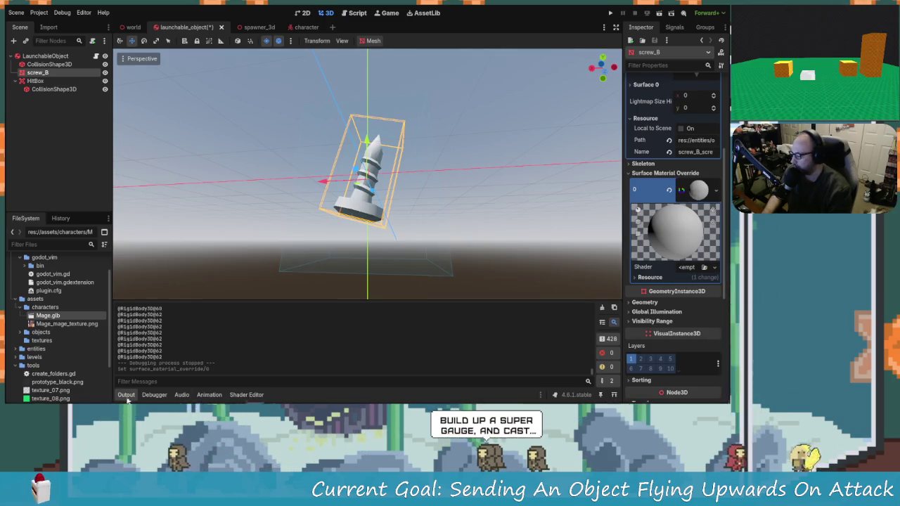
mouse_move(255, 398)
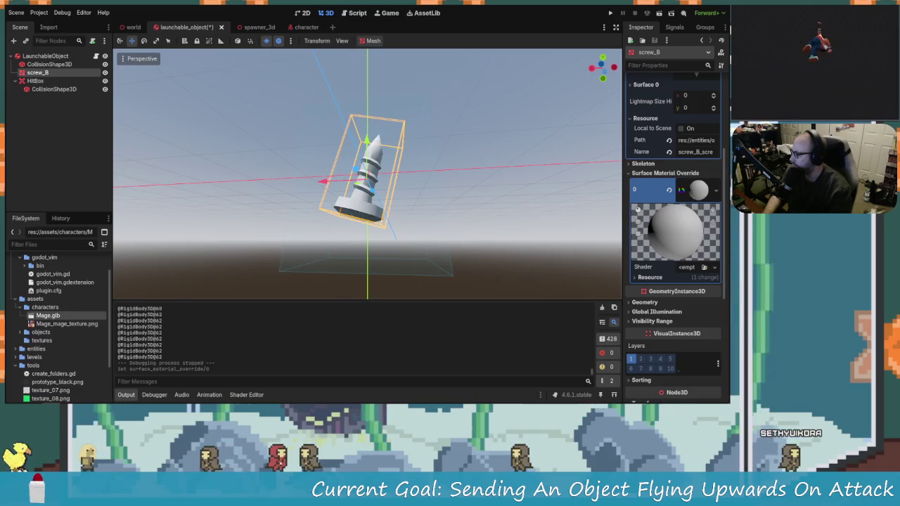
scroll(686, 345, down, 5)
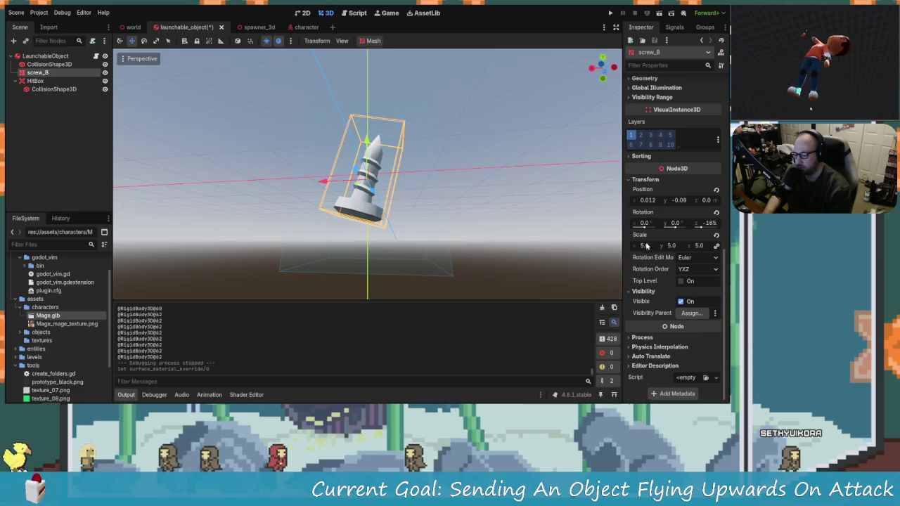
scroll(652, 297, up, 5)
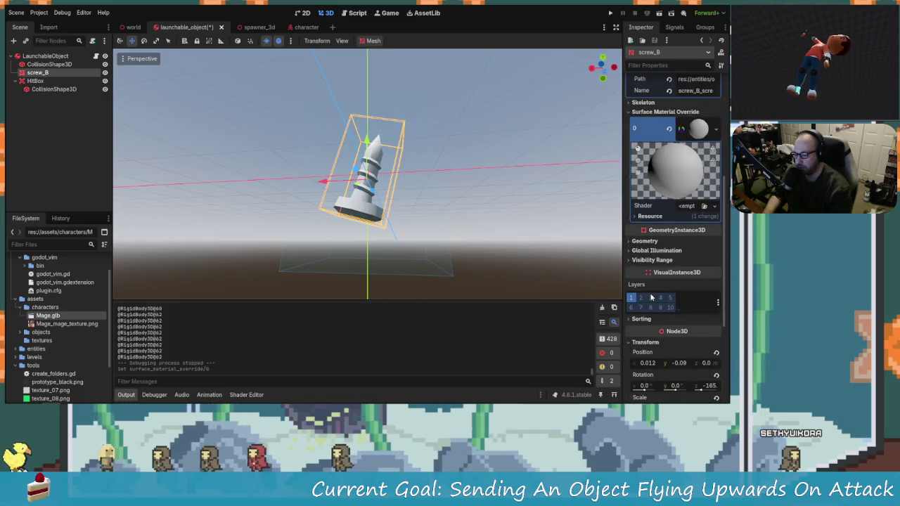
scroll(651, 263, down, 2)
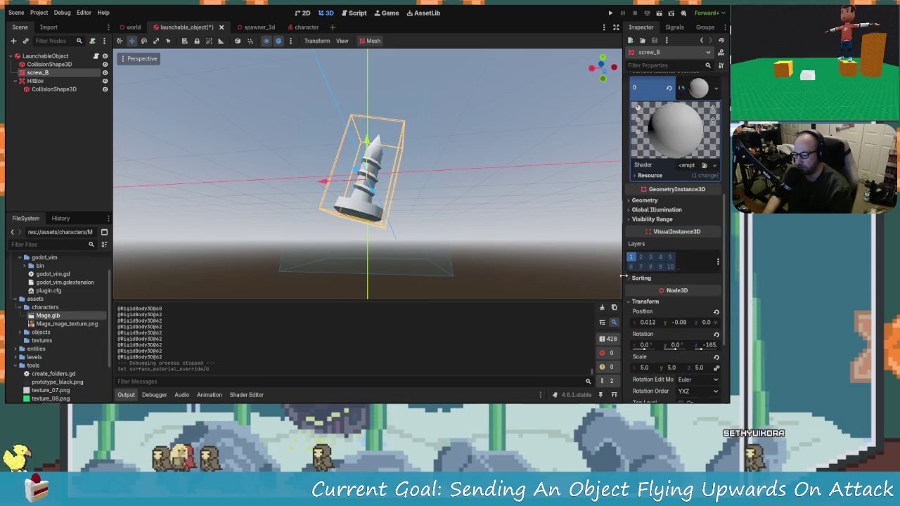
scroll(636, 299, down, 5)
scroll(644, 133, up, 4)
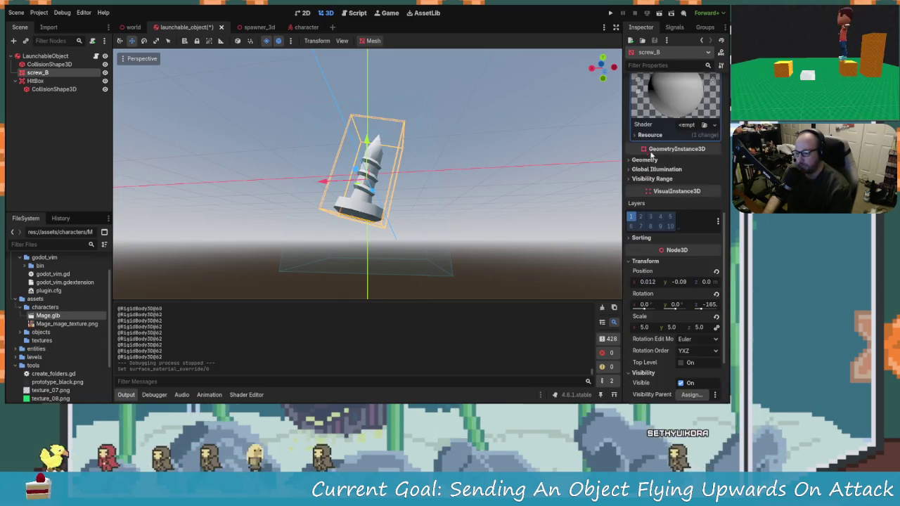
scroll(660, 316, down, 4)
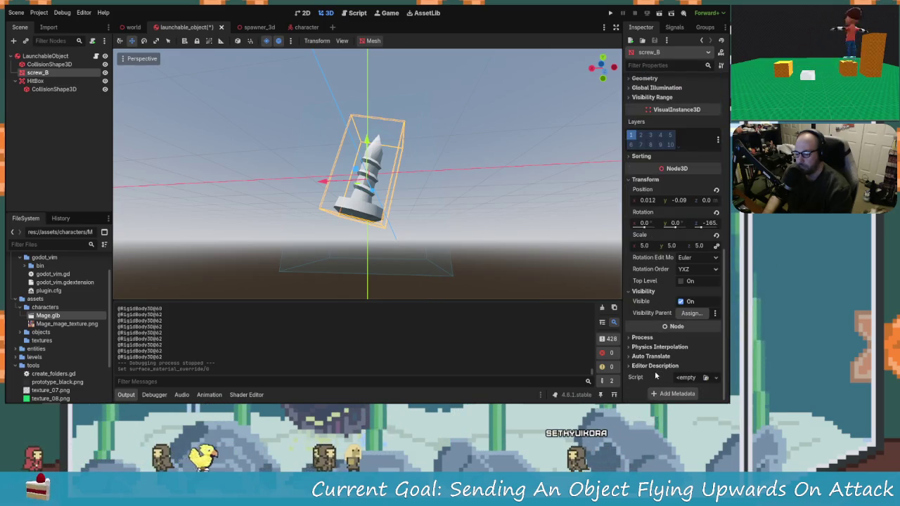
scroll(668, 261, up, 12)
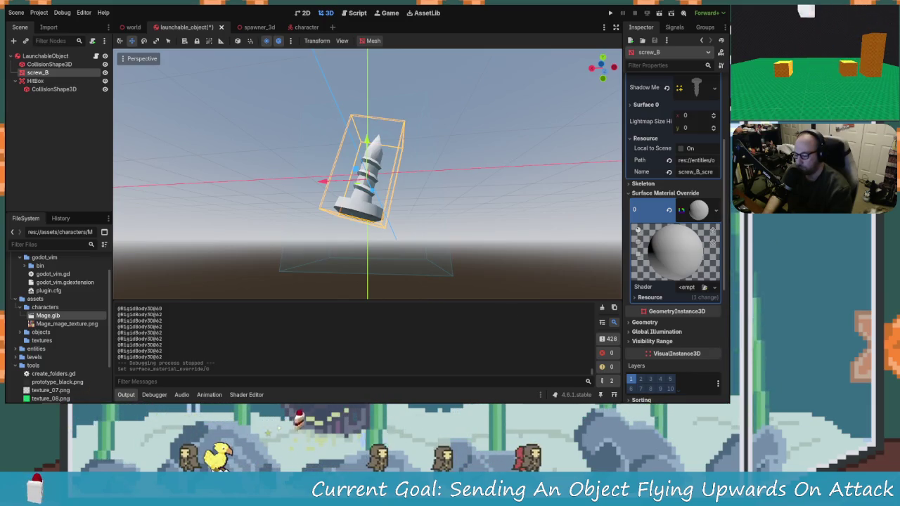
click(712, 211)
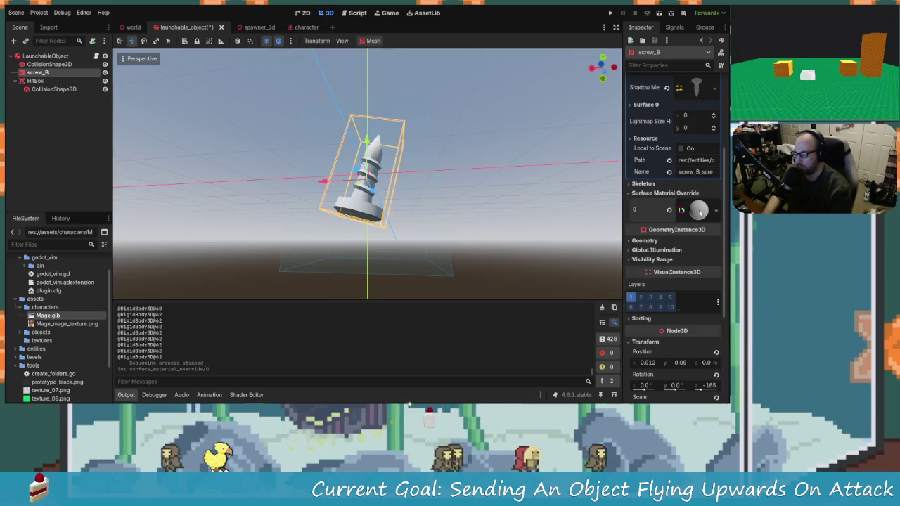
Start a new shader with Canvas Item mode and the Empty template.
click(248, 395)
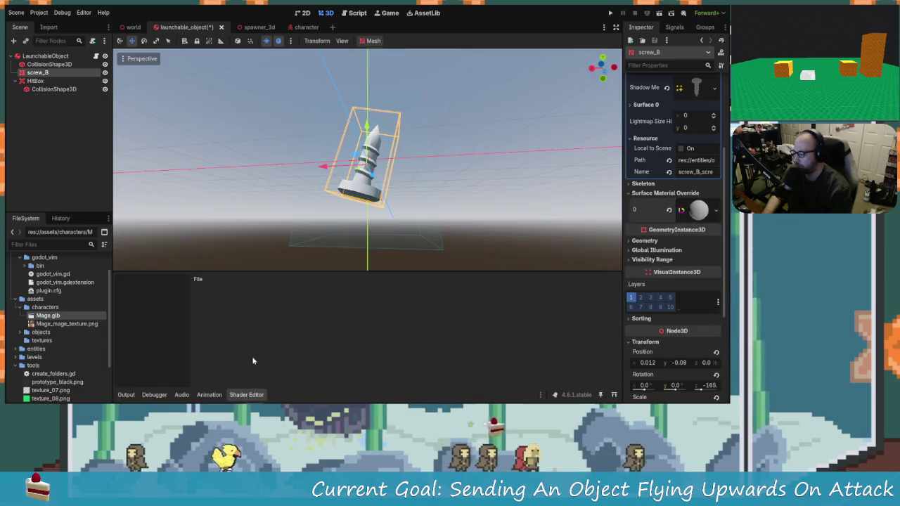
click(197, 279)
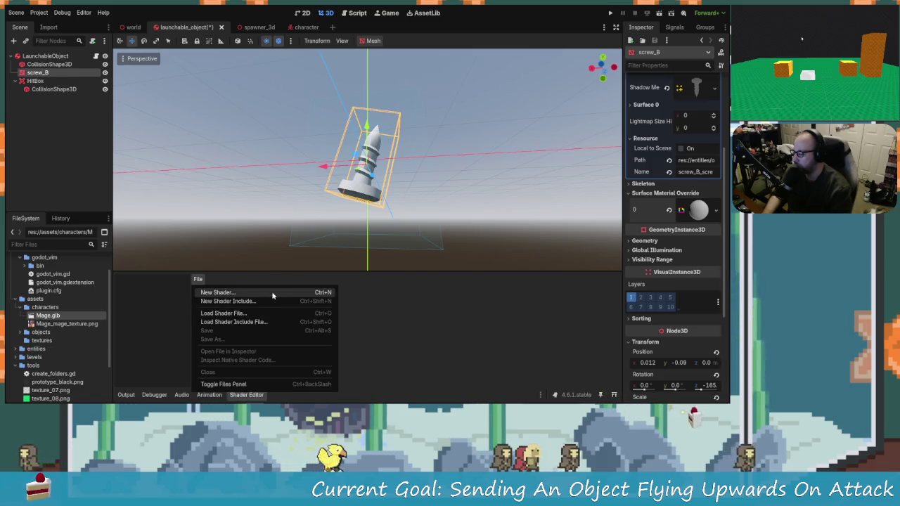
click(271, 291)
click(376, 159)
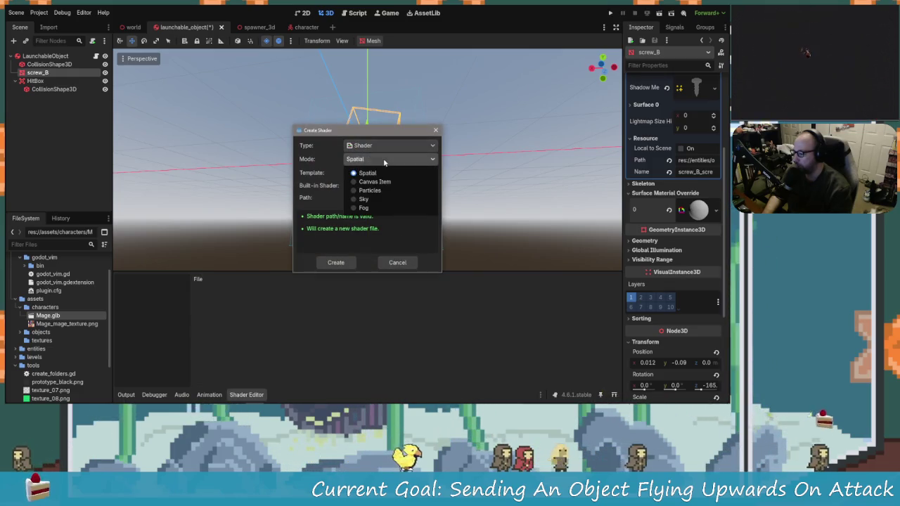
click(382, 180)
click(380, 172)
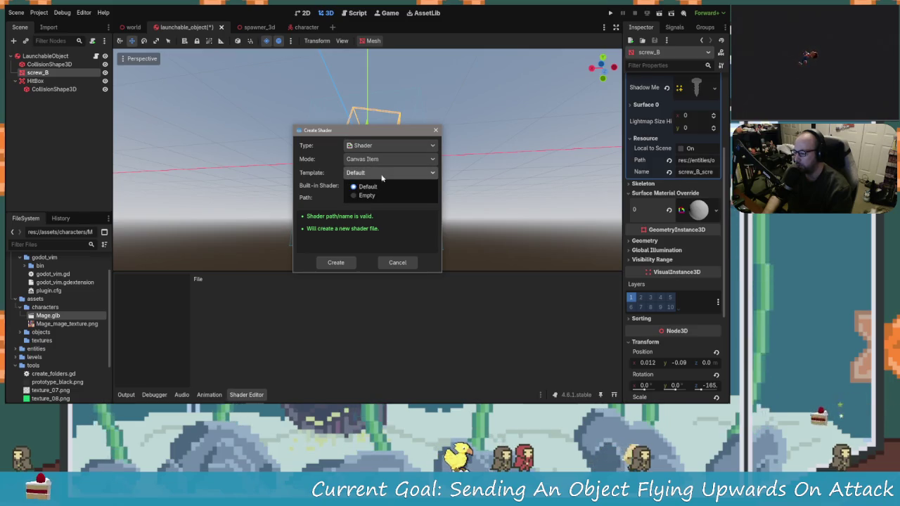
click(367, 186)
click(376, 172)
click(362, 195)
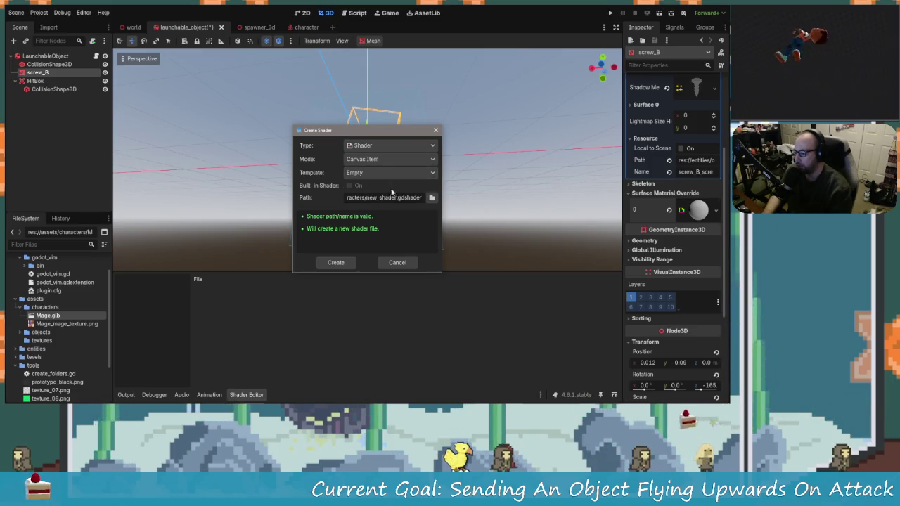
Create a new 'shaders' folder in the save-location browser.
click(432, 197)
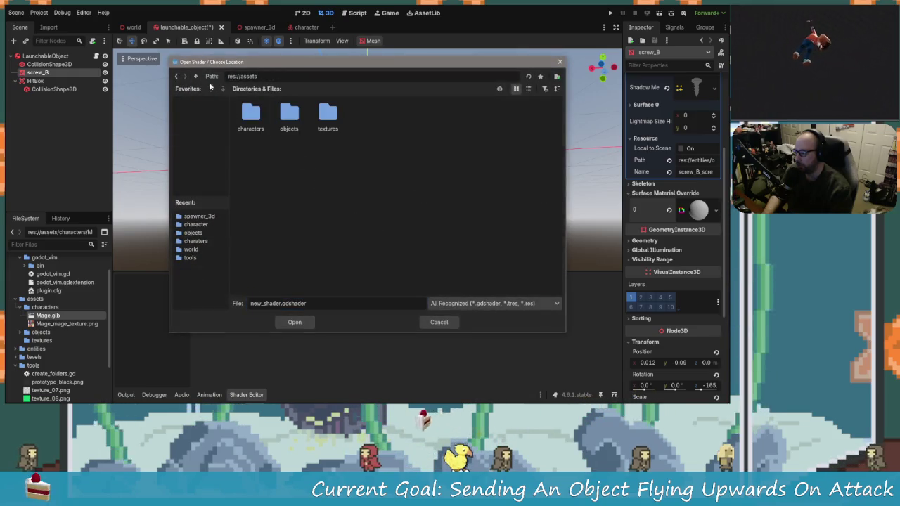
right_click(337, 168)
click(363, 175)
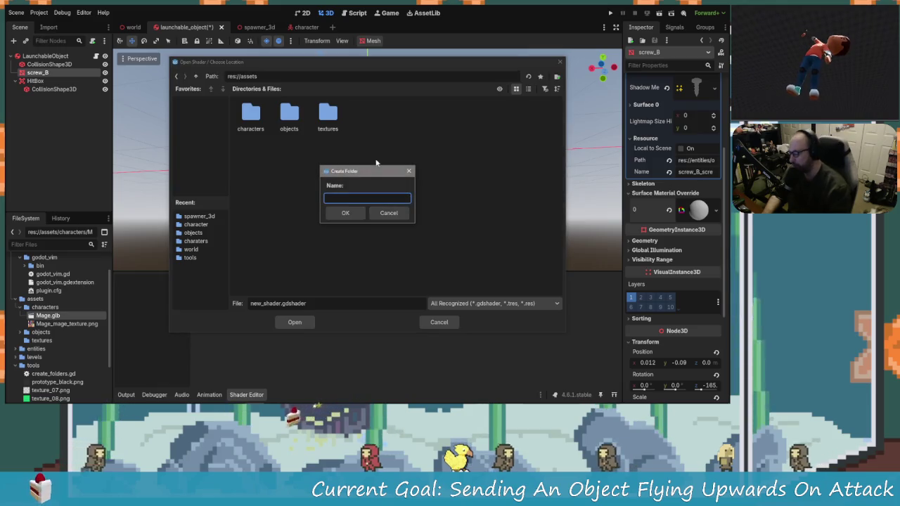
text(shaders)
key(Return)
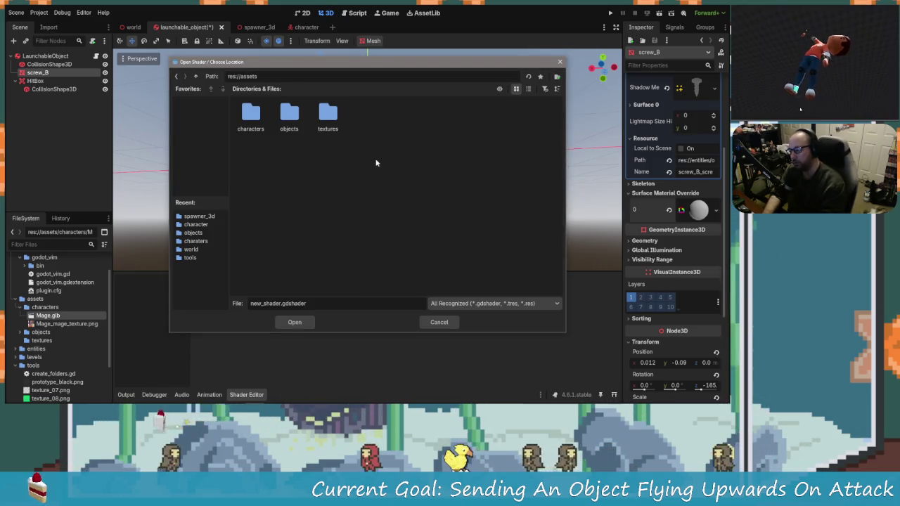
Name the file color_tint.gdshader, create it, and paste in the full colour-tint shader code.
drag(280, 303, 251, 305)
key(BackSpace)
text(color_t)
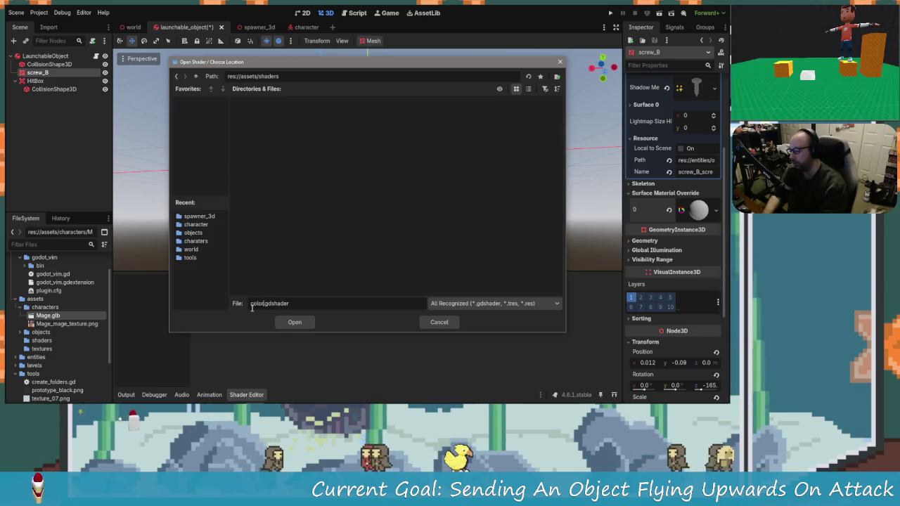
text(int)
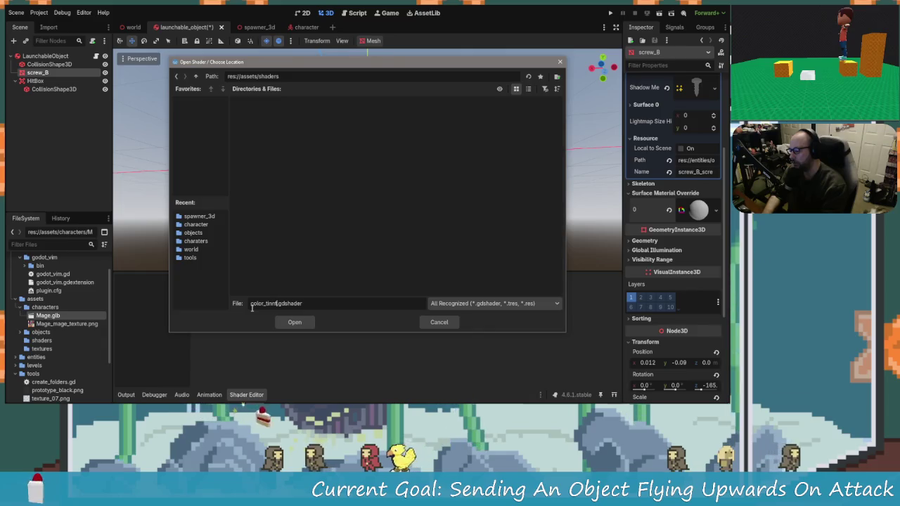
key(Return)
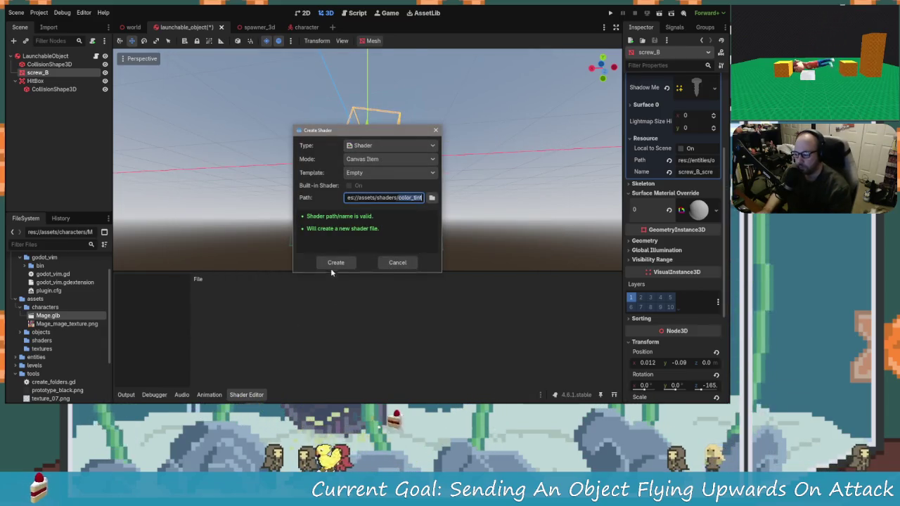
click(331, 263)
key(ctrl+a)
key(ctrl+v)
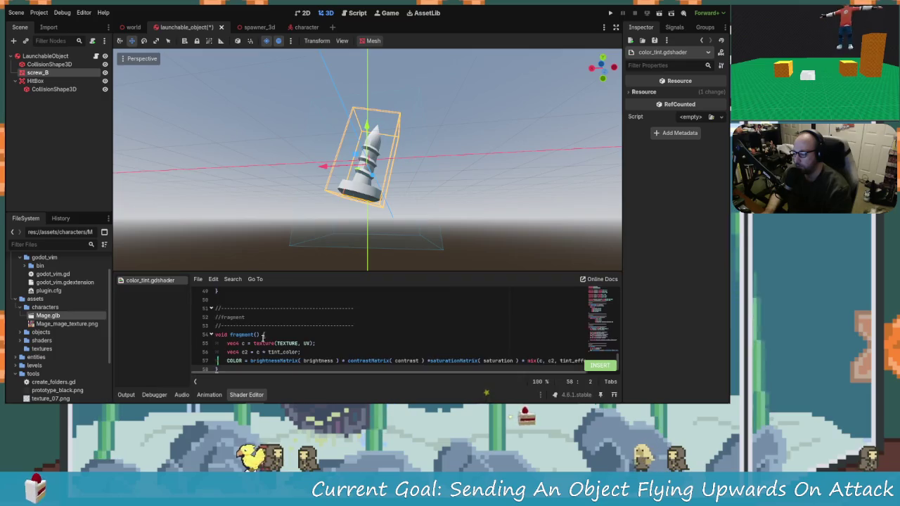
scroll(298, 329, up, 15)
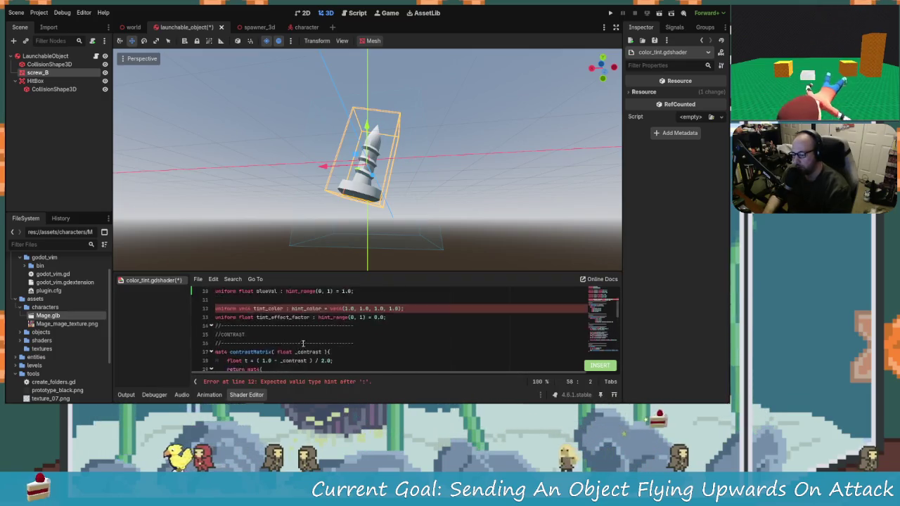
click(324, 379)
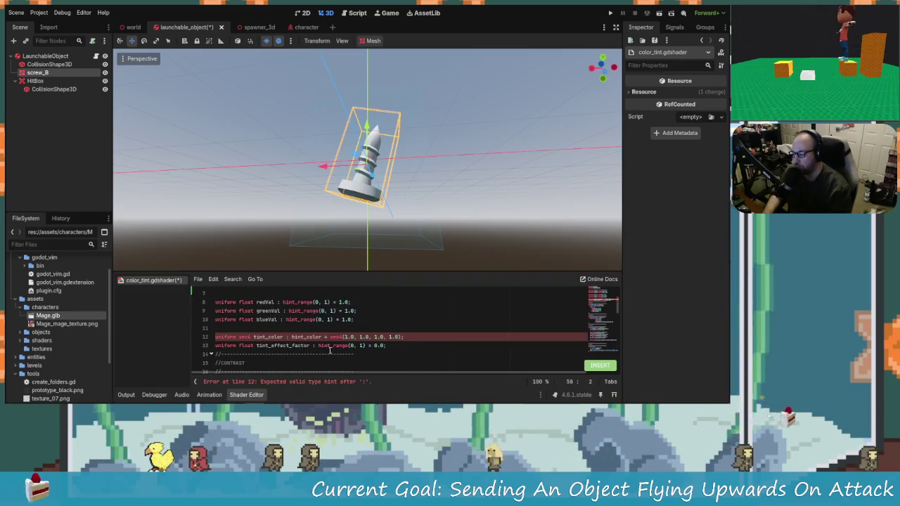
key(Right)
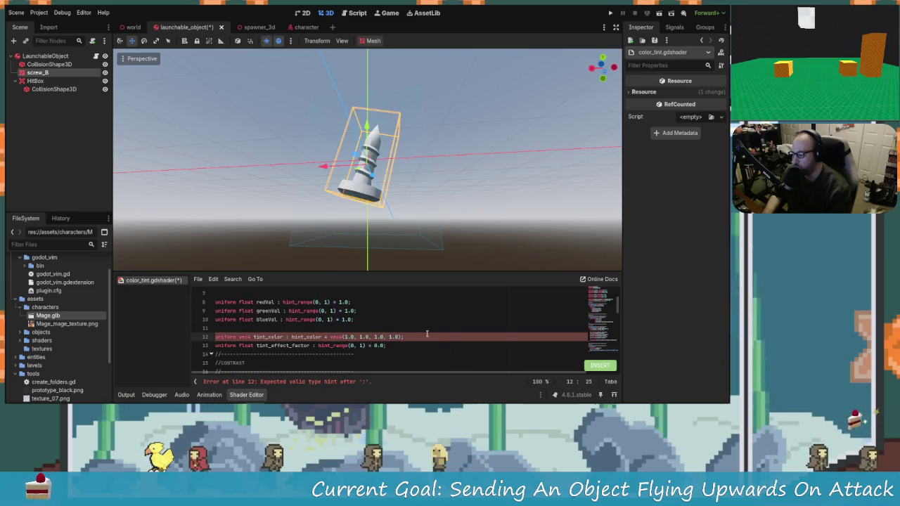
key(Left)
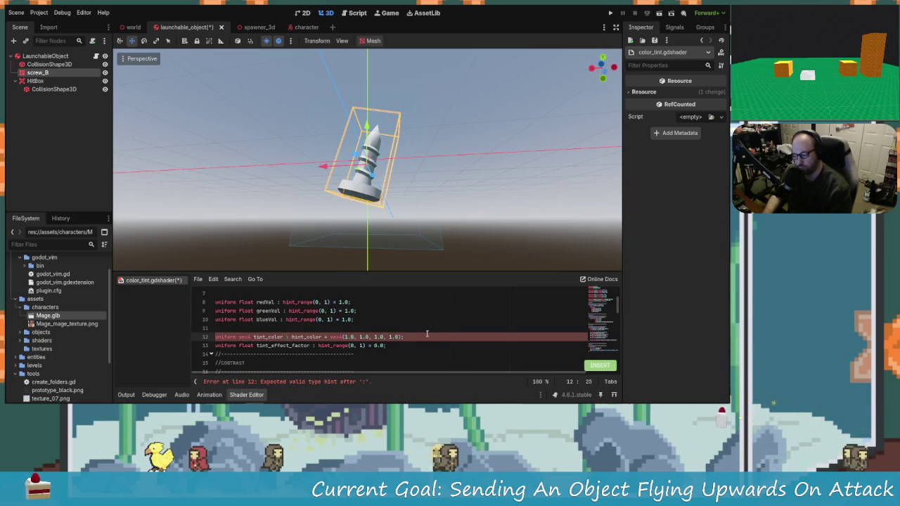
key(Right)
key(Right)
key(Right)
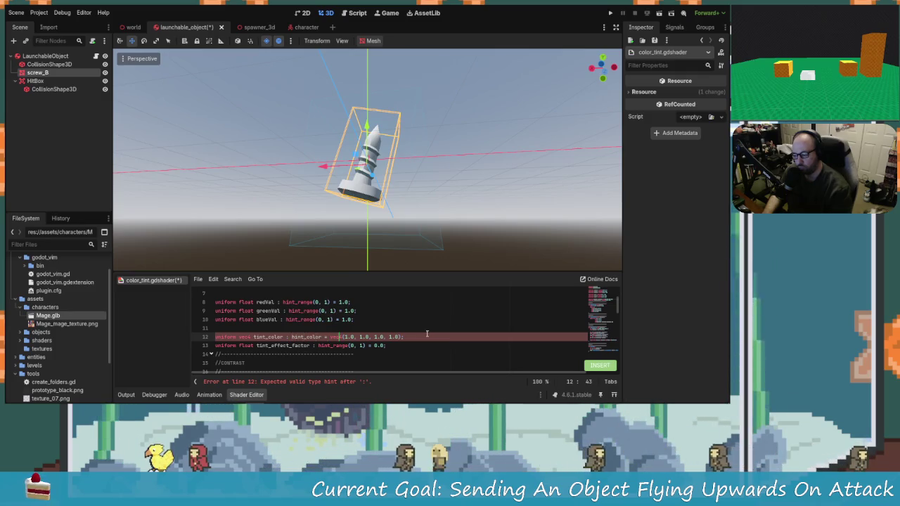
key(Down)
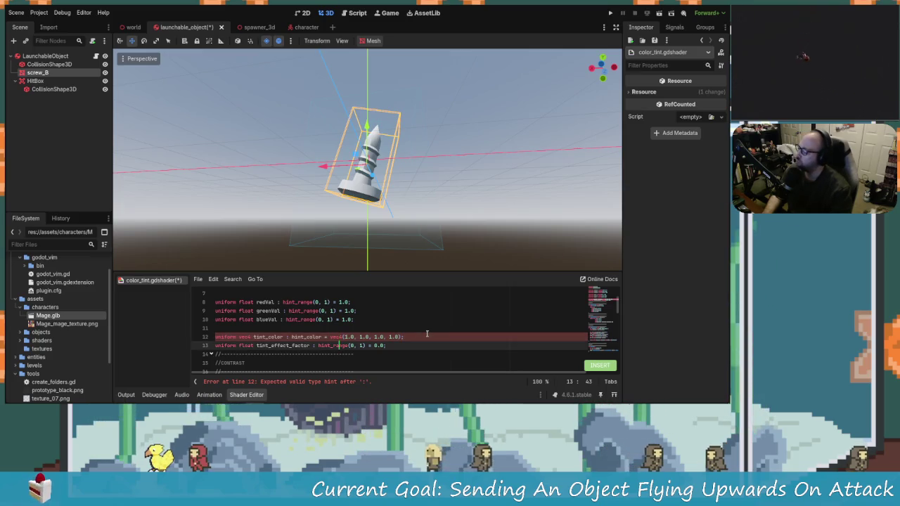
key(Up)
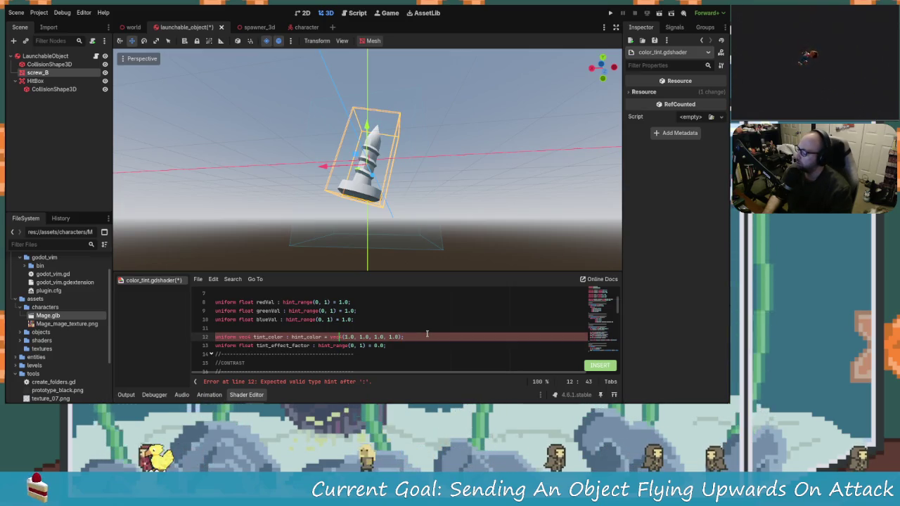
key(Up)
key(Up)
key(Up)
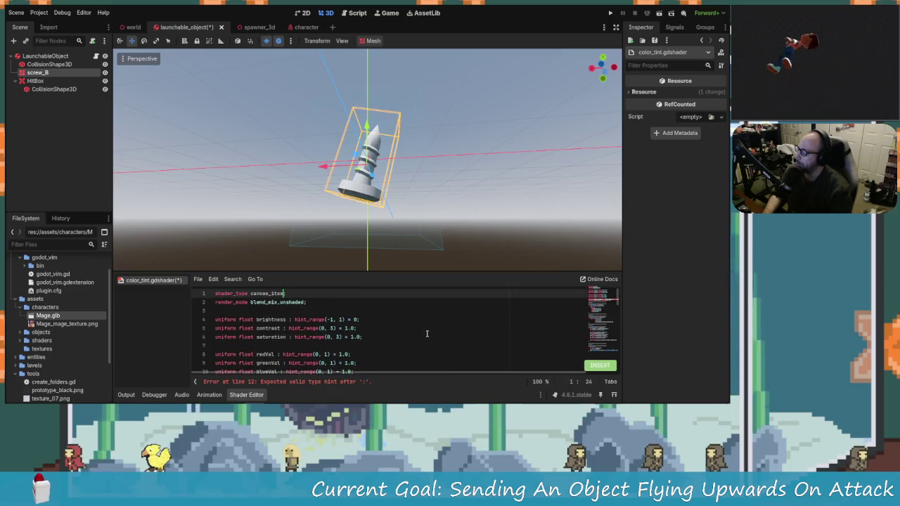
key(Down)
key(Down)
key(Down)
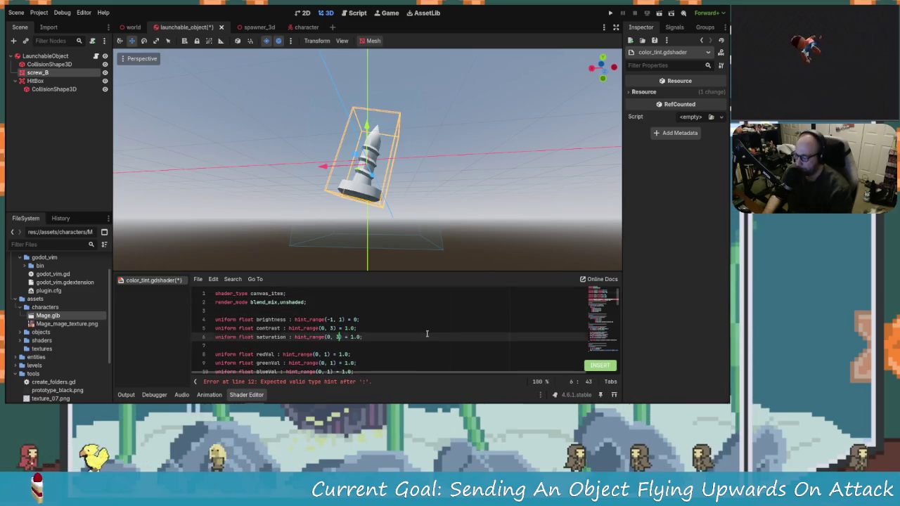
key(Up)
key(Up)
key(Up)
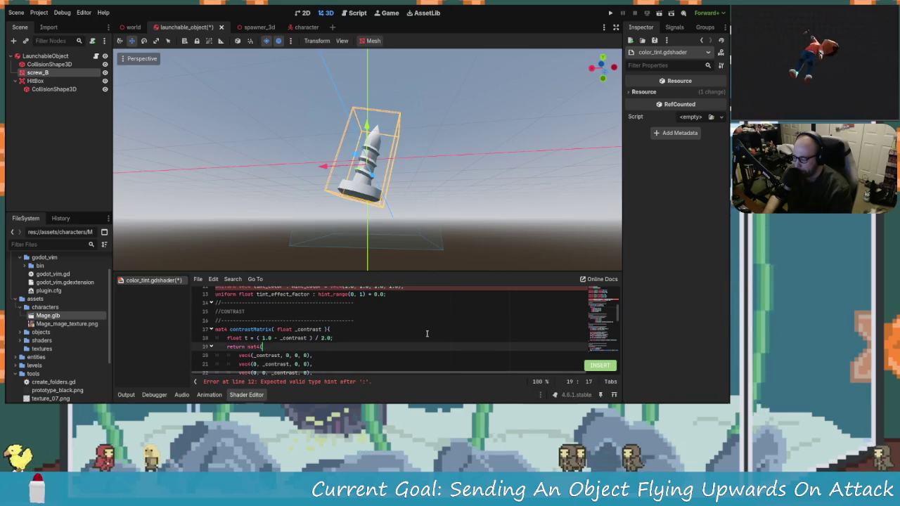
key(Down)
key(Down)
key(Down)
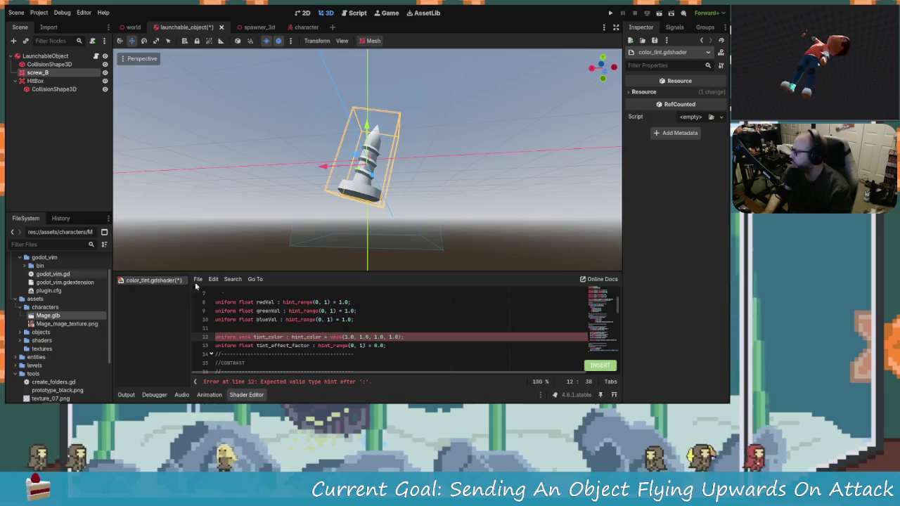
click(343, 345)
Browse the shader code and inspect the flagged dash character on line 22.
scroll(223, 306, up, 2)
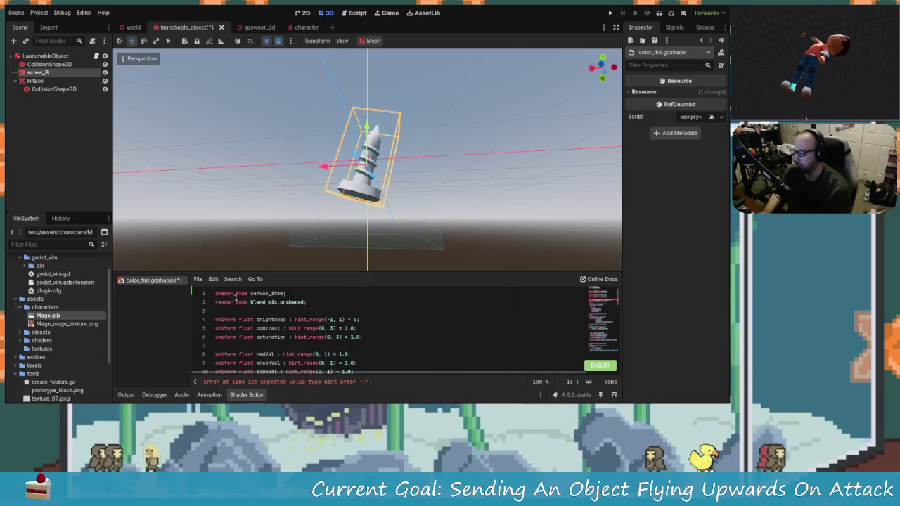
click(218, 292)
scroll(281, 323, down, 10)
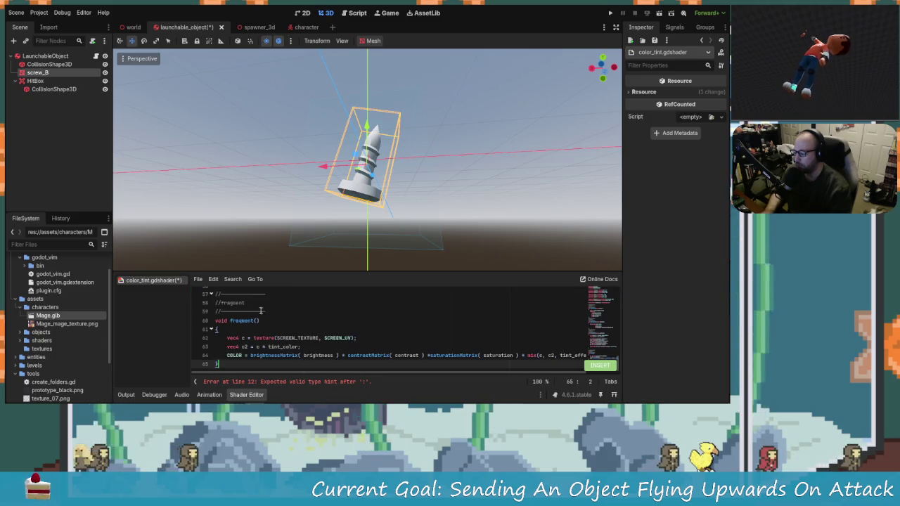
click(336, 348)
scroll(336, 347, up, 10)
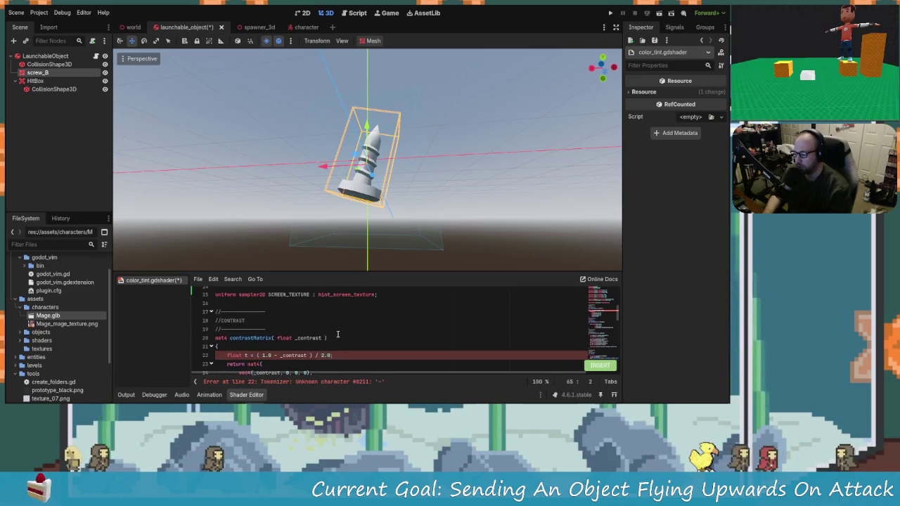
click(328, 355)
scroll(299, 347, down, 1)
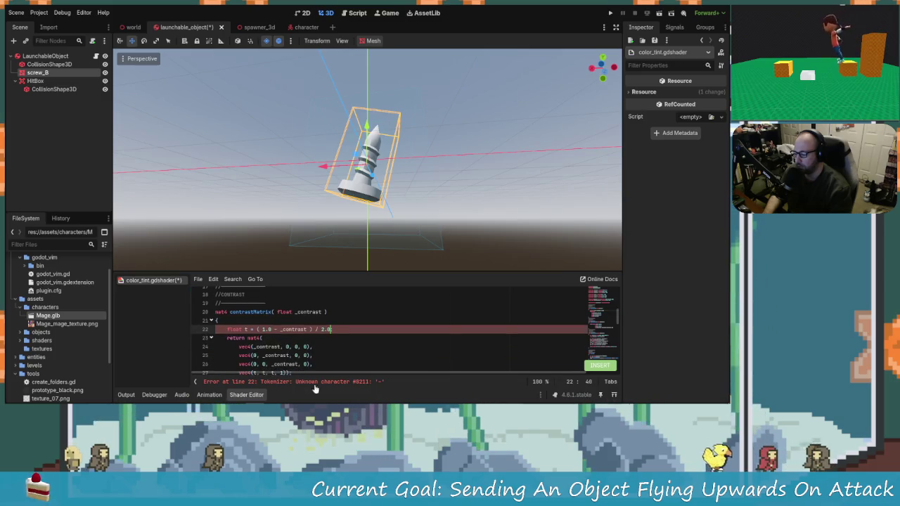
scroll(351, 352, up, 2)
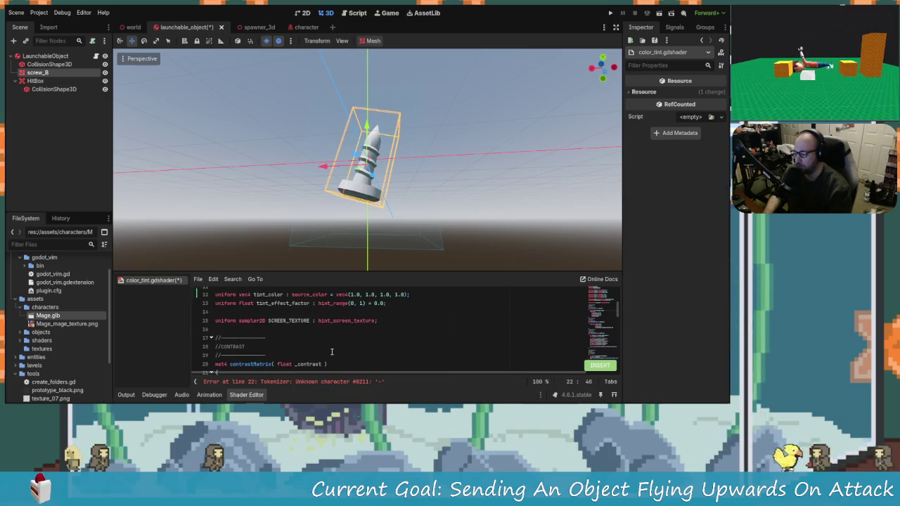
scroll(296, 357, down, 1)
click(278, 357)
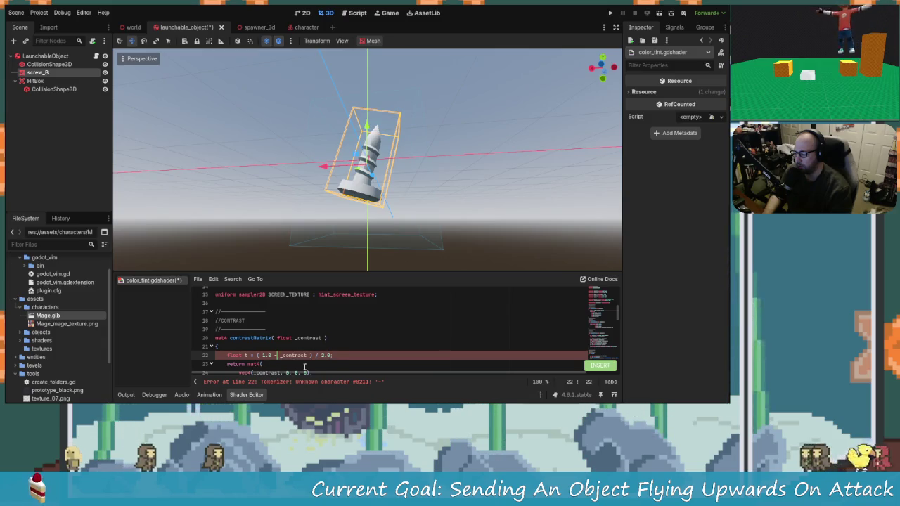
scroll(295, 359, down, 9)
scroll(308, 365, up, 10)
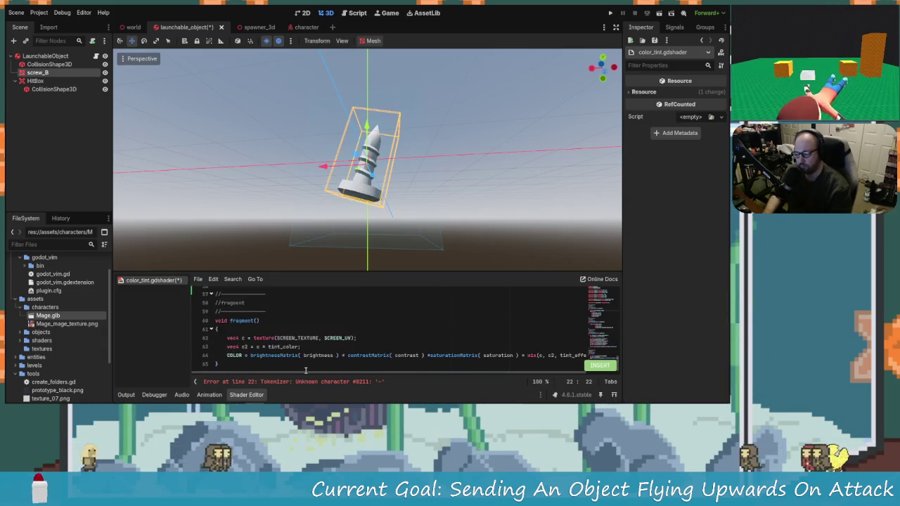
scroll(305, 339, up, 3)
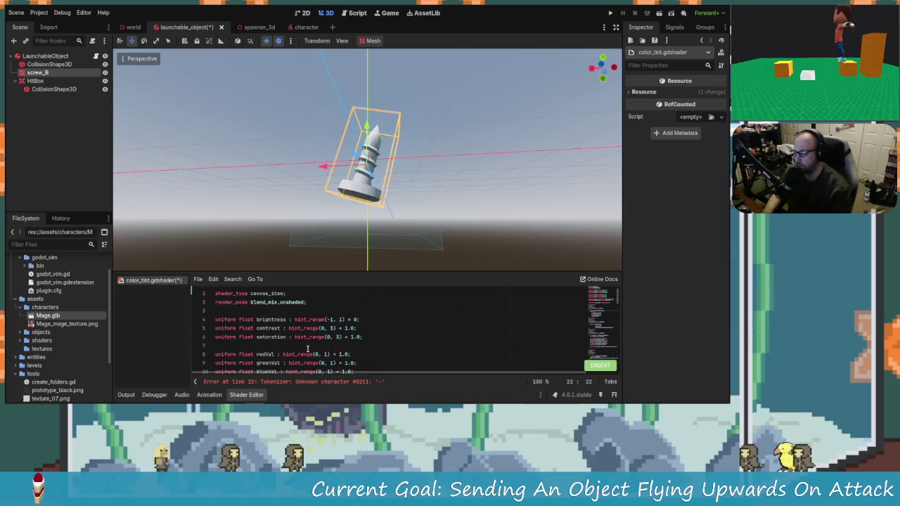
Replace all of color_tint.gdshader's code with the revised shader and go to the line 22 error.
key(ctrl+End)
key(BackSpace)
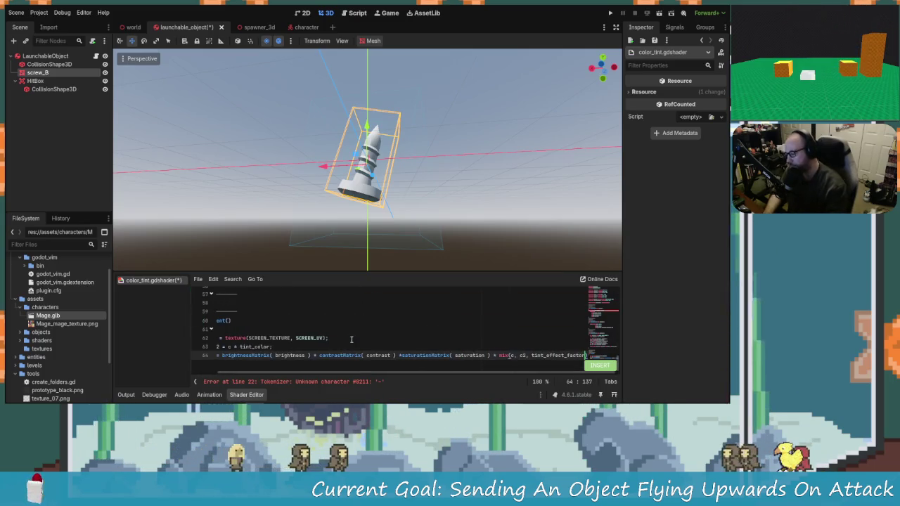
key(ctrl+a)
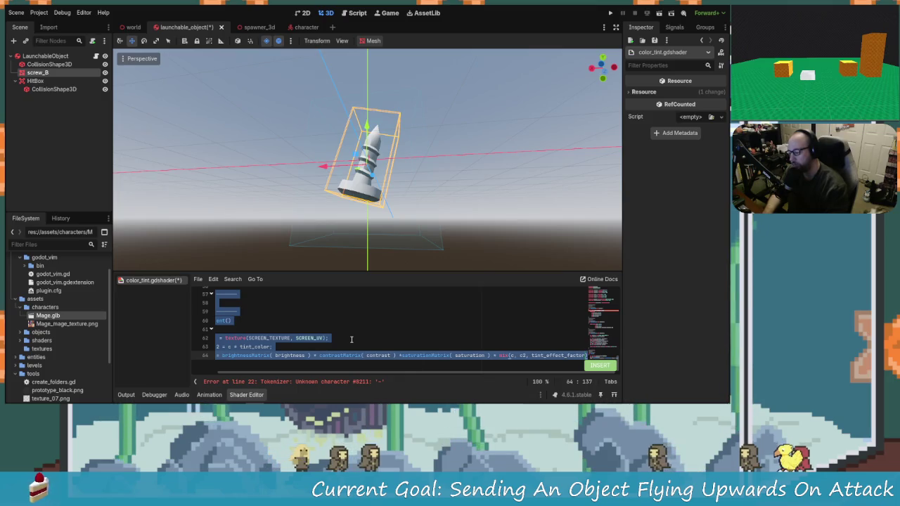
key(BackSpace)
key(ctrl+v)
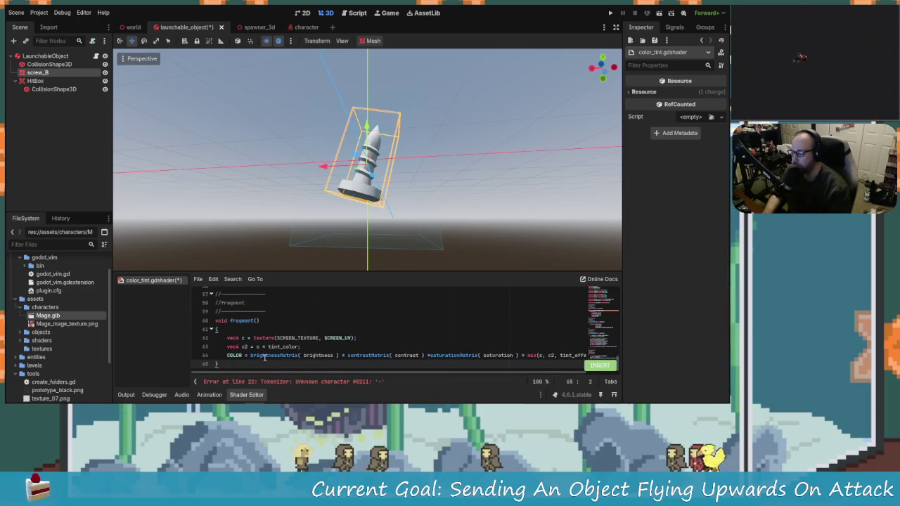
scroll(287, 361, up, 12)
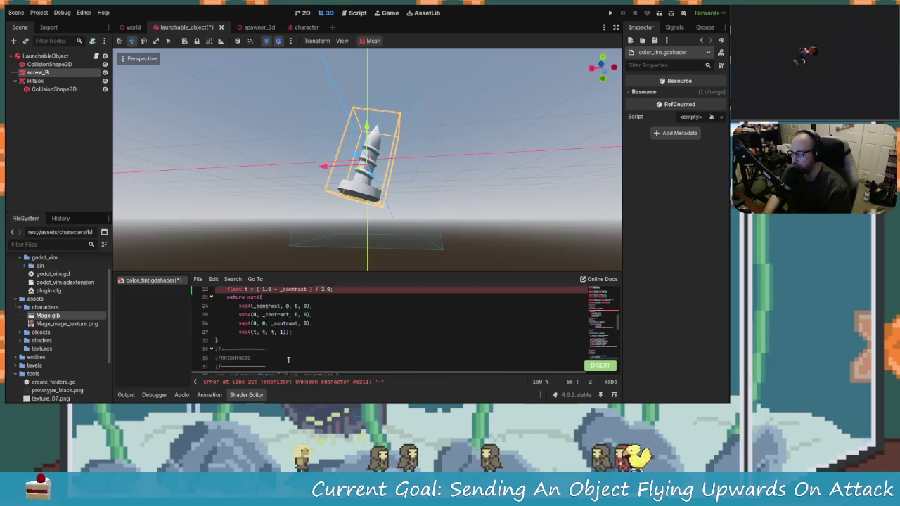
scroll(284, 357, up, 1)
click(275, 328)
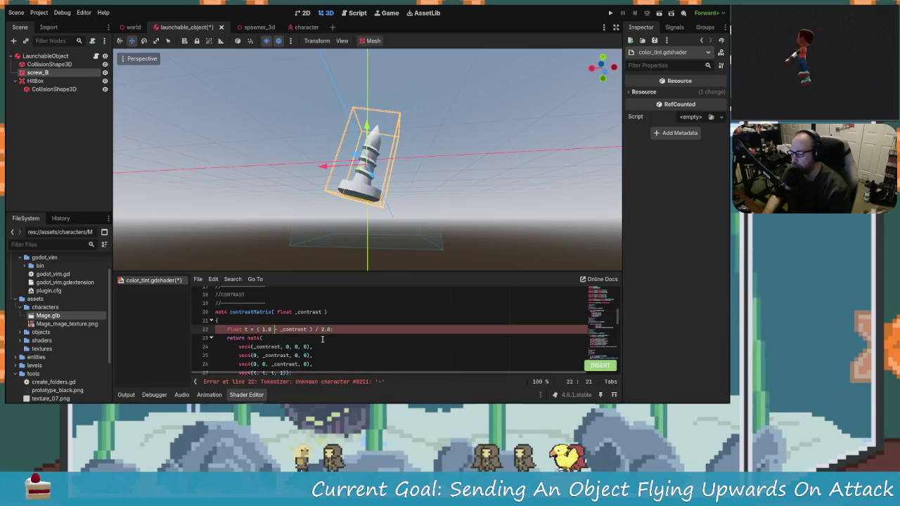
Replace the en-dashes on lines 22 and 45 with regular minus signs so the shader compiles cleanly.
key(Left)
key(Left)
key(Left)
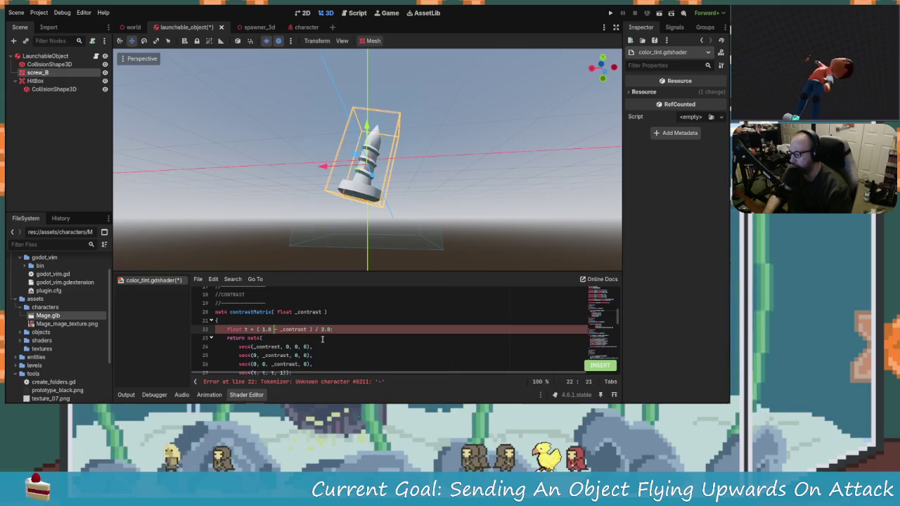
text(- )
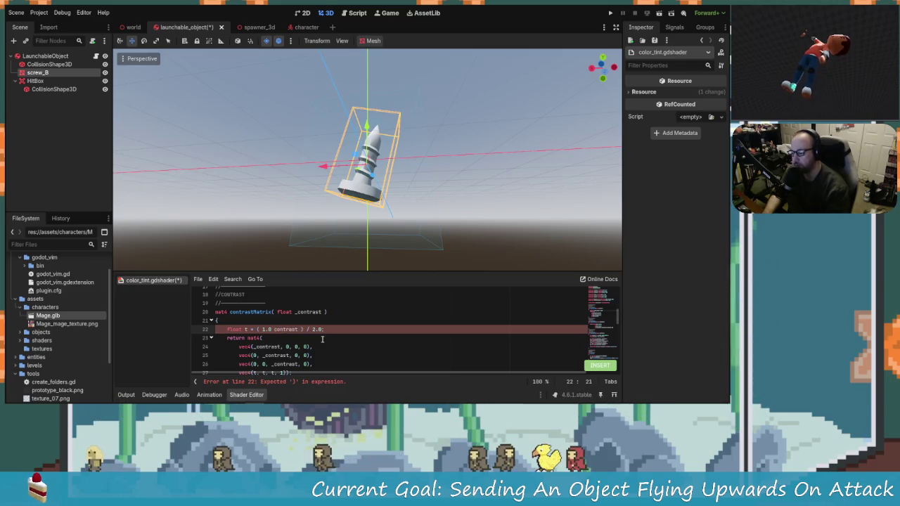
text(-)
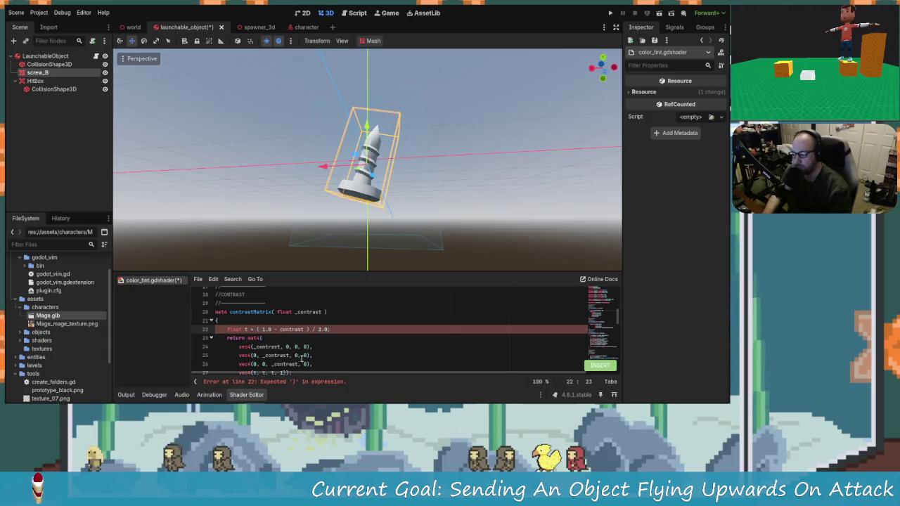
scroll(290, 342, down, 8)
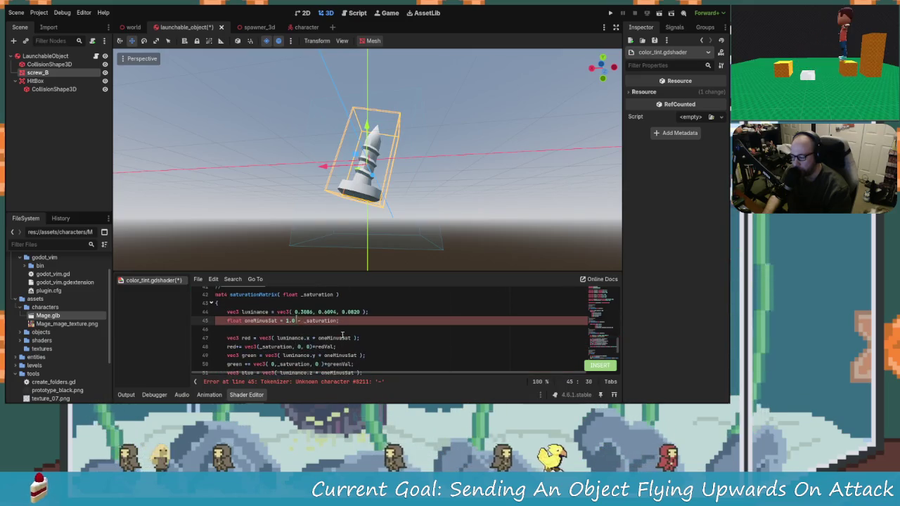
click(301, 320)
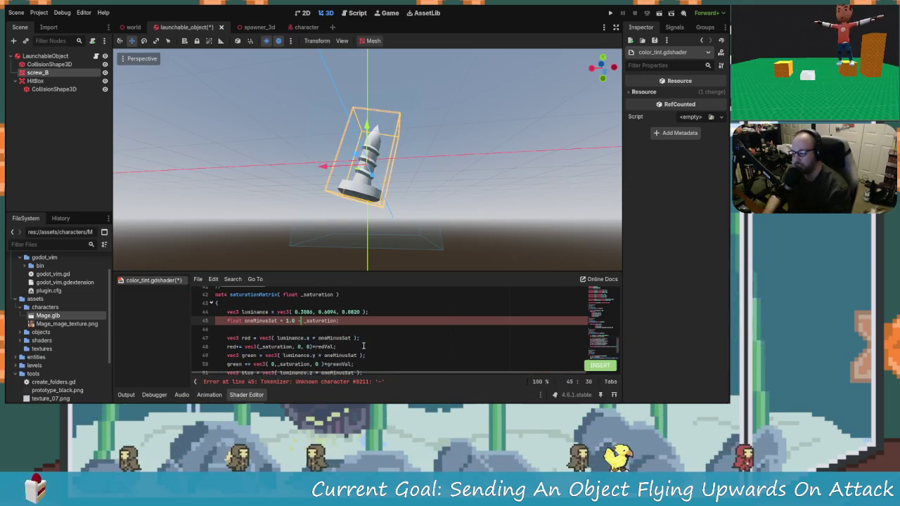
scroll(348, 334, down, 3)
scroll(346, 331, up, 10)
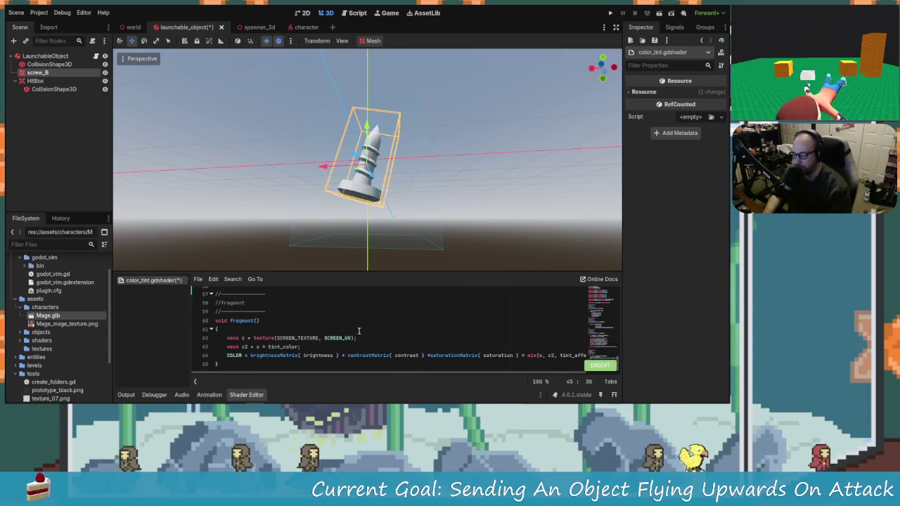
scroll(394, 341, up, 7)
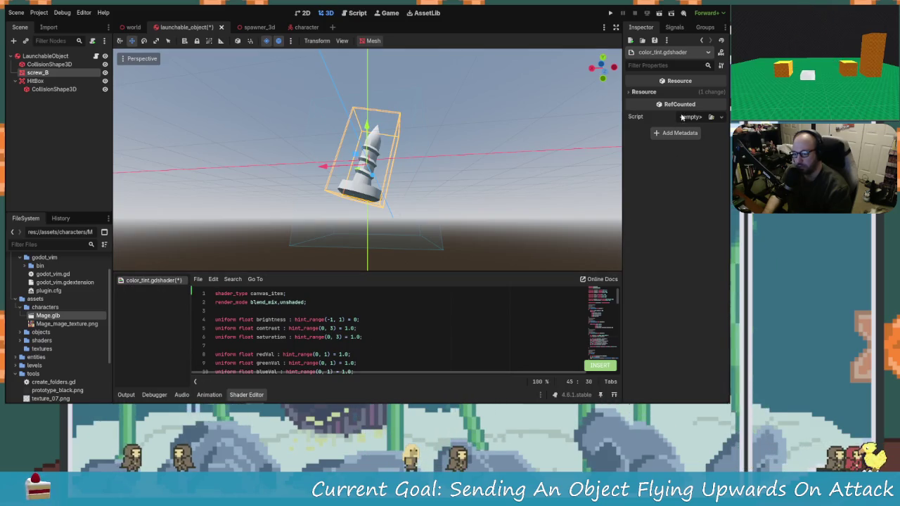
scroll(50, 332, up, 5)
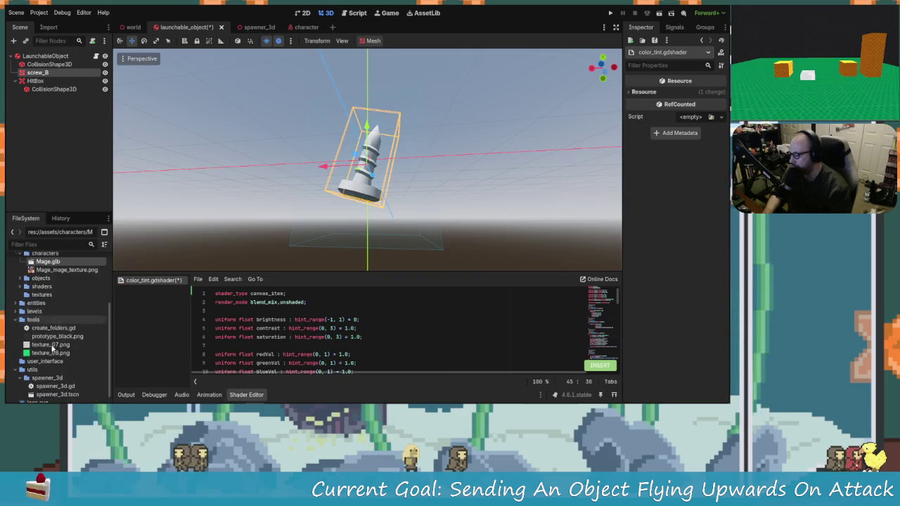
Select screw_B and clear the ShaderMaterial from its surface material override slot 0.
click(33, 73)
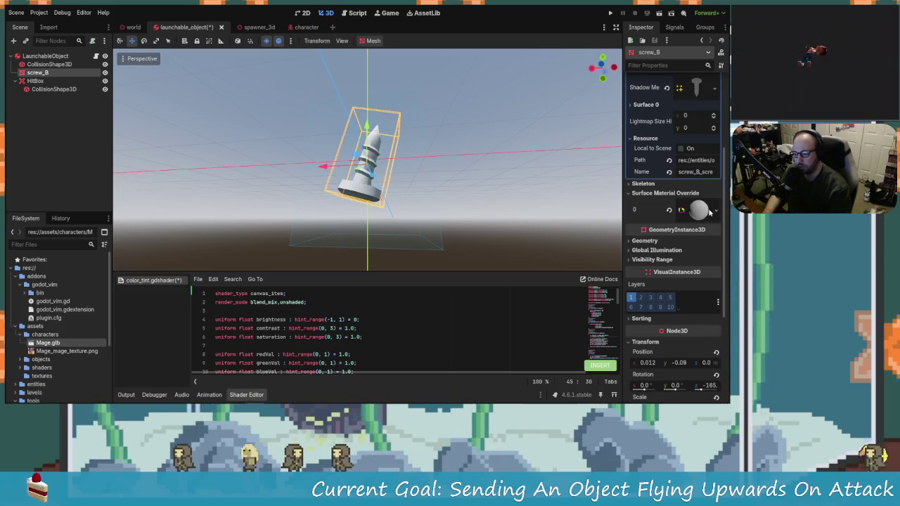
scroll(655, 208, up, 4)
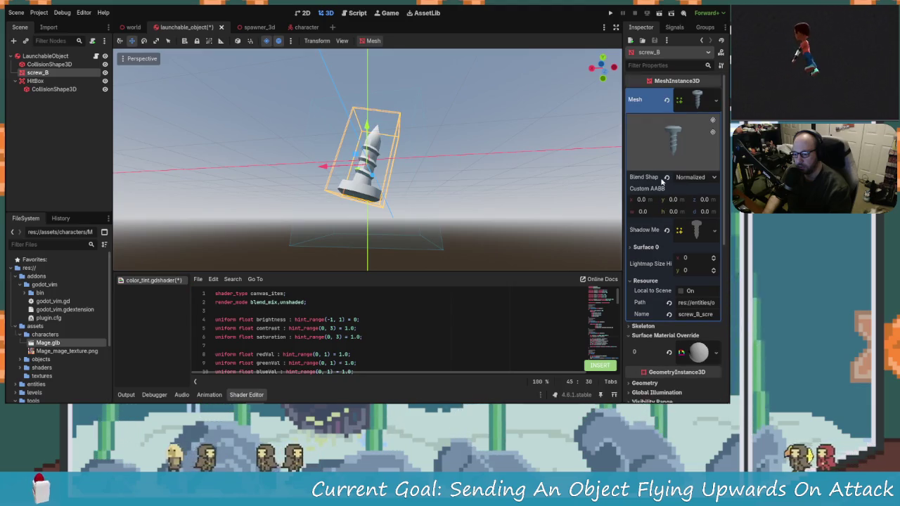
scroll(658, 176, down, 4)
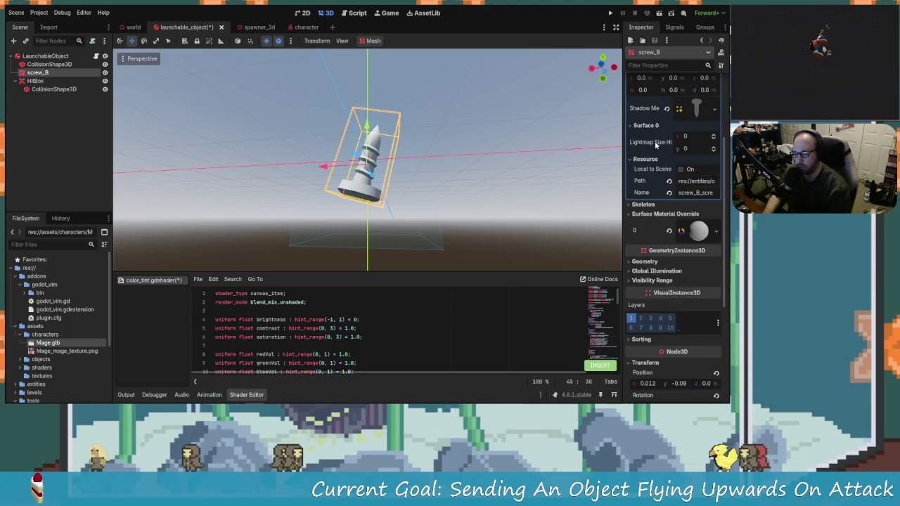
scroll(662, 216, up, 3)
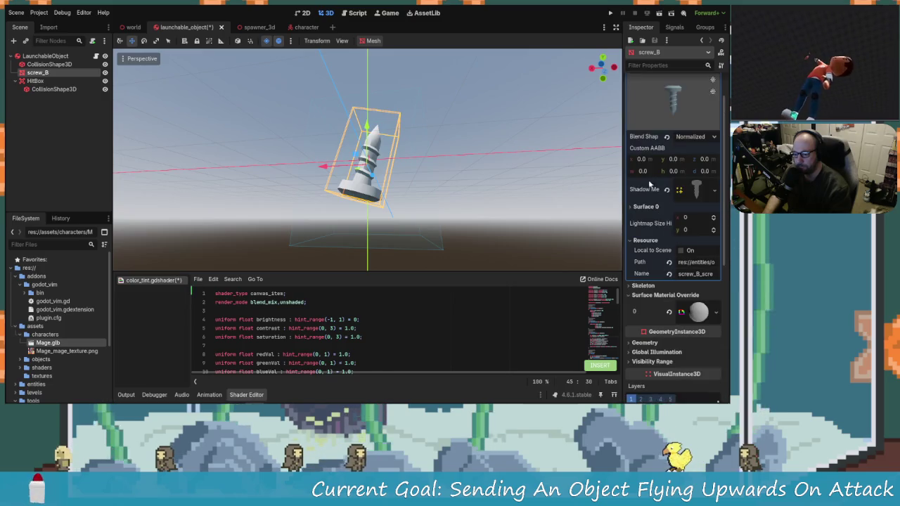
scroll(660, 209, down, 5)
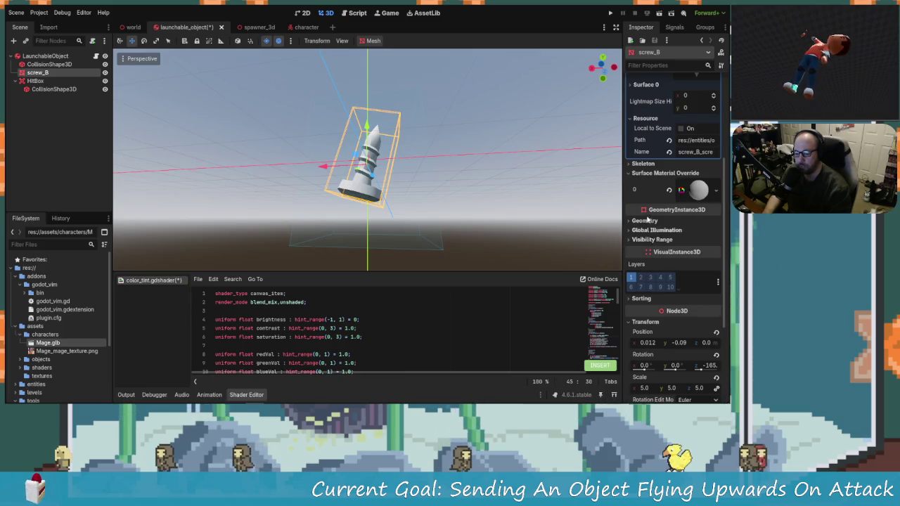
scroll(661, 267, down, 2)
scroll(661, 268, up, 2)
click(716, 189)
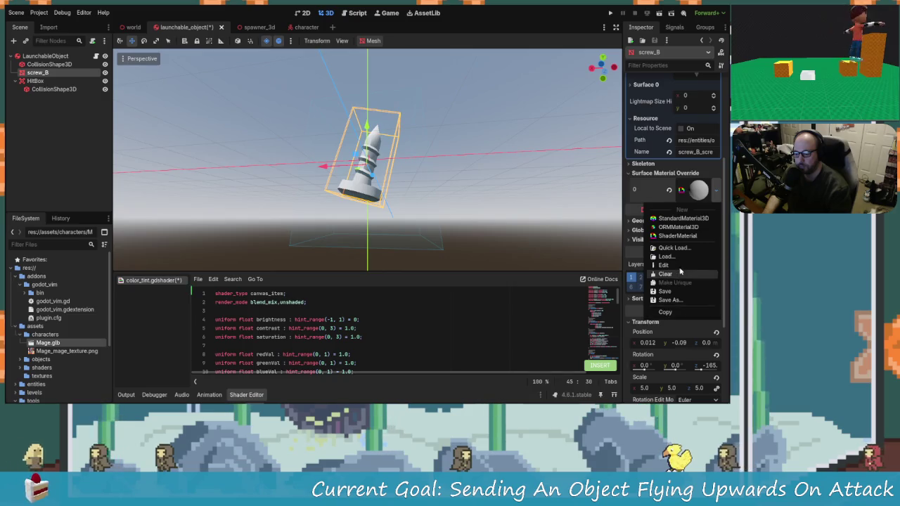
click(680, 274)
Create a new ShaderMaterial in screw_B's slot 0 and expand its settings.
click(705, 184)
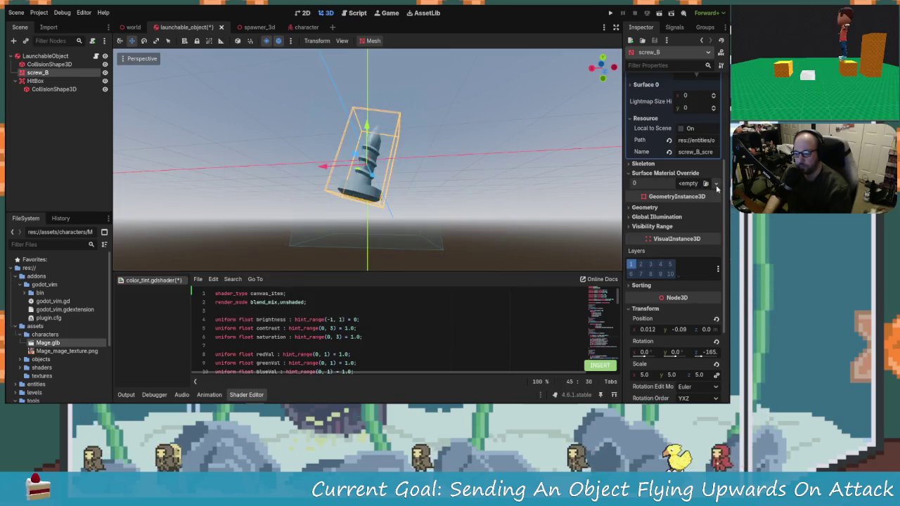
click(715, 183)
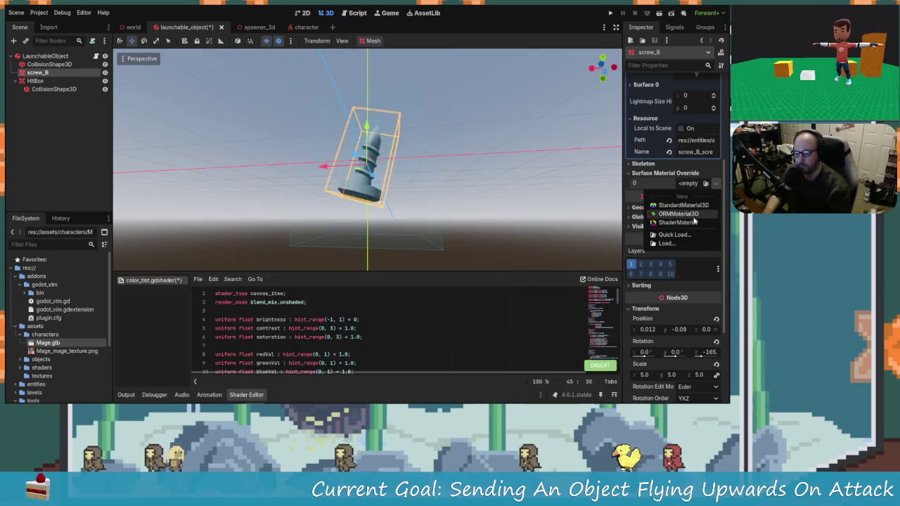
click(674, 222)
click(694, 190)
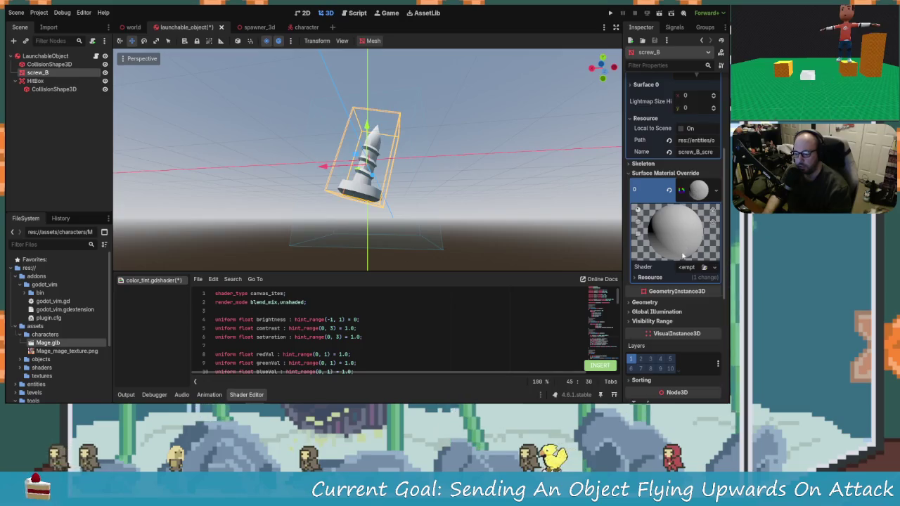
Load color_tint.gdshader into the material's Shader field and save the scene.
click(714, 268)
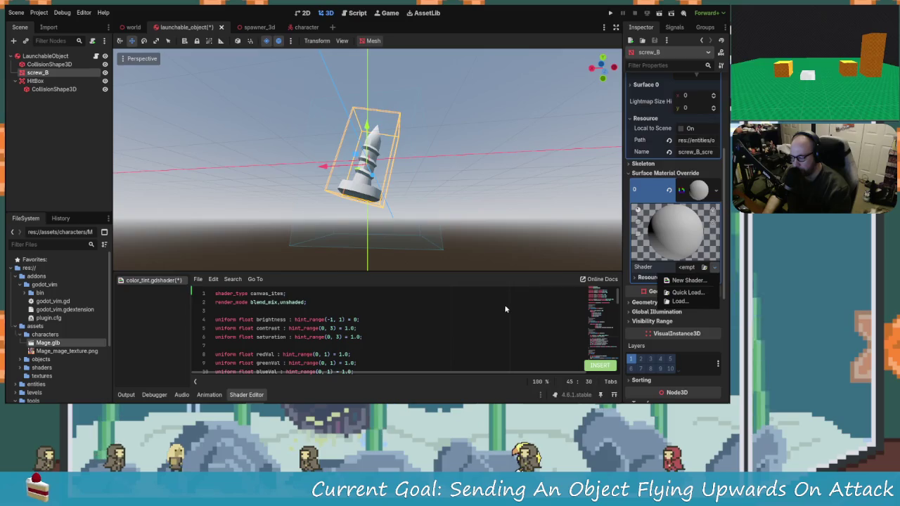
click(688, 293)
key(Escape)
key(ctrl+s)
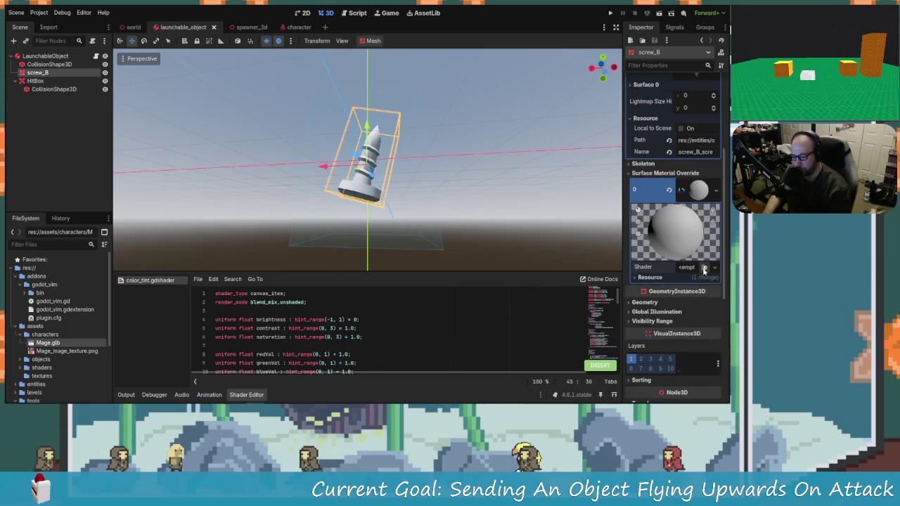
click(704, 270)
double_click(274, 106)
mouse_move(300, 178)
mouse_down()
mouse_move(435, 206)
mouse_move(394, 225)
mouse_move(338, 171)
mouse_move(464, 218)
mouse_up()
scroll(435, 206, up, 3)
scroll(436, 206, down, 3)
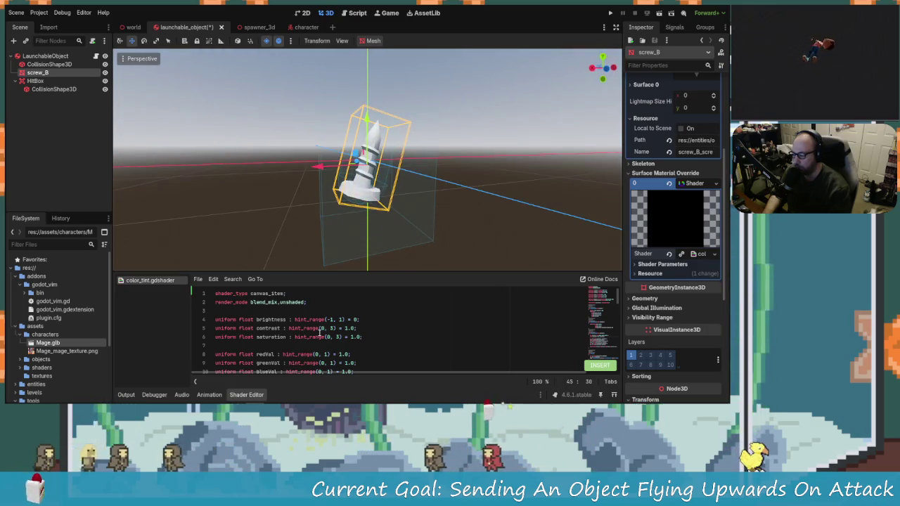
scroll(320, 333, down, 3)
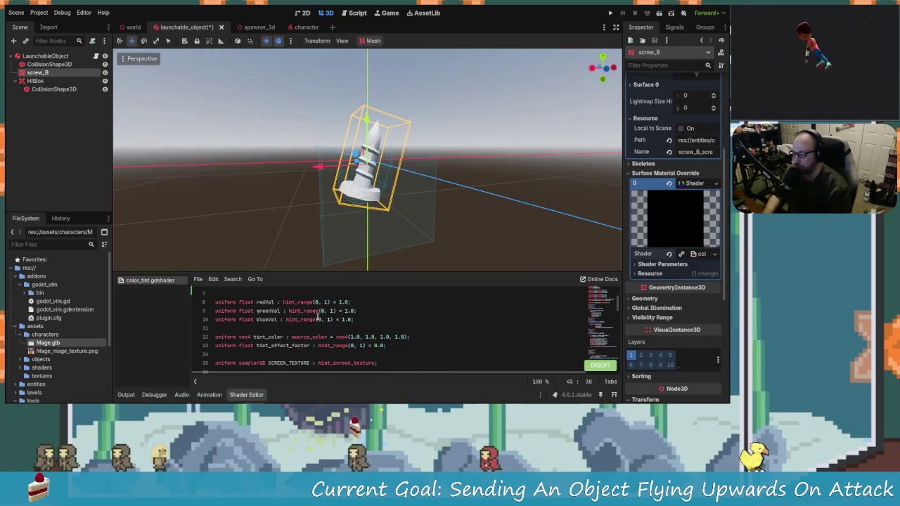
scroll(352, 331, down, 1)
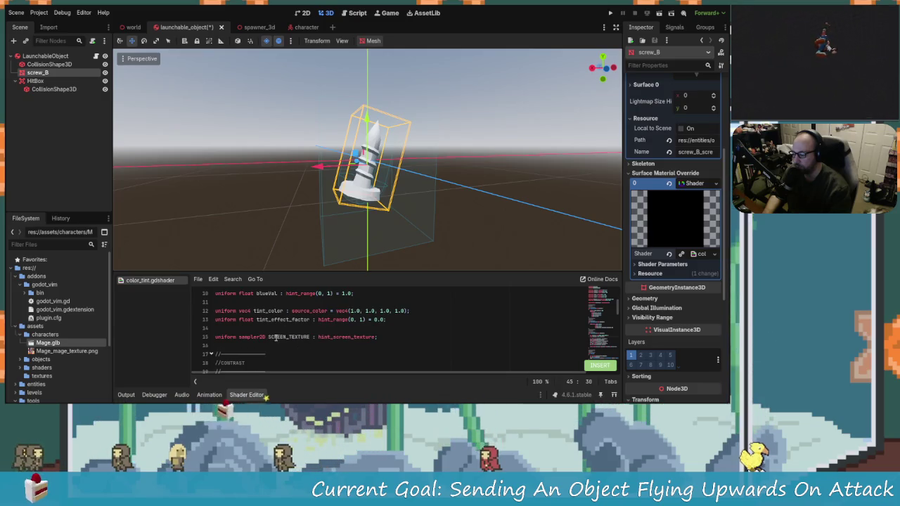
mouse_move(429, 197)
mouse_down()
mouse_move(452, 191)
mouse_move(516, 218)
mouse_up()
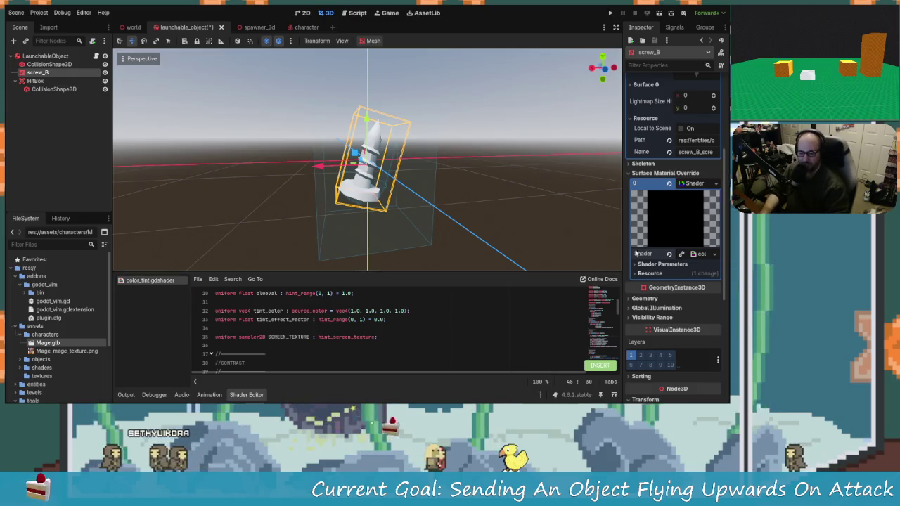
Enlarge the shader code area and reveal the material's Shader Parameters.
scroll(659, 163, up, 3)
scroll(661, 188, up, 1)
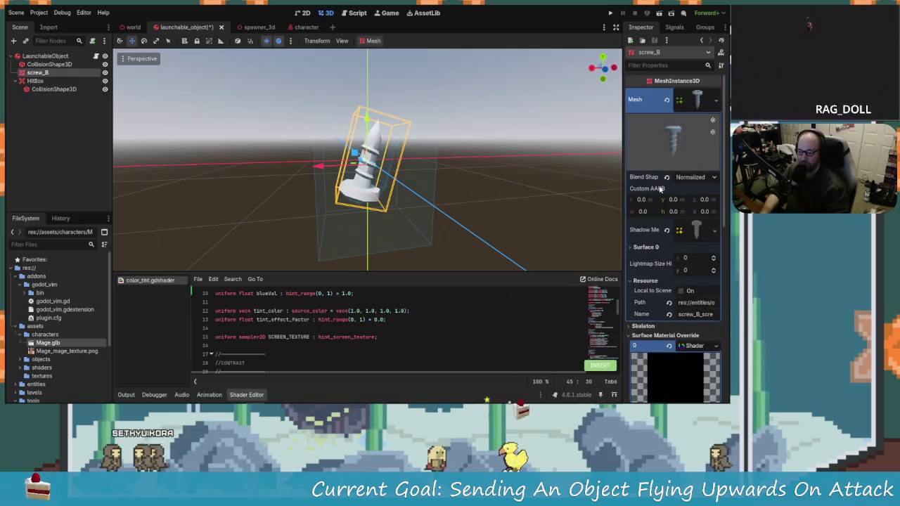
scroll(663, 355, down, 5)
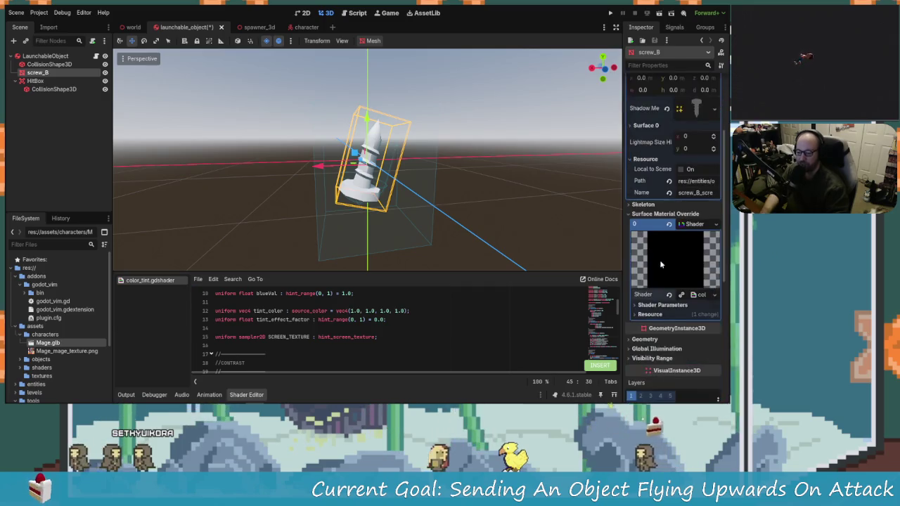
scroll(397, 350, up, 3)
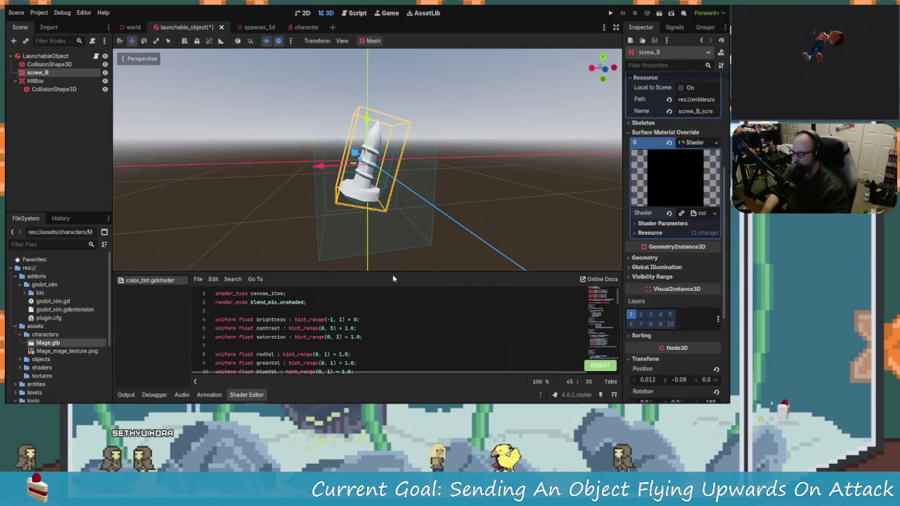
drag(404, 274, 408, 194)
scroll(417, 305, down, 6)
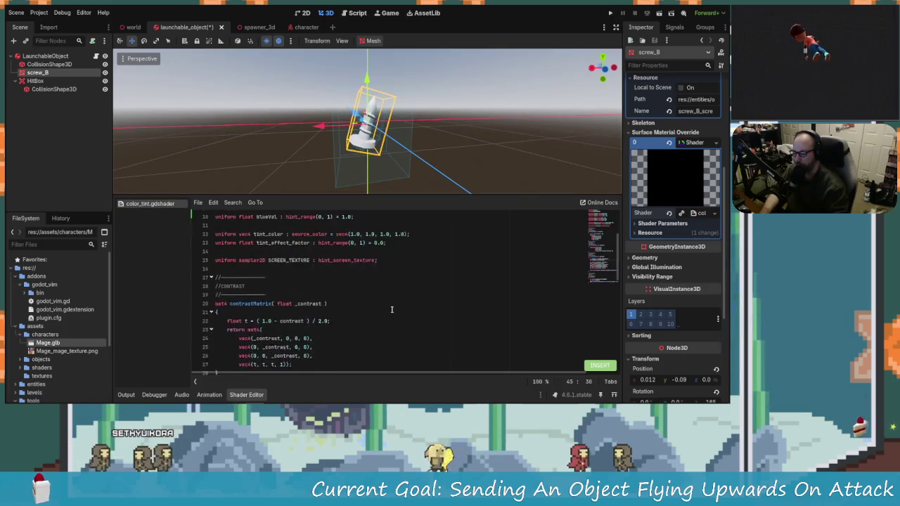
scroll(260, 303, up, 3)
scroll(260, 303, up, 2)
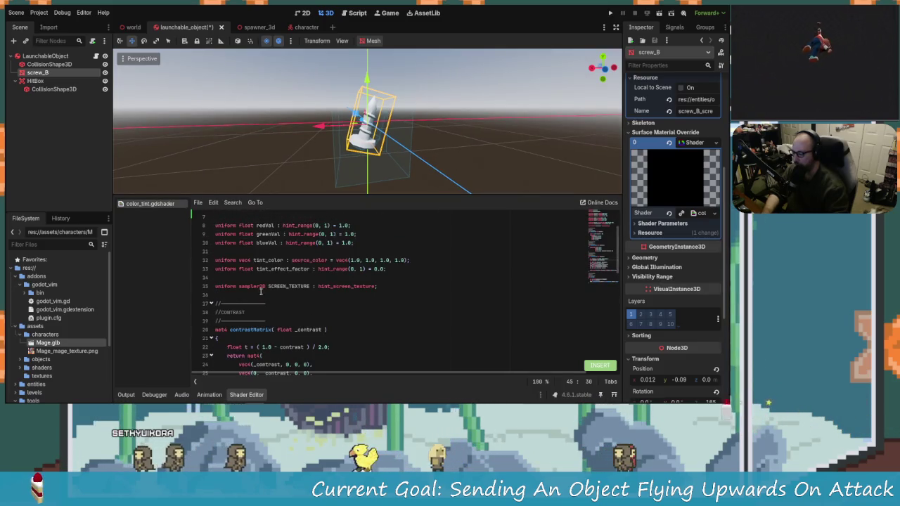
click(661, 223)
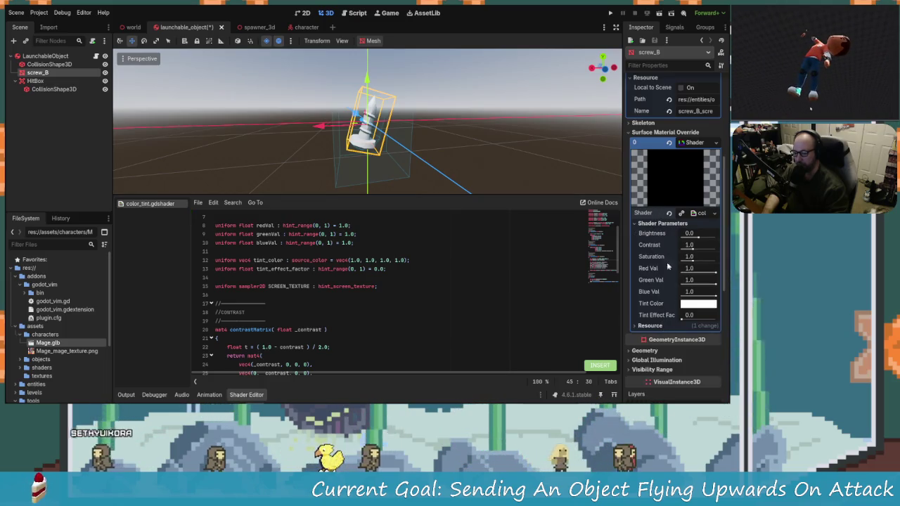
Set a cyan Tint Color, Brightness 0.505, Blue Val 0.725 and Tint Effect 0.516.
drag(694, 239, 692, 239)
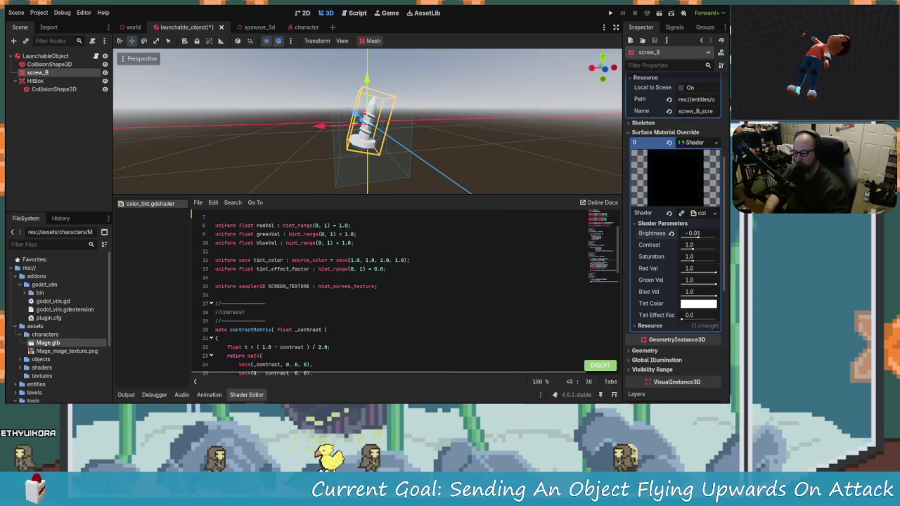
click(671, 233)
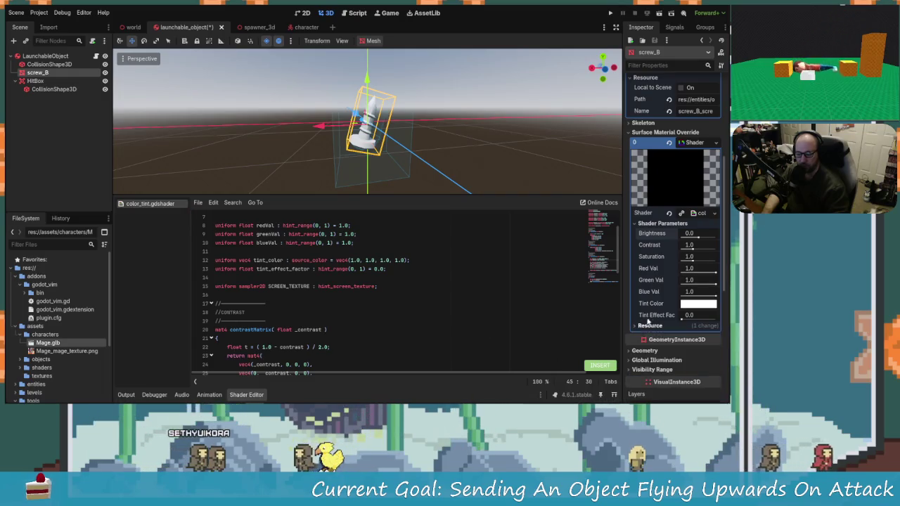
click(698, 303)
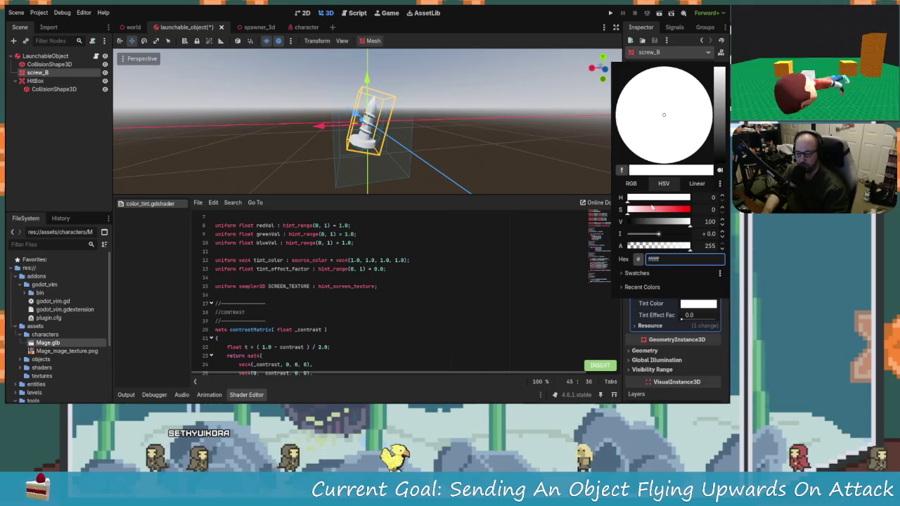
drag(652, 209, 679, 209)
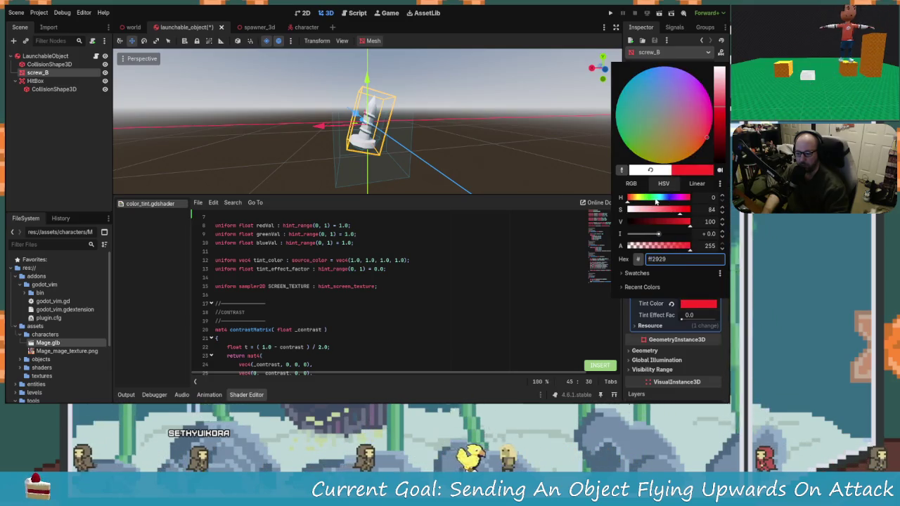
click(656, 200)
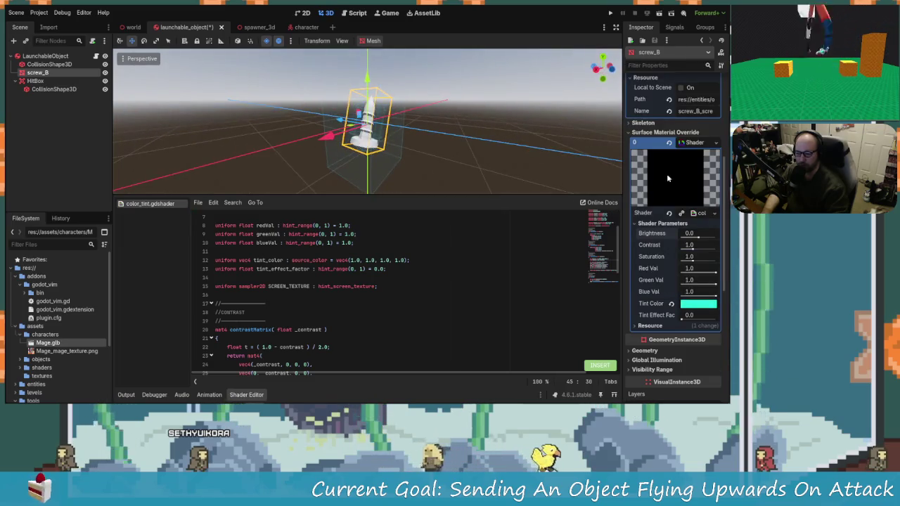
drag(696, 237, 707, 240)
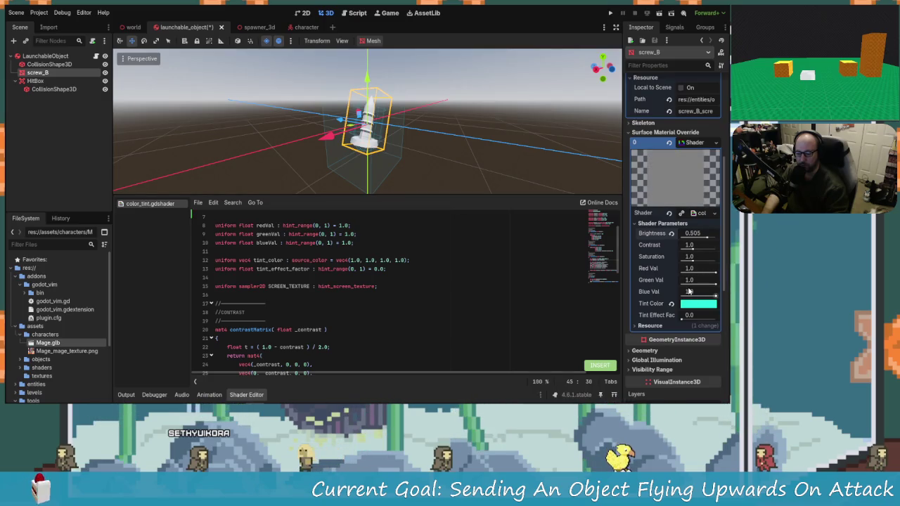
drag(701, 321, 686, 291)
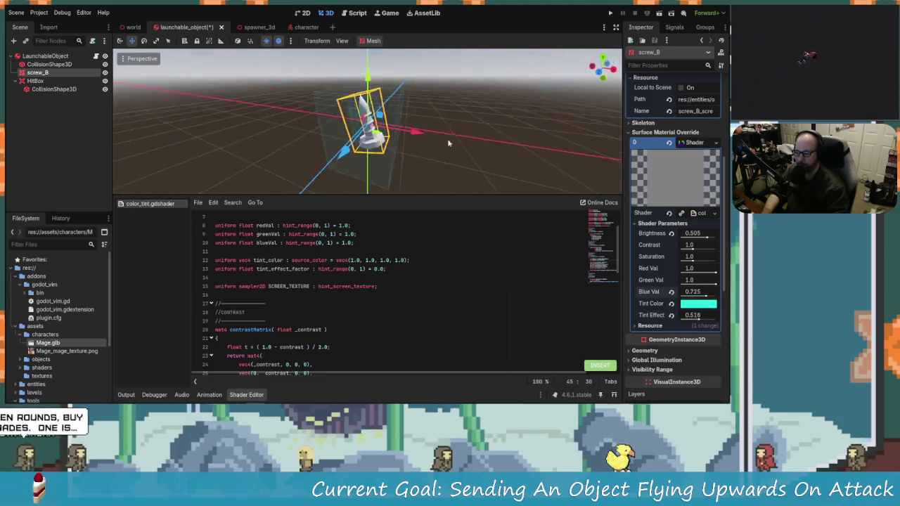
drag(447, 139, 380, 144)
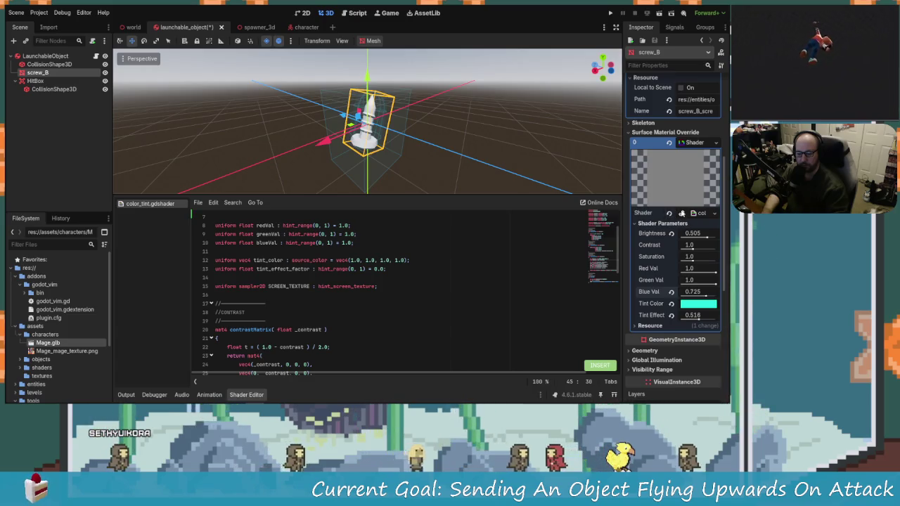
scroll(675, 274, up, 3)
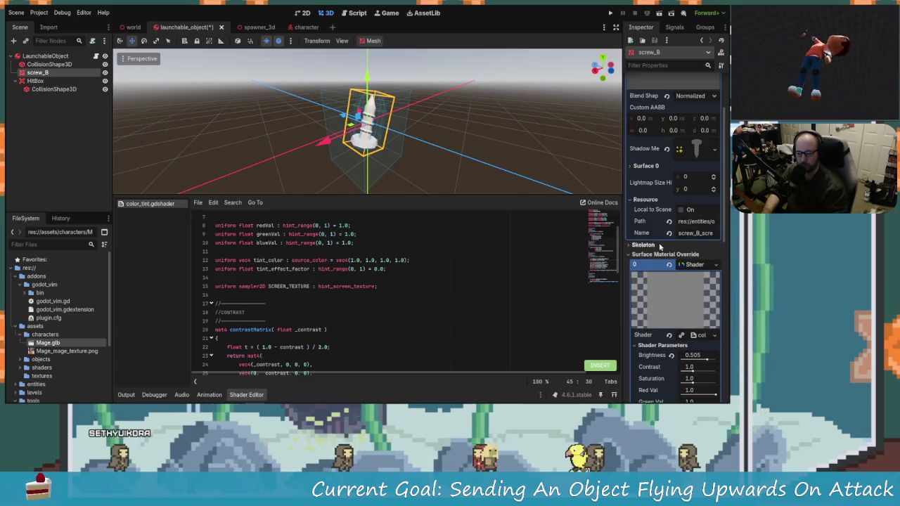
scroll(659, 245, down, 4)
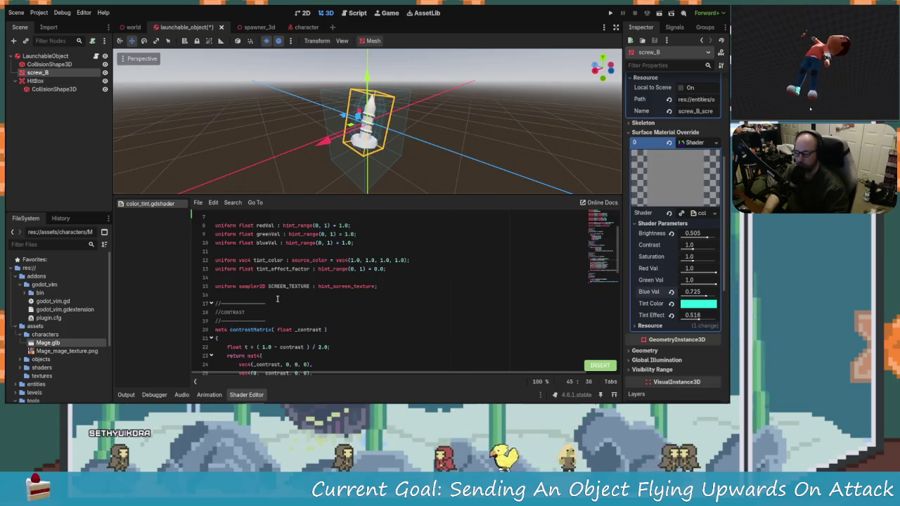
scroll(277, 299, up, 3)
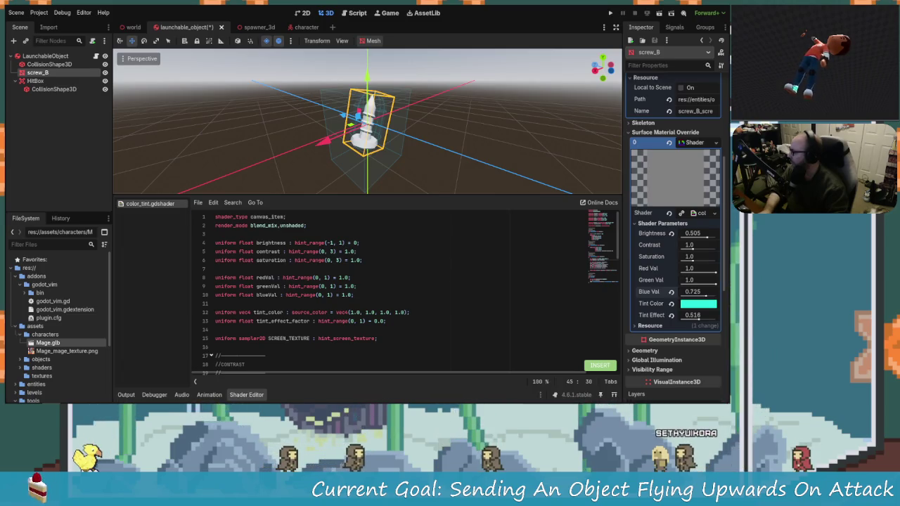
click(288, 312)
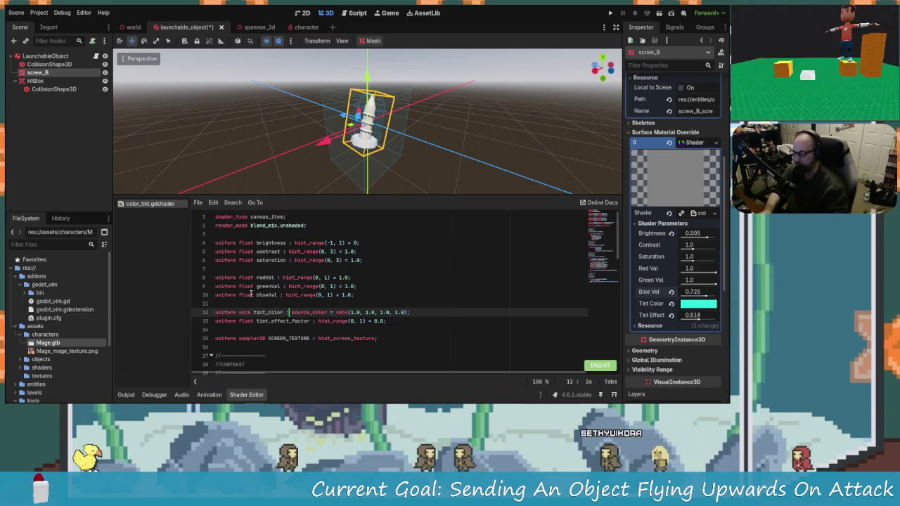
Replace color_tint.gdshader with the grayscale shift-colour shader code and save it.
key(ctrl+a)
text(shader_type canvas_item;  // --- Uniforms --- // uniform bool use_grayscale = true; uniform vec4 shift_color: source_color;  void fragment() { 	COLOR.rgb = mix(COLOR.rgb, vec3(0.299 * COLOR.r + 0.587 * COLOR.g + 0.114 * COLOR.b), float(use_grayscale)); 	COLOR *= shift_color; })
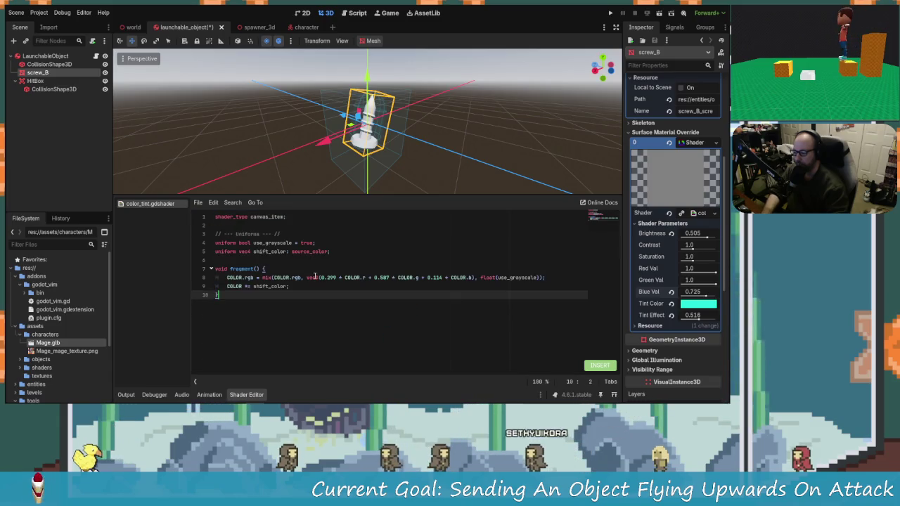
key(ctrl+s)
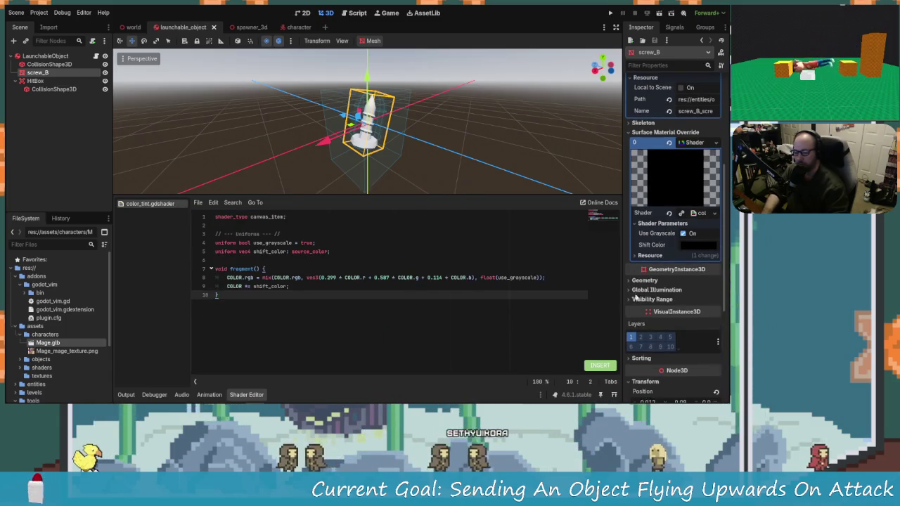
scroll(394, 140, up, 3)
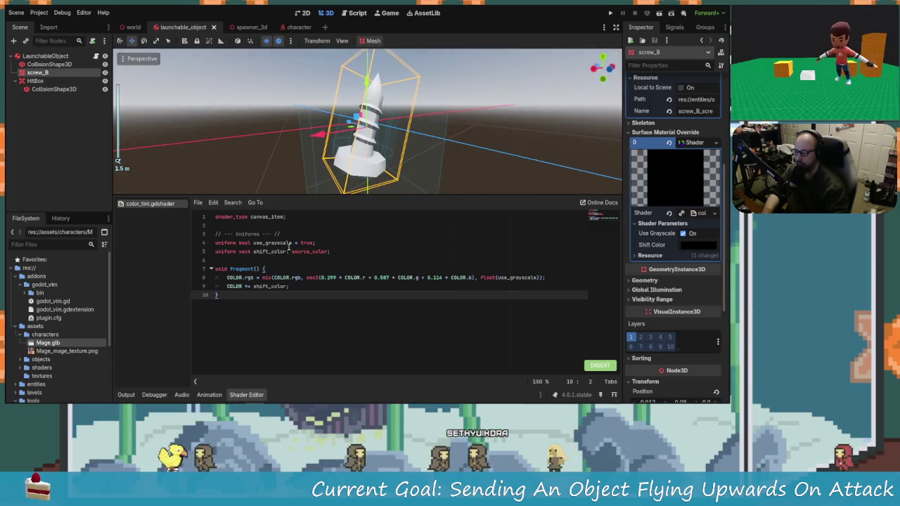
Start a new line after line 5, then remove the unfinished uniform line.
click(358, 251)
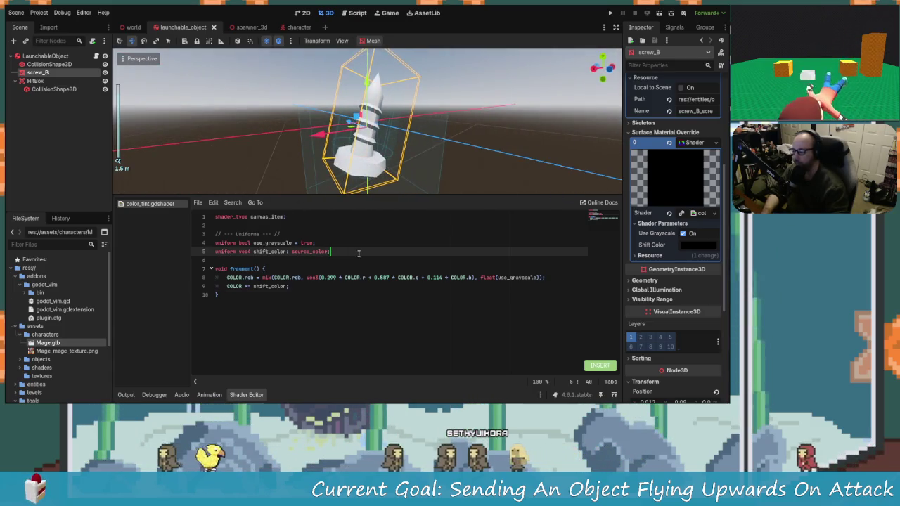
key(Return)
text(uniform tex)
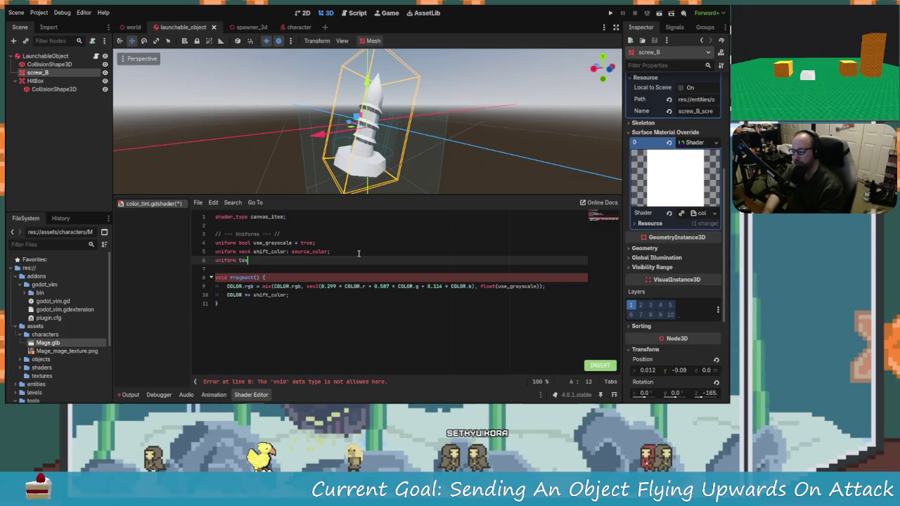
key(BackSpace)
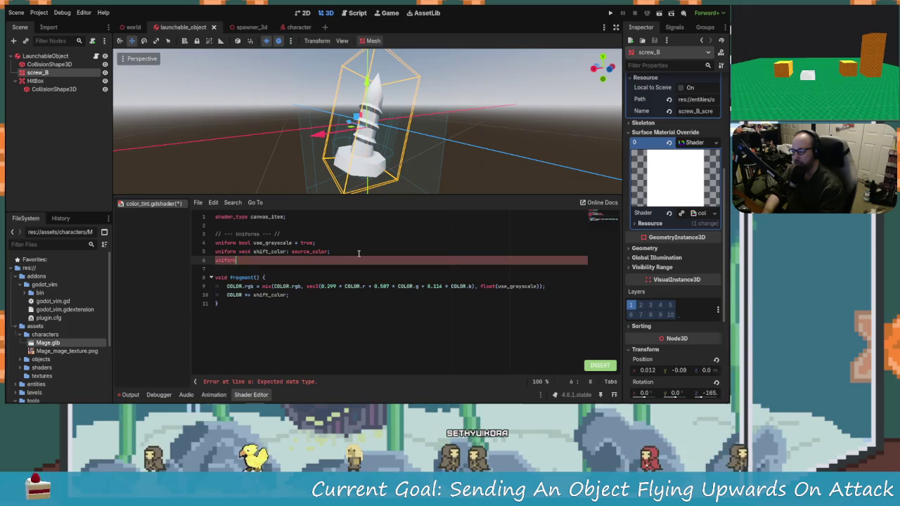
key(BackSpace)
key(BackSpace)
key(BackSpace)
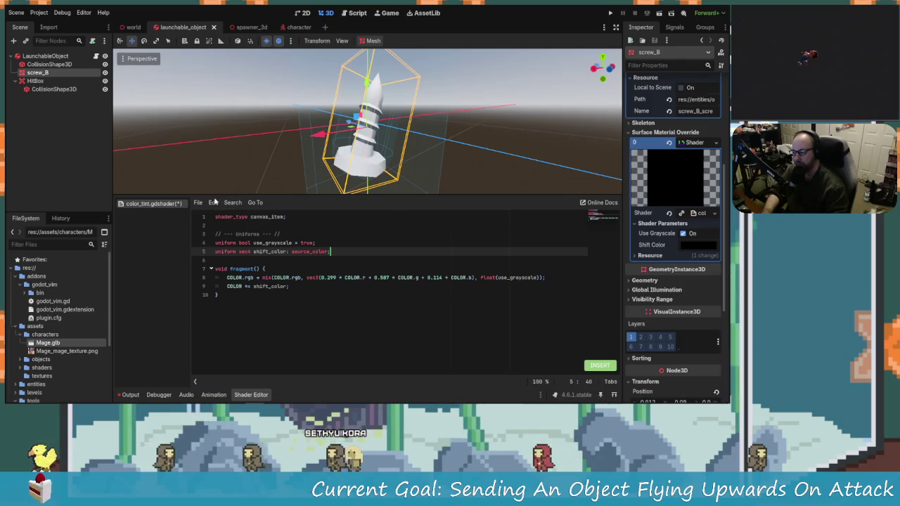
click(198, 203)
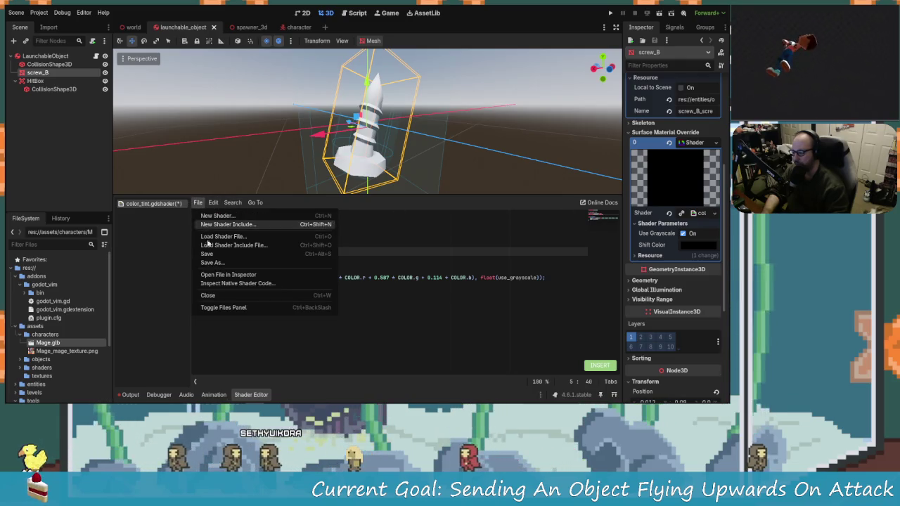
click(284, 346)
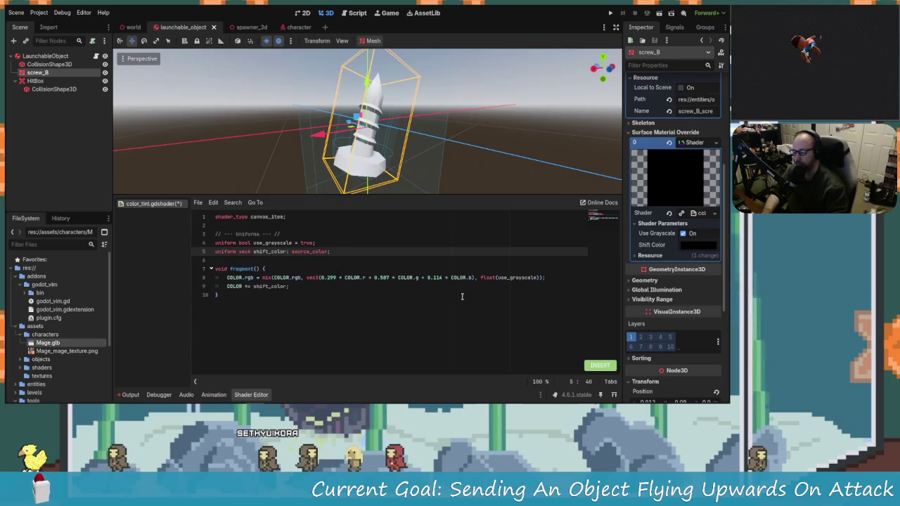
click(714, 143)
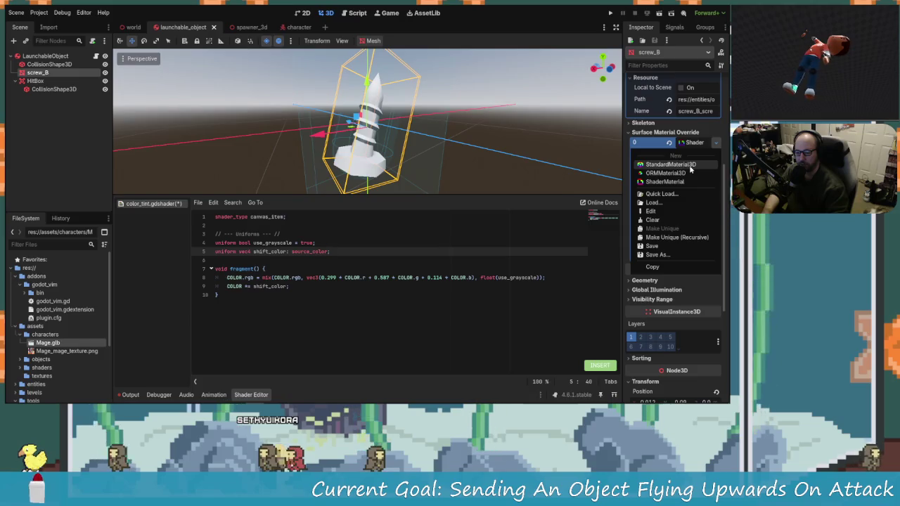
click(514, 274)
click(199, 202)
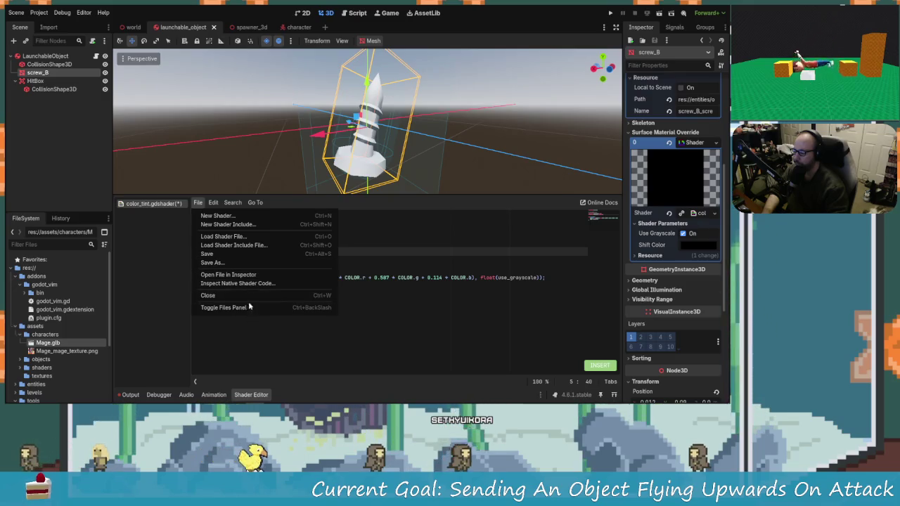
mouse_move(225, 205)
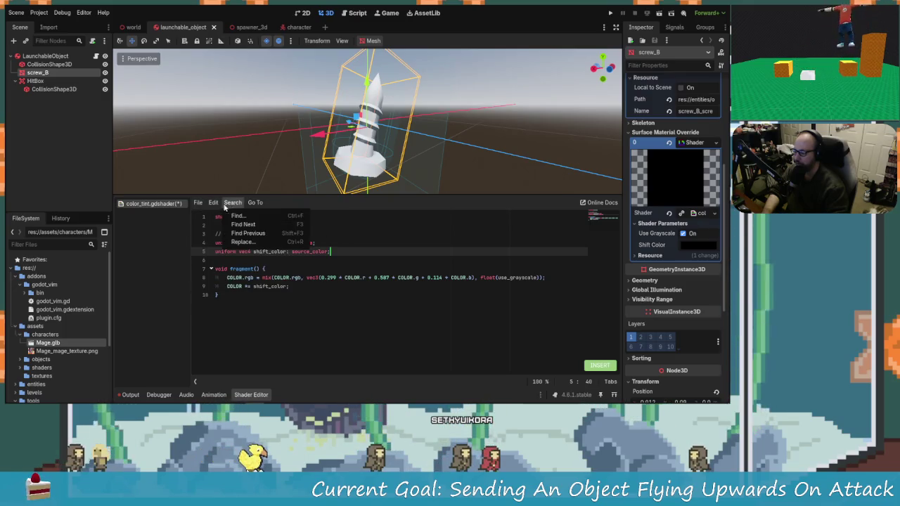
click(190, 235)
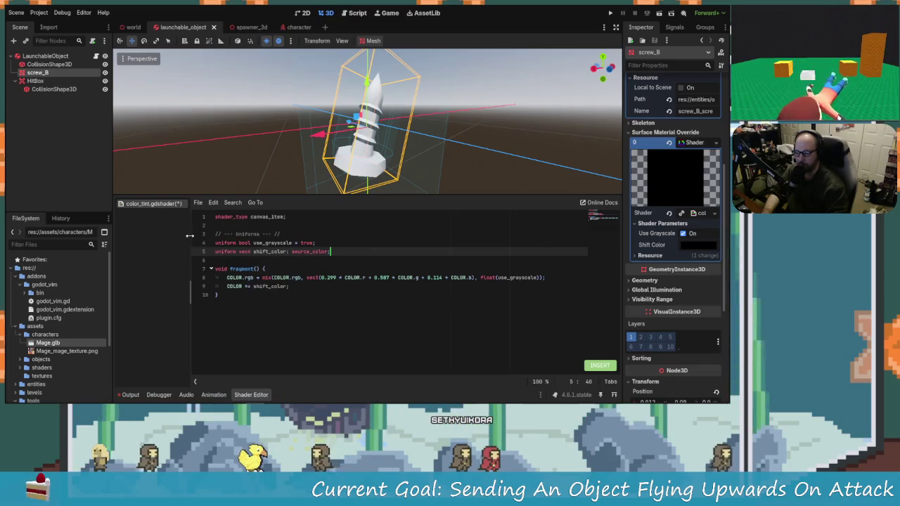
right_click(241, 234)
key(Escape)
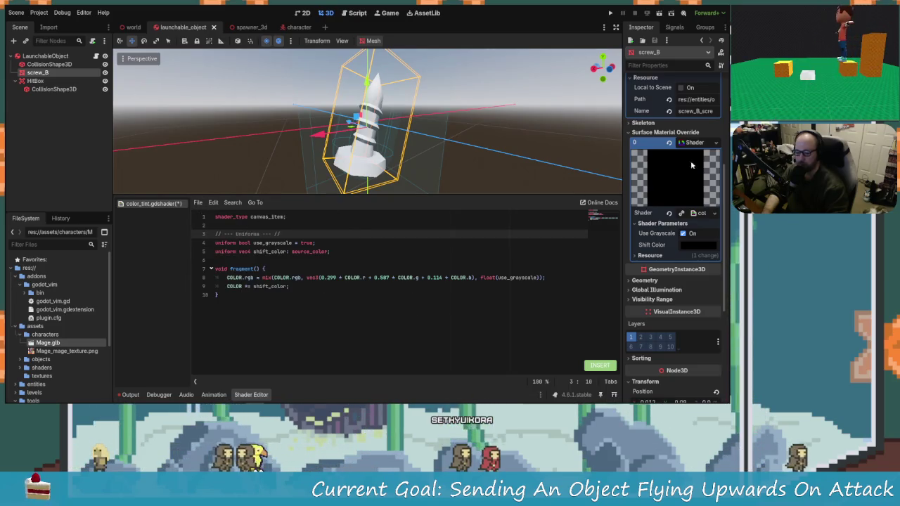
click(716, 142)
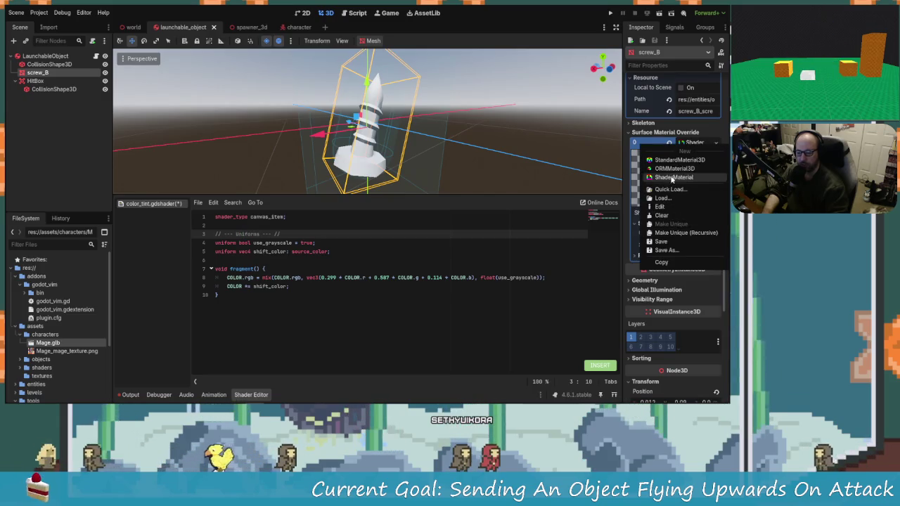
click(581, 241)
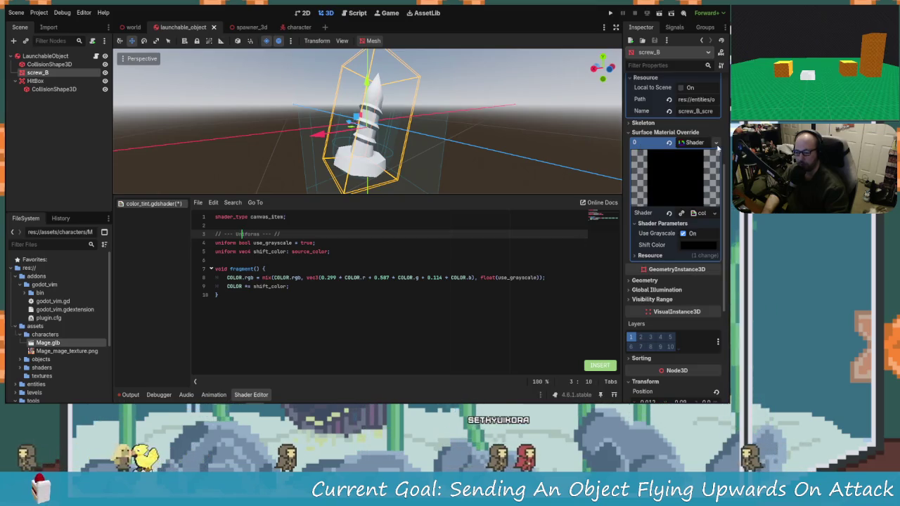
Replace screw_B's surface material override with a new ShaderMaterial.
click(716, 143)
click(696, 220)
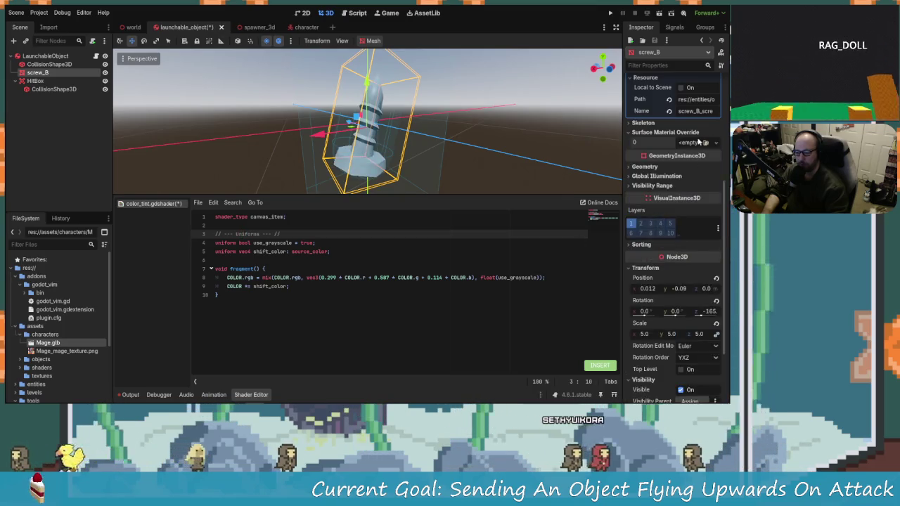
click(715, 142)
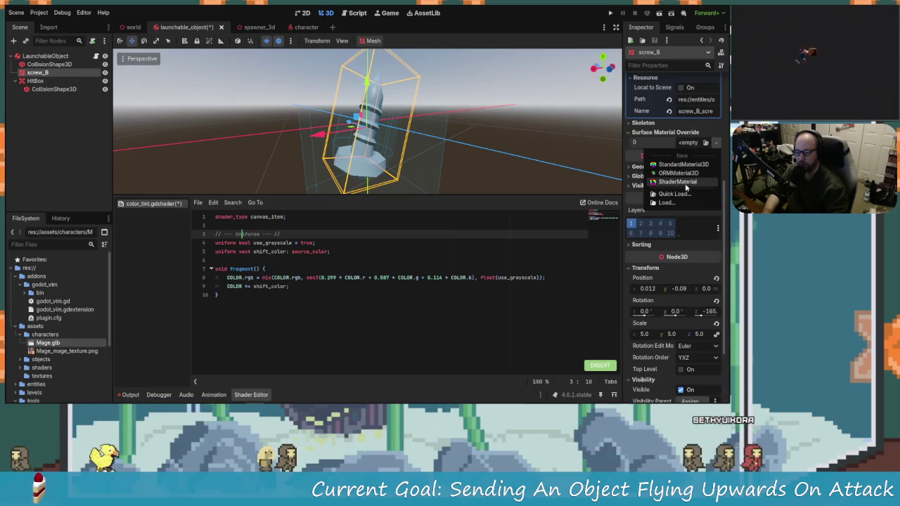
click(677, 182)
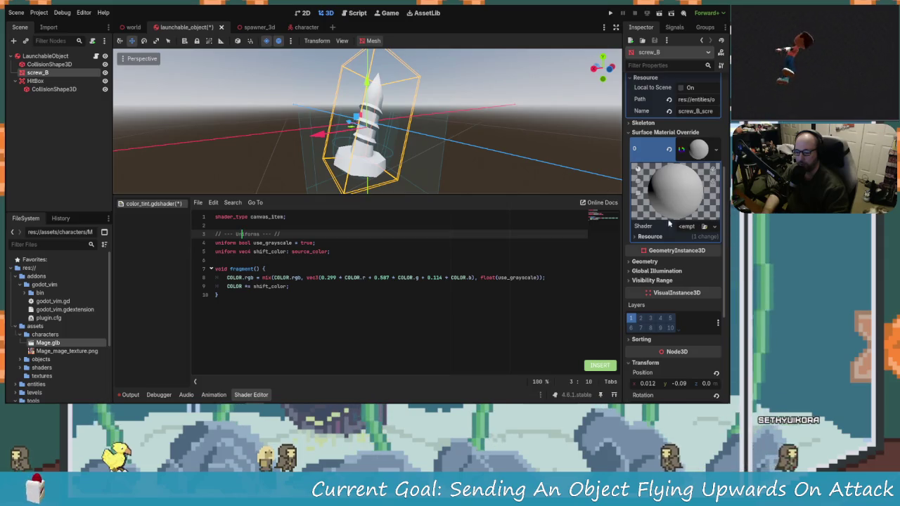
Create a new VisualShader in Canvas Item mode for the material's Shader slot.
click(712, 228)
click(709, 240)
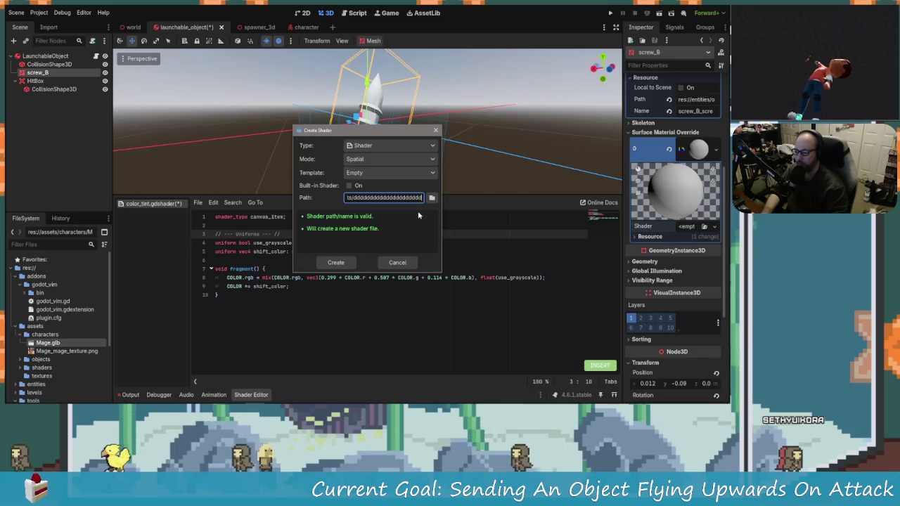
key(Home)
click(410, 266)
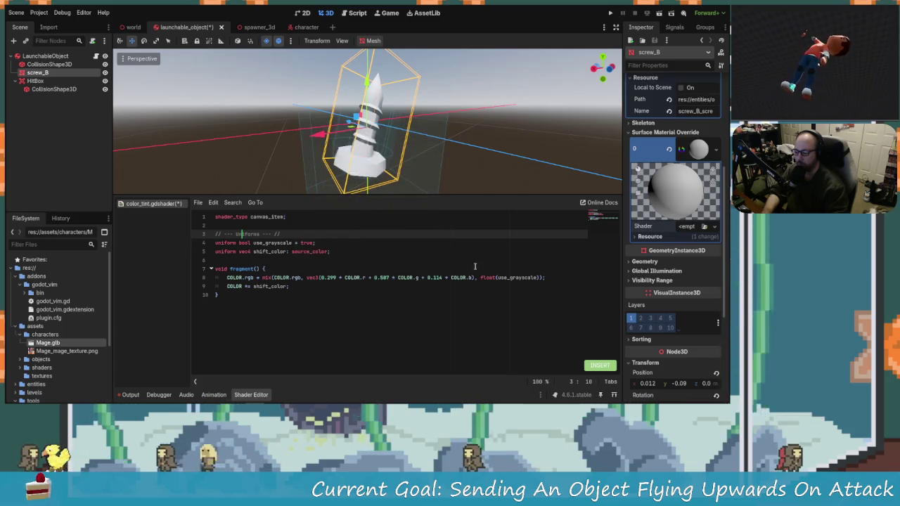
click(715, 227)
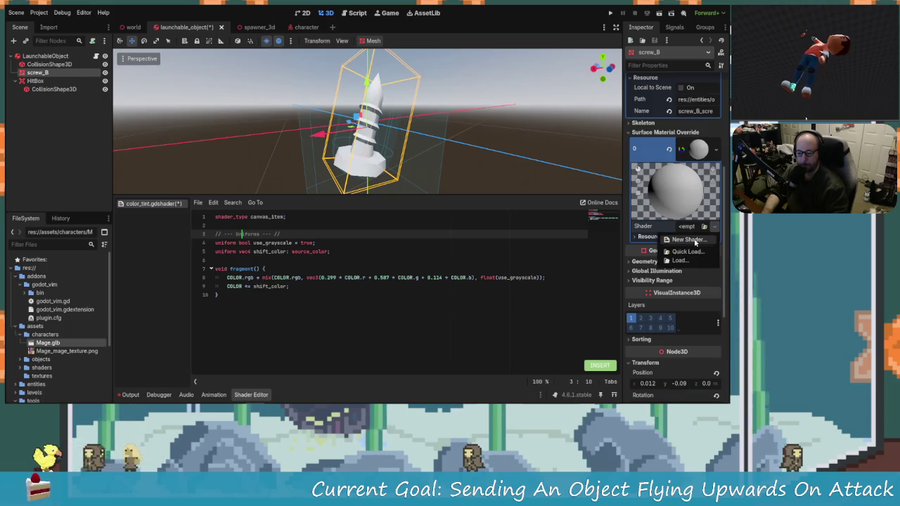
click(685, 240)
click(393, 140)
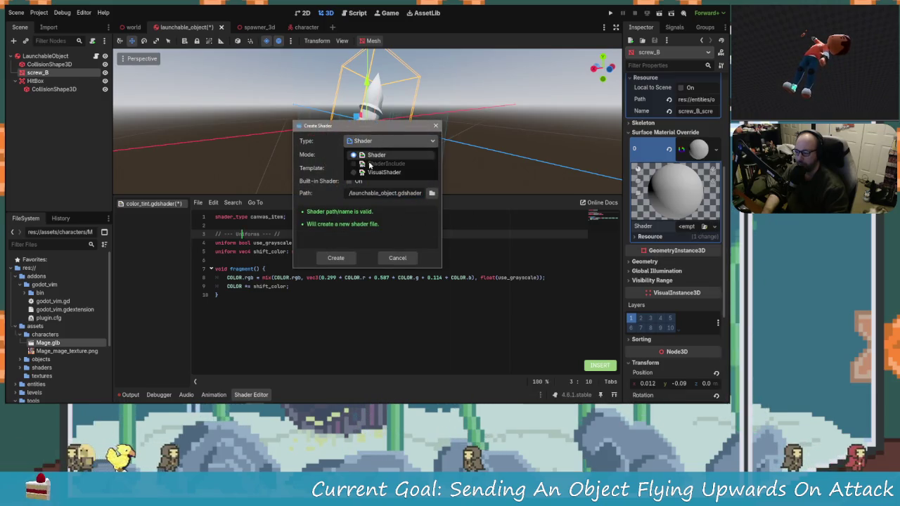
click(378, 175)
click(392, 155)
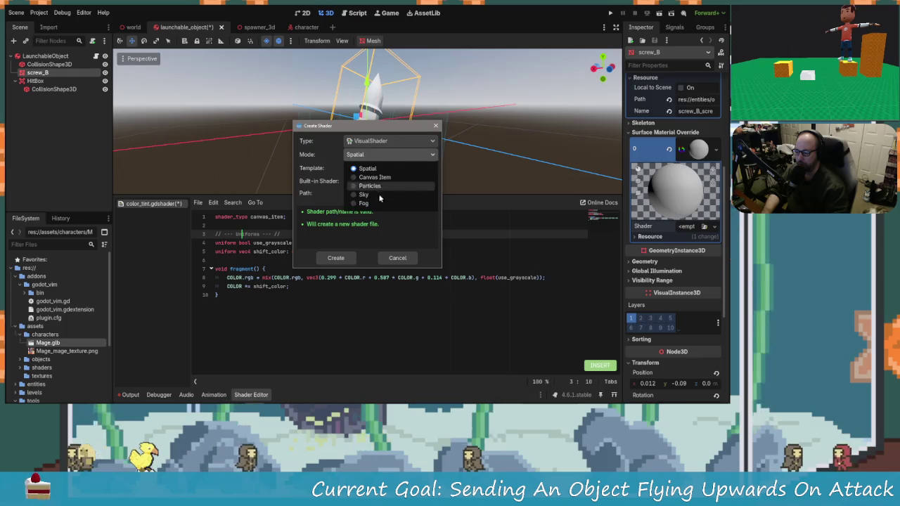
click(384, 174)
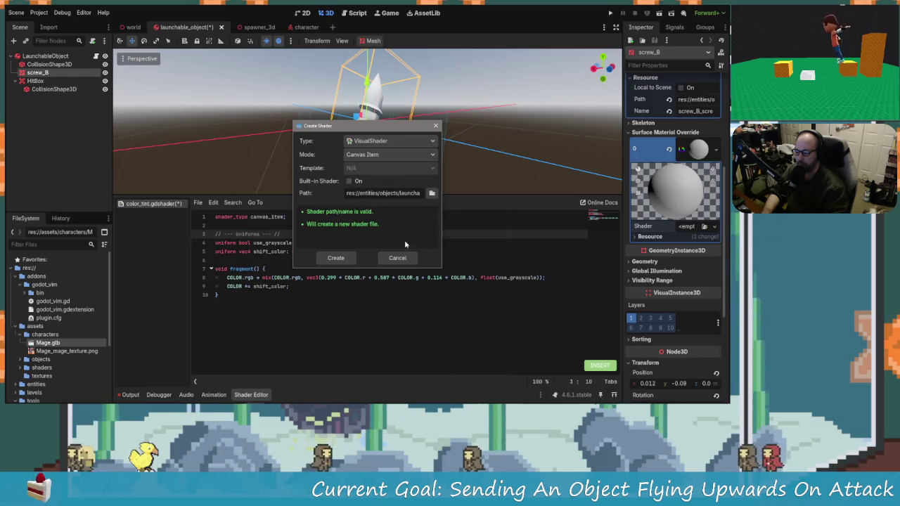
click(336, 258)
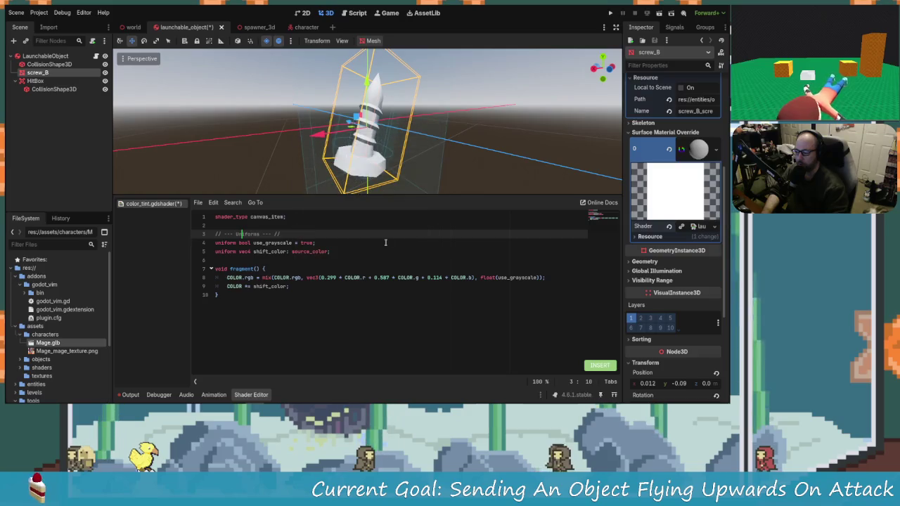
click(329, 263)
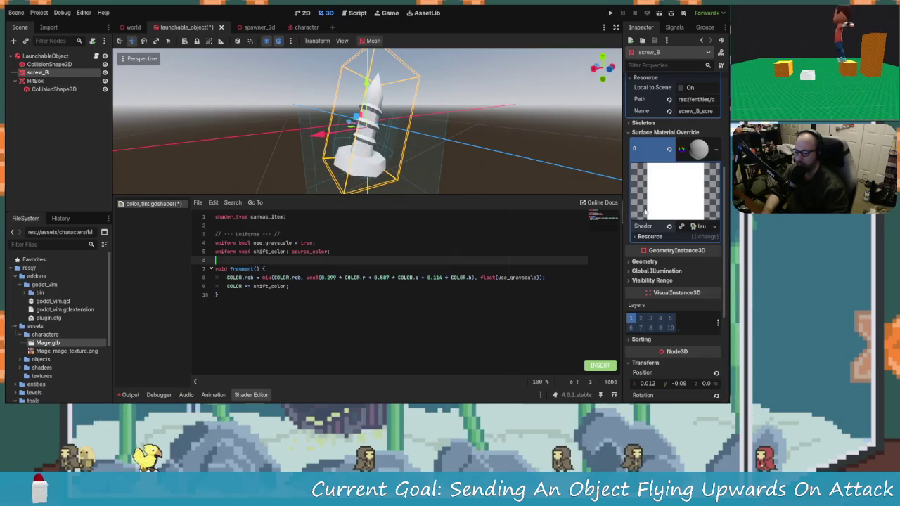
Open the new visual shader graph and browse the Add Node list for texture nodes.
click(698, 227)
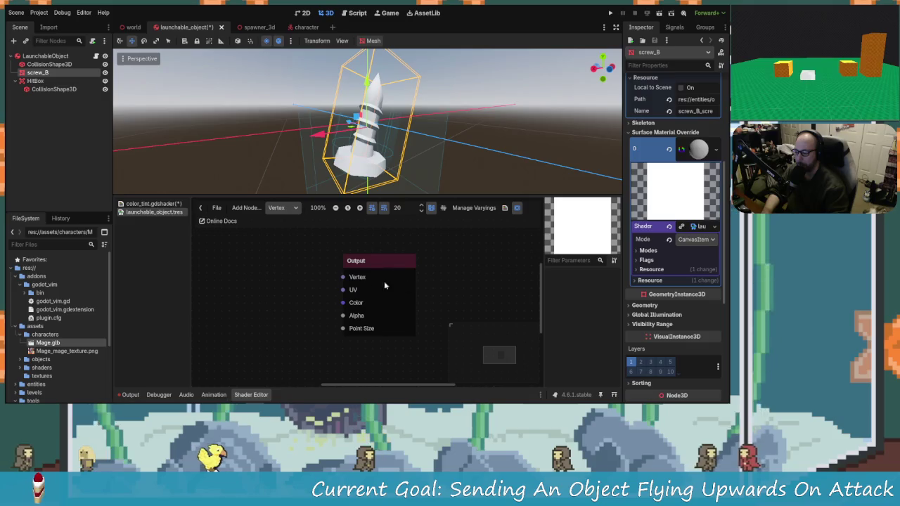
scroll(335, 308, down, 2)
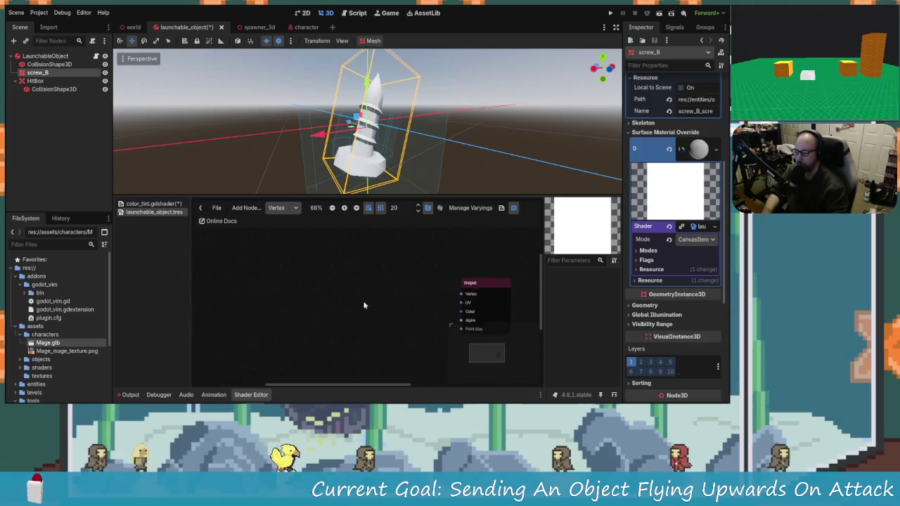
right_click(237, 252)
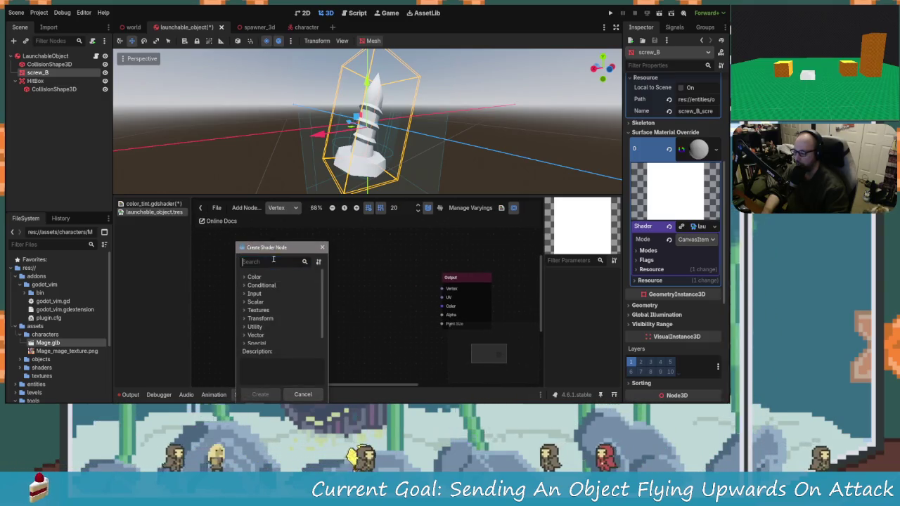
text(textur)
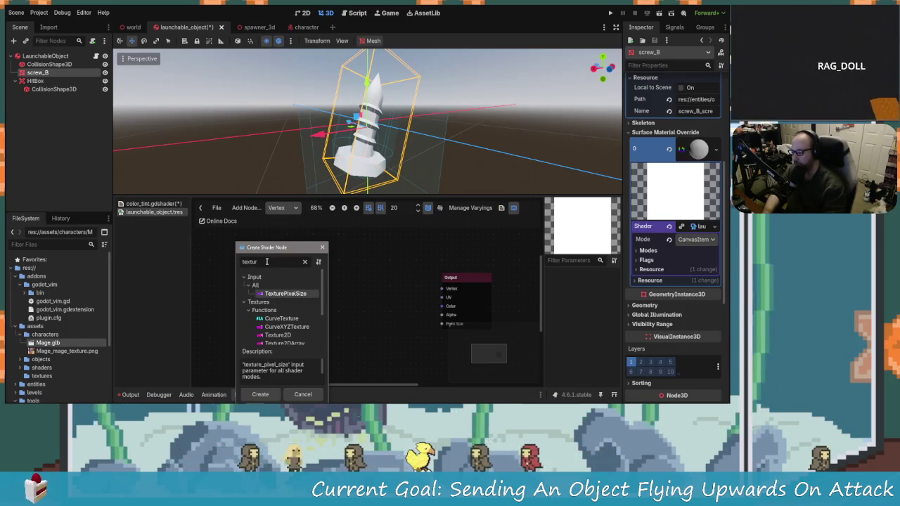
key(Down)
key(Down)
key(Down)
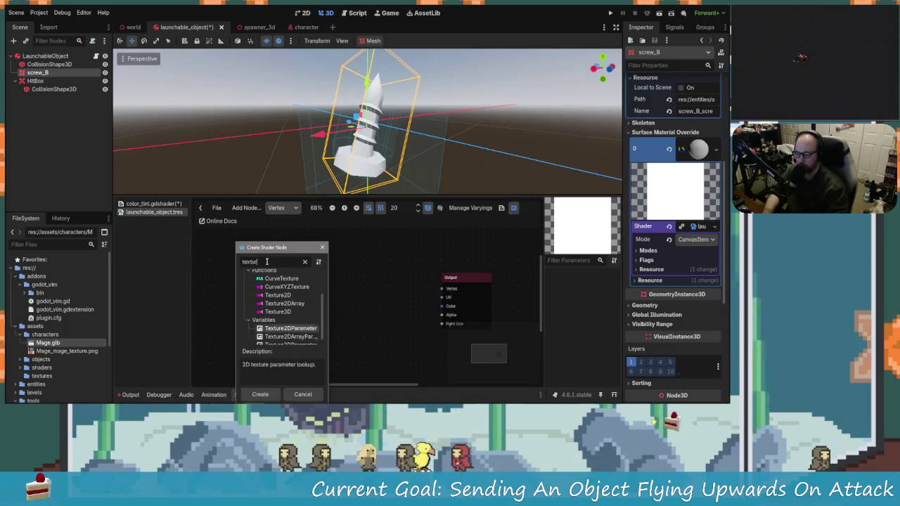
key(Down)
key(Down)
key(Down)
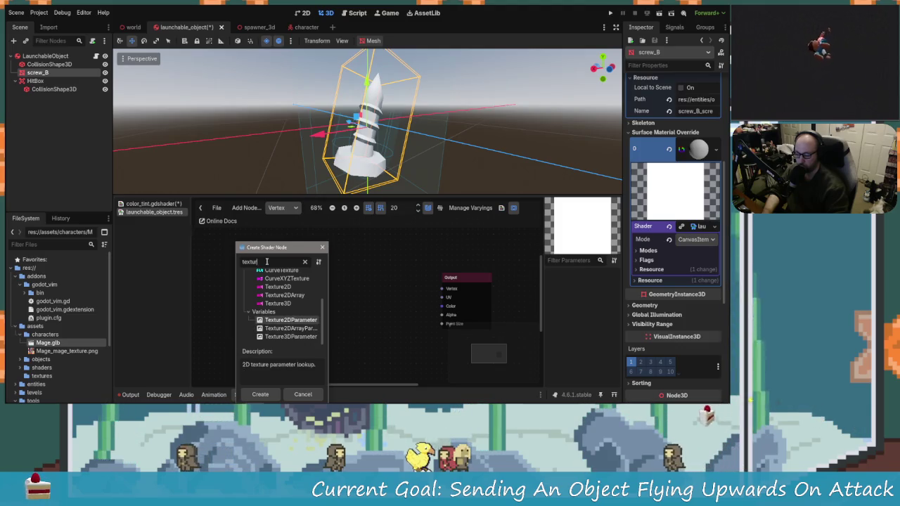
key(BackSpace)
key(BackSpace)
key(BackSpace)
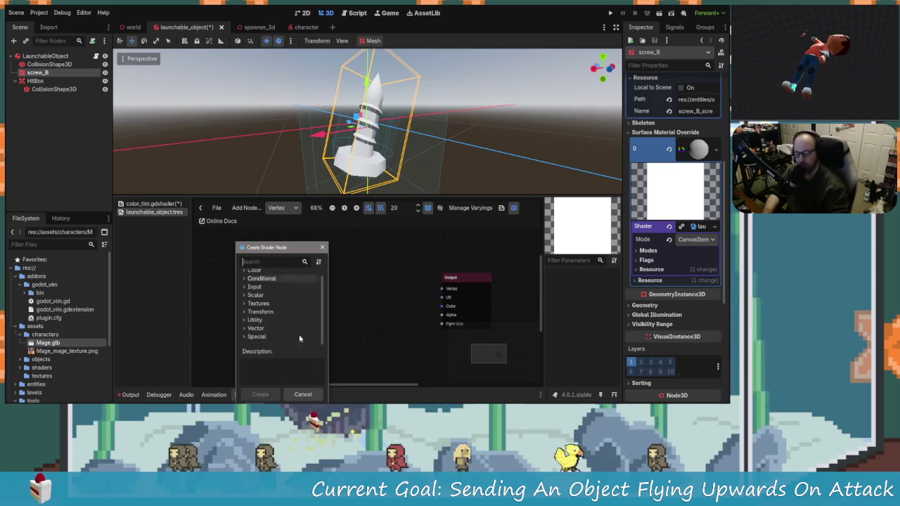
click(348, 242)
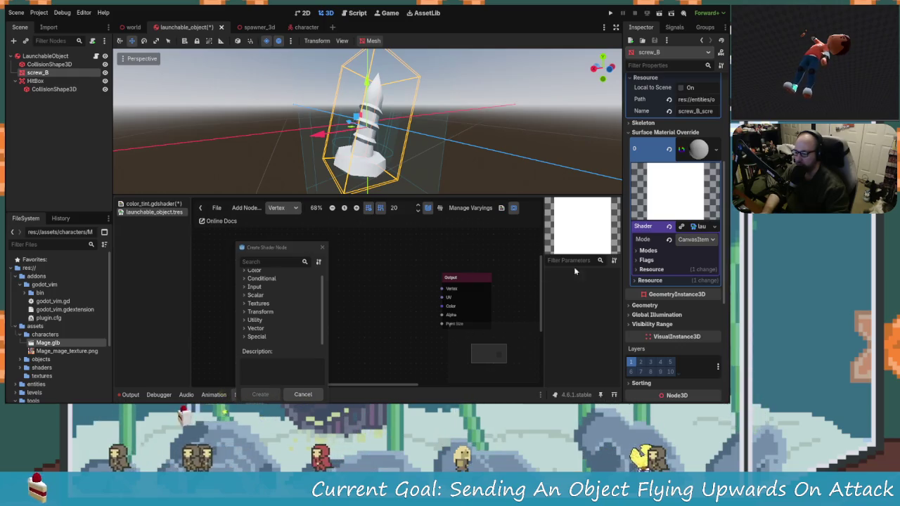
click(265, 264)
Add a UV Input node from Input > All and place it left of the Output node.
scroll(253, 292, up, 1)
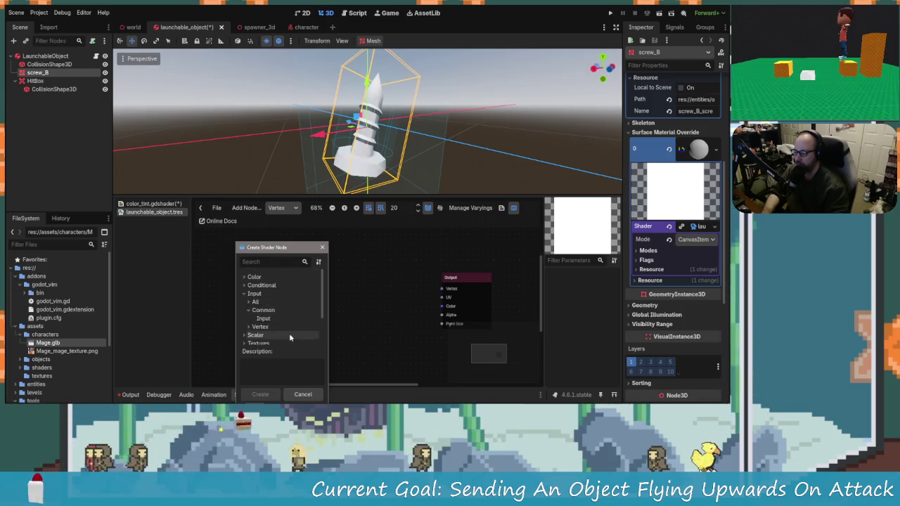
double_click(262, 310)
click(267, 311)
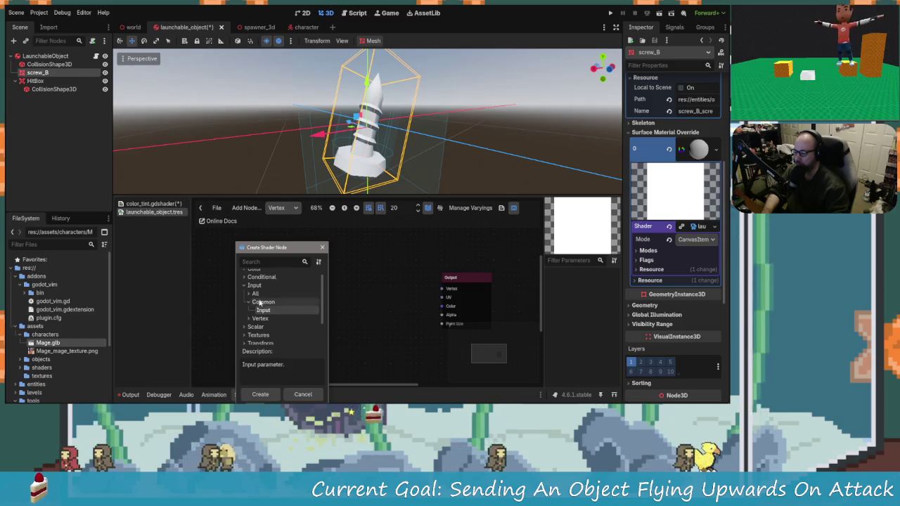
double_click(255, 293)
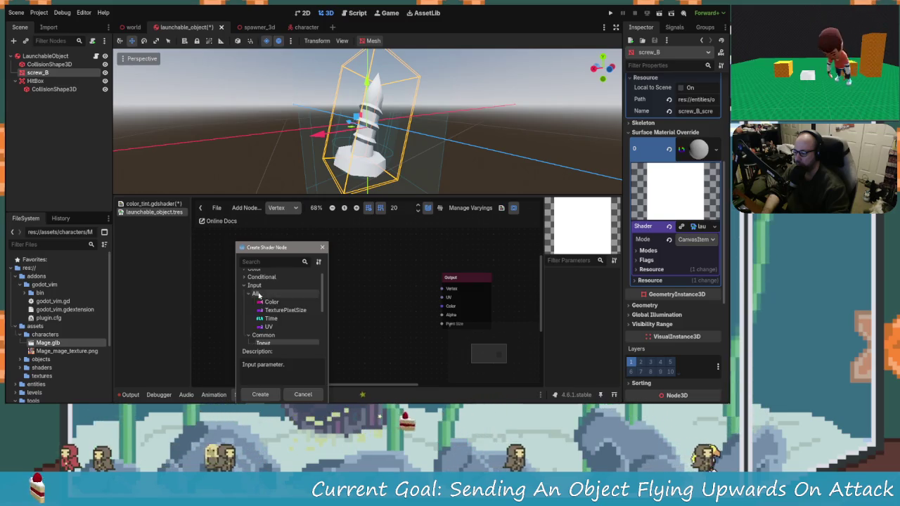
click(269, 327)
scroll(268, 322, down, 1)
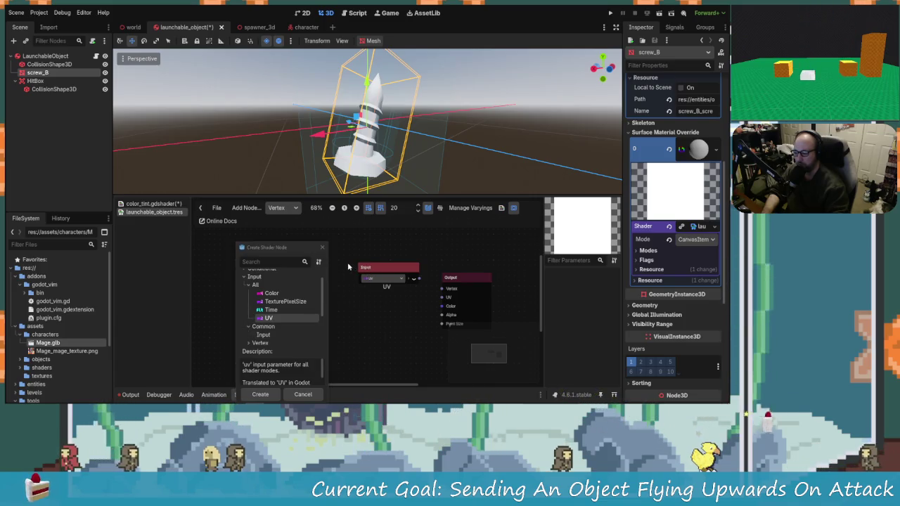
drag(389, 278, 251, 264)
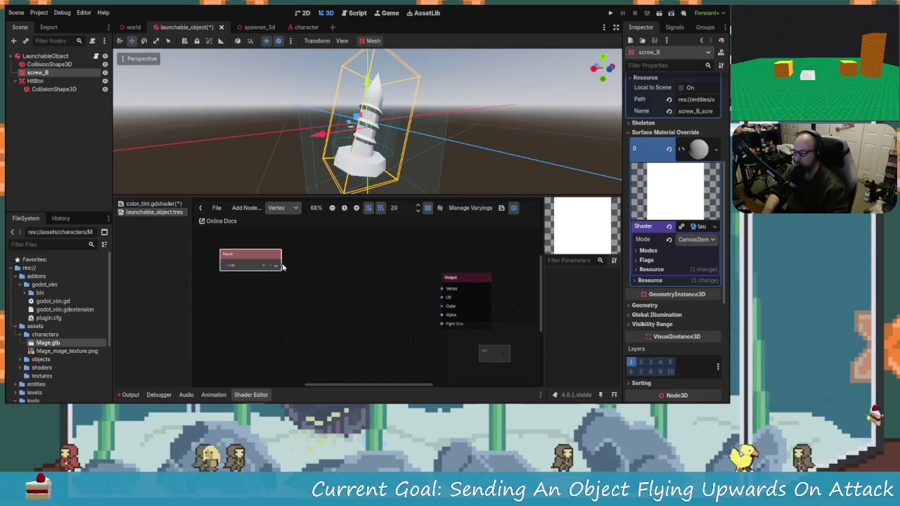
Keep the Input node set to uv and wire it to the Output node's Color port.
click(276, 267)
click(276, 268)
click(275, 267)
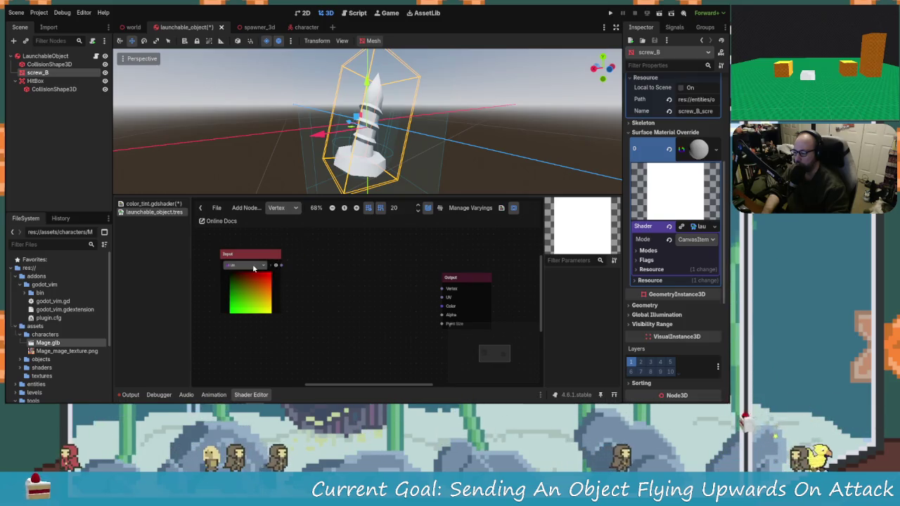
click(256, 266)
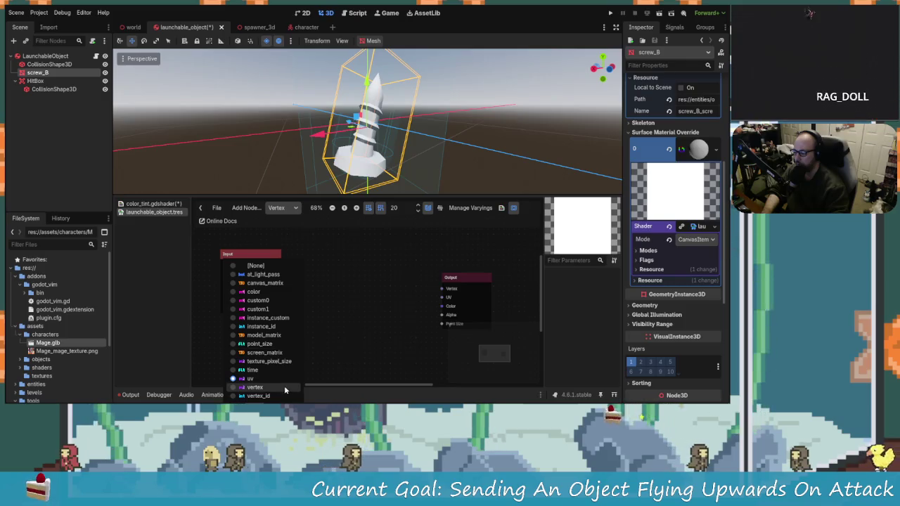
click(360, 327)
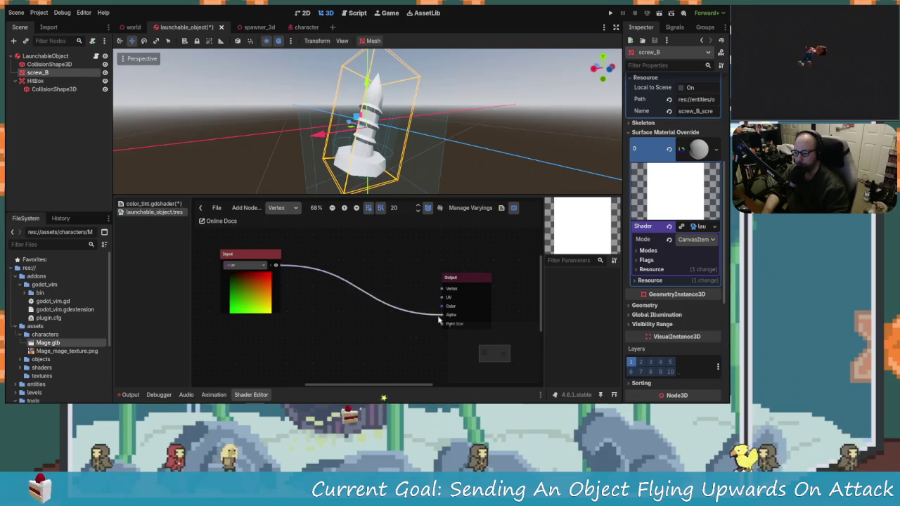
drag(439, 320, 441, 306)
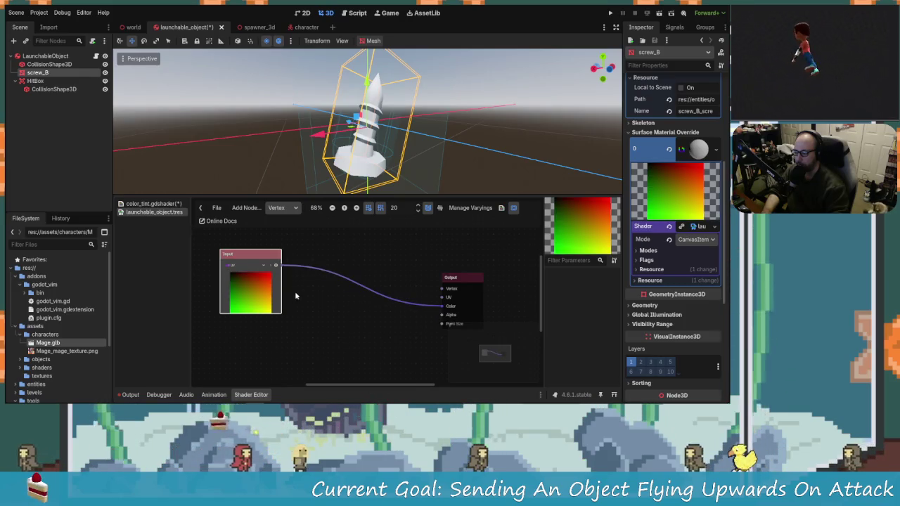
Move the wire onto the UV port, then delete the UV Input node.
click(319, 301)
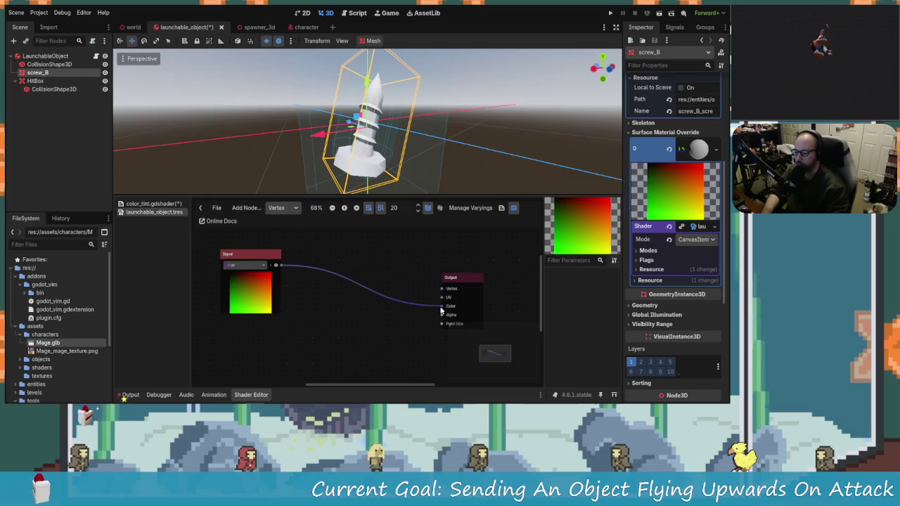
drag(442, 309, 443, 300)
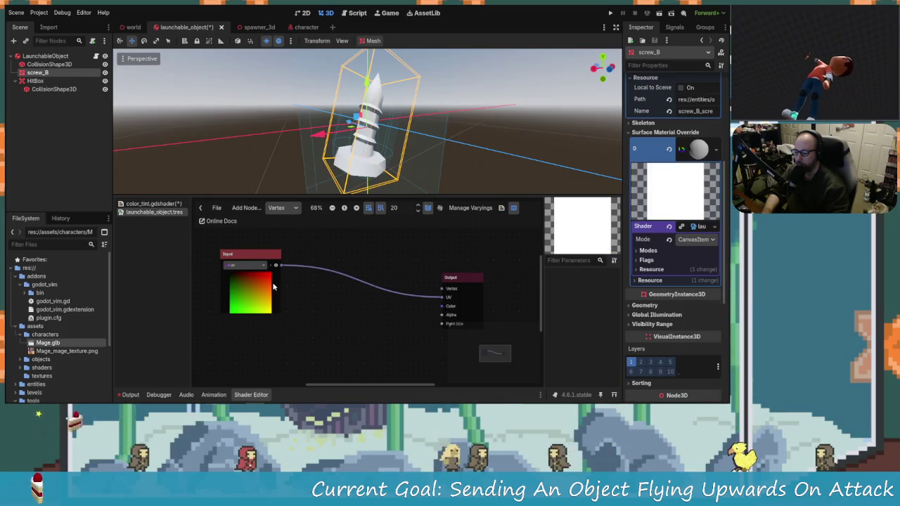
click(273, 286)
key(Delete)
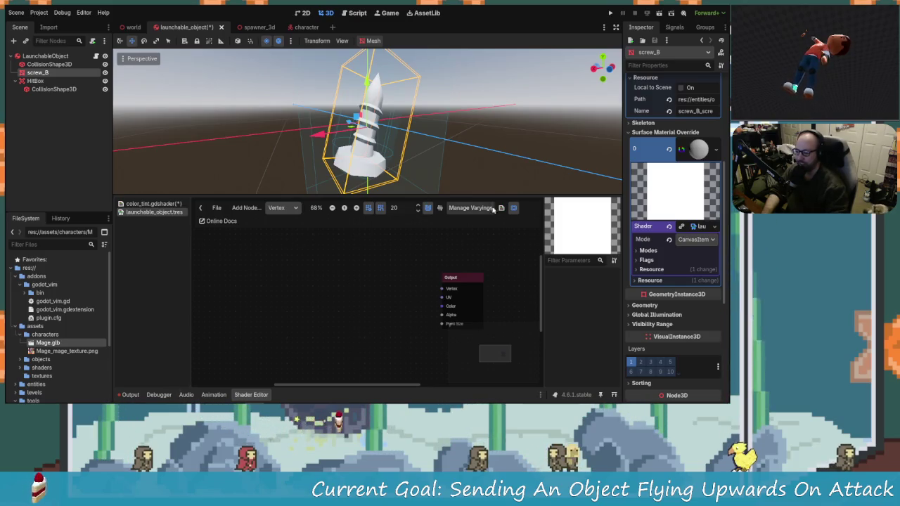
Add a generic Input node, delete it unused, and open color_tint.gdshader's code.
right_click(280, 283)
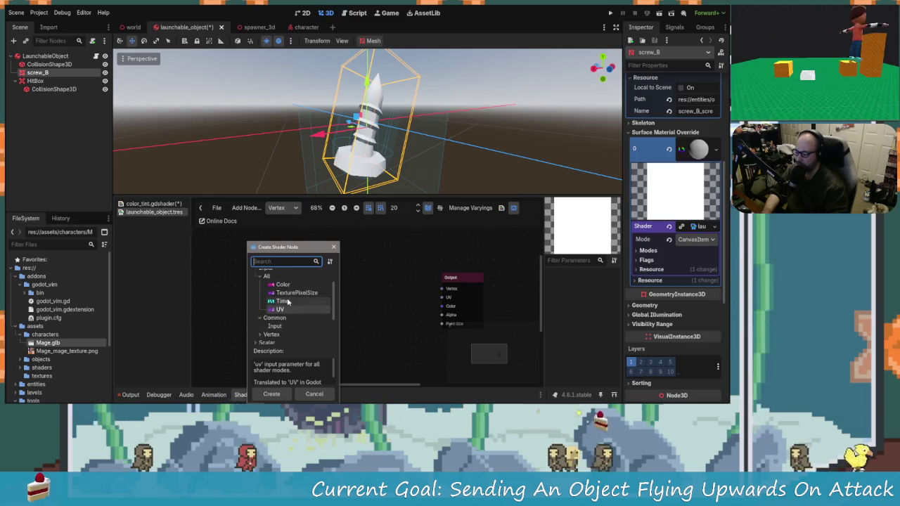
scroll(289, 323, down, 1)
click(284, 300)
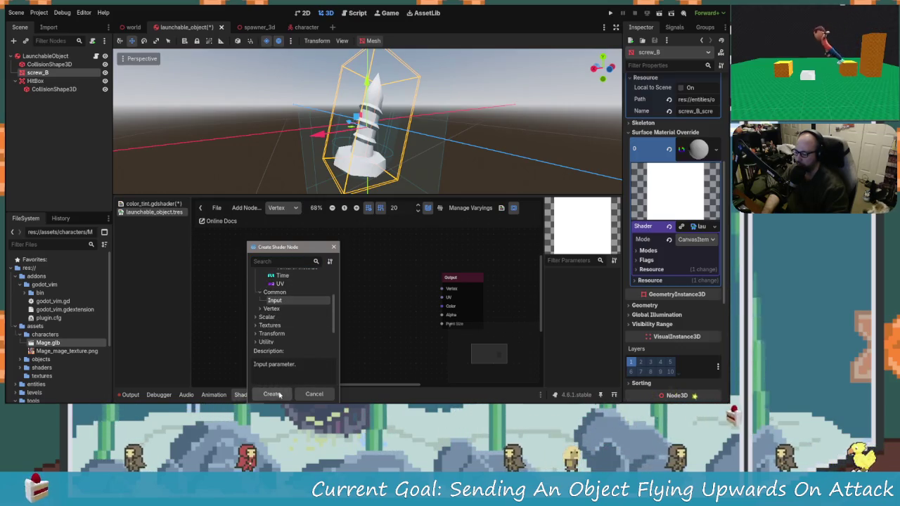
double_click(284, 300)
click(278, 301)
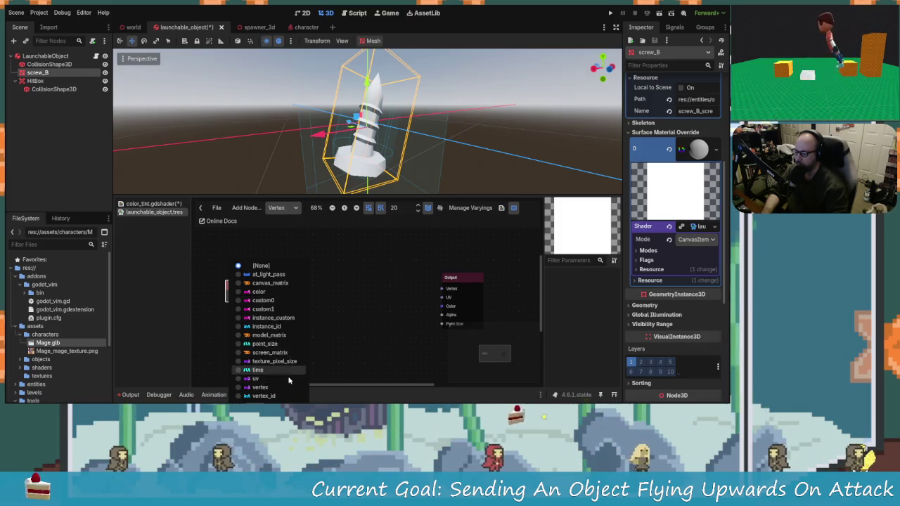
click(327, 311)
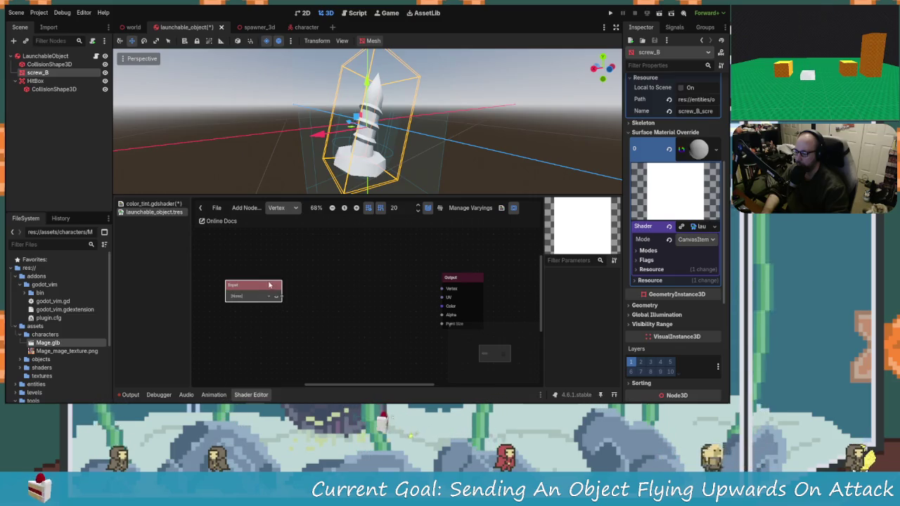
key(Delete)
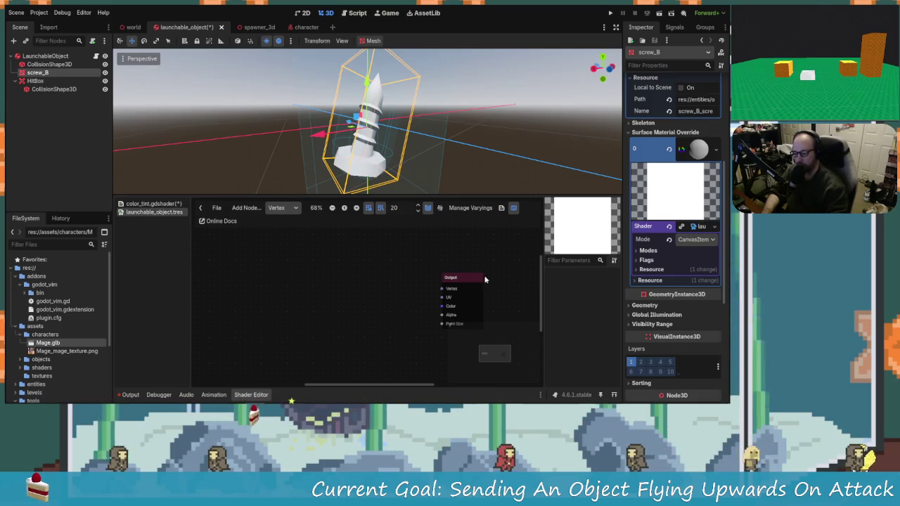
click(477, 279)
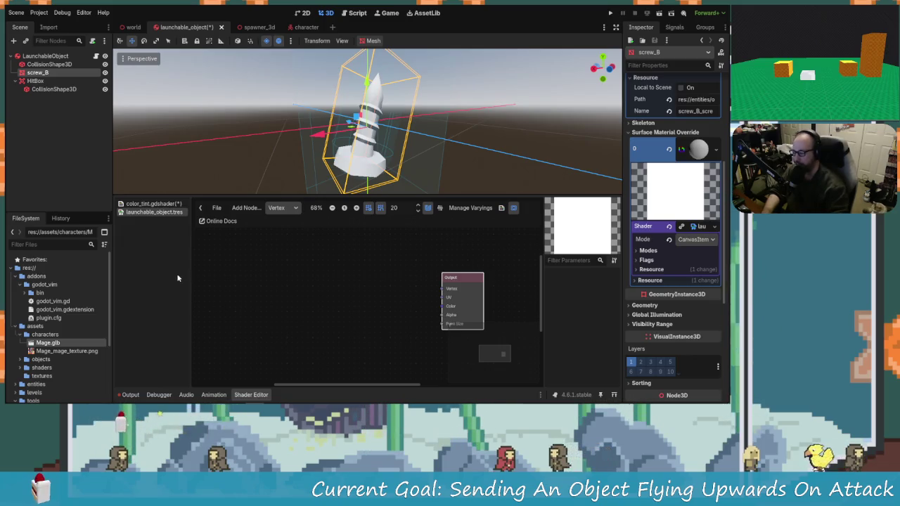
click(174, 205)
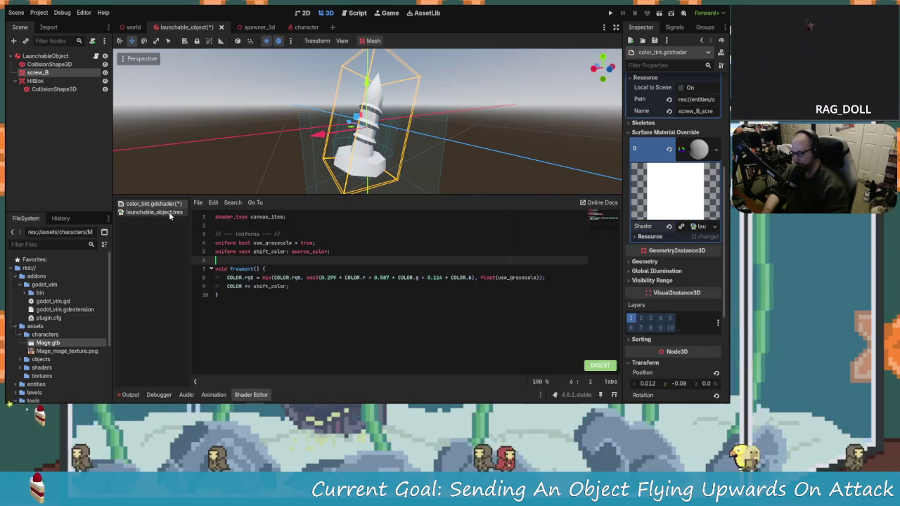
Close the launchable_object and color_tint shader files in the shader editor.
click(169, 212)
right_click(168, 211)
click(194, 241)
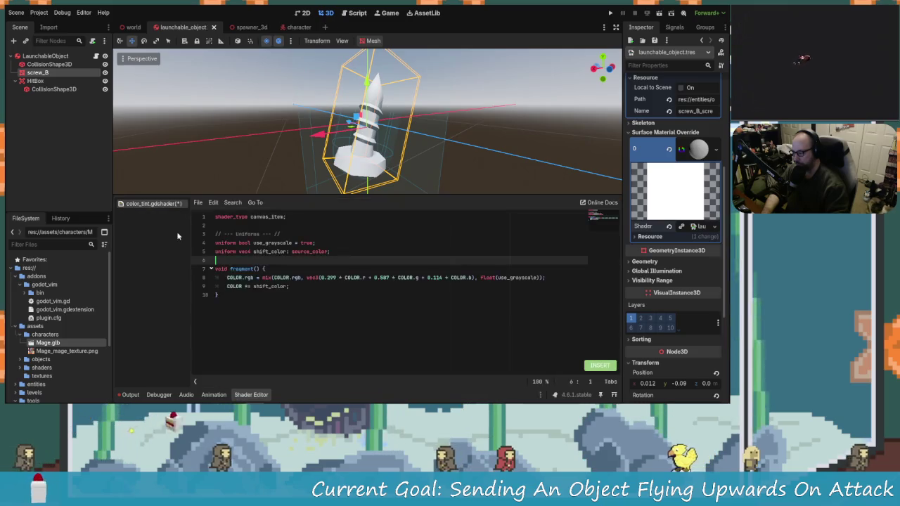
right_click(170, 204)
click(194, 232)
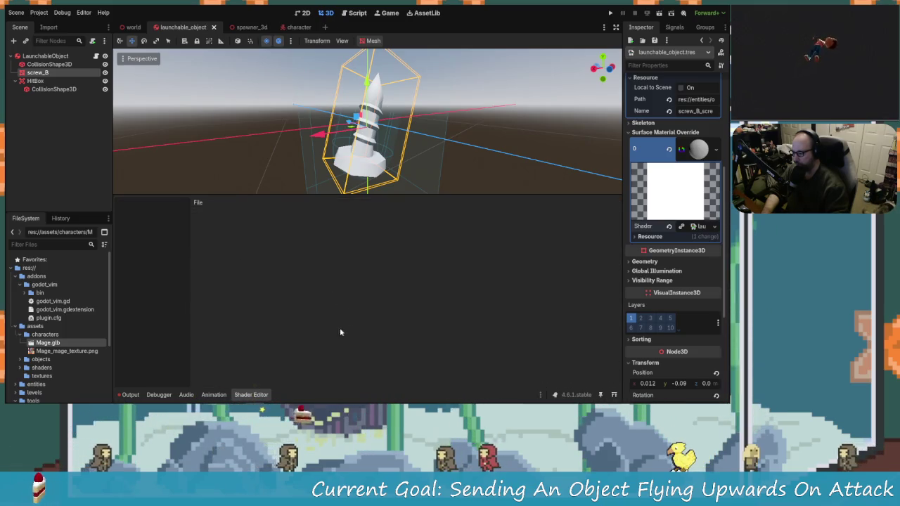
Delete shaders/color_tint.gdshader from the FileSystem dock.
scroll(77, 356, down, 3)
scroll(28, 365, down, 1)
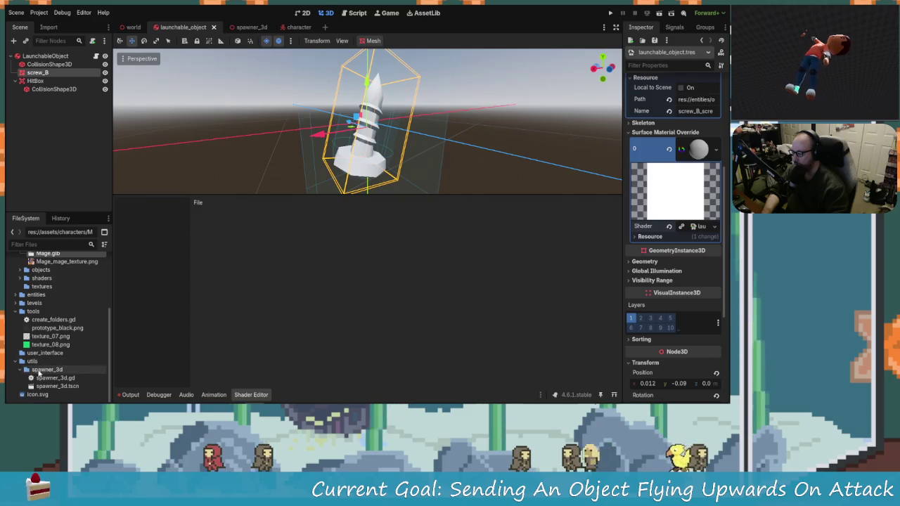
scroll(32, 330, up, 4)
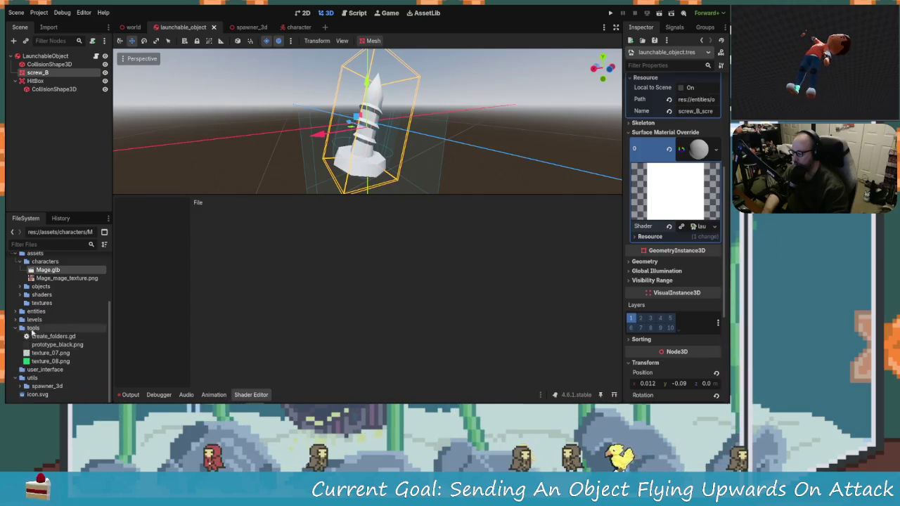
scroll(38, 303, up, 2)
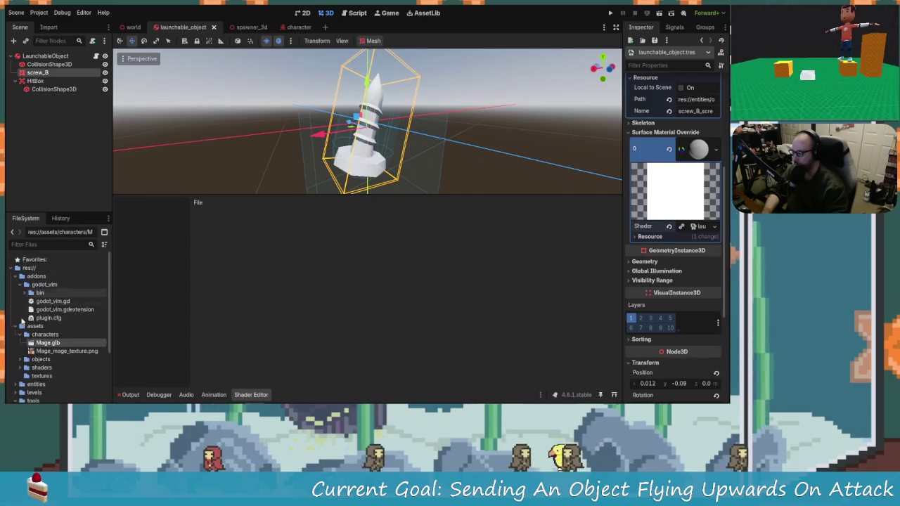
click(19, 277)
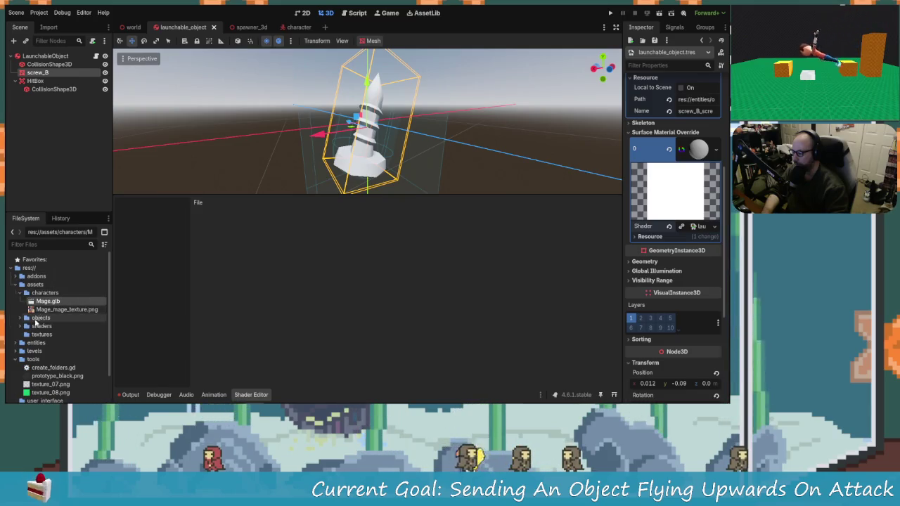
click(21, 326)
click(60, 334)
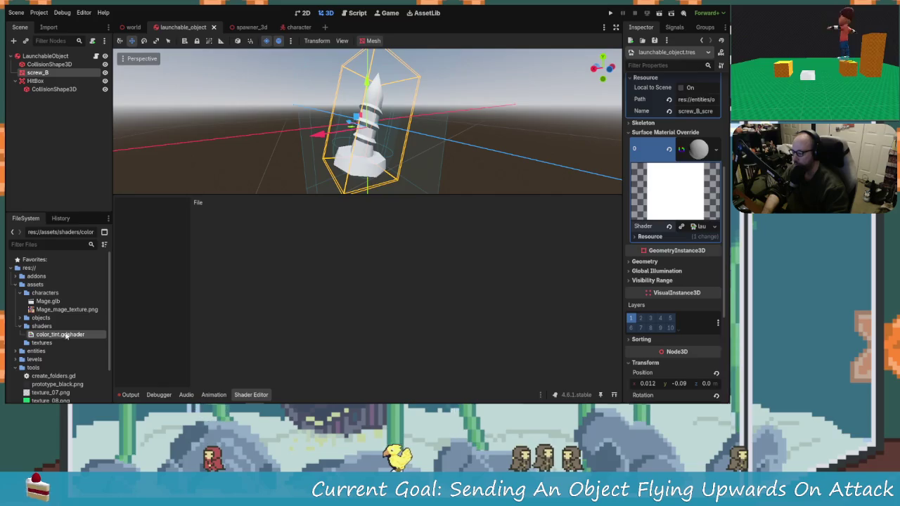
key(Delete)
key(Return)
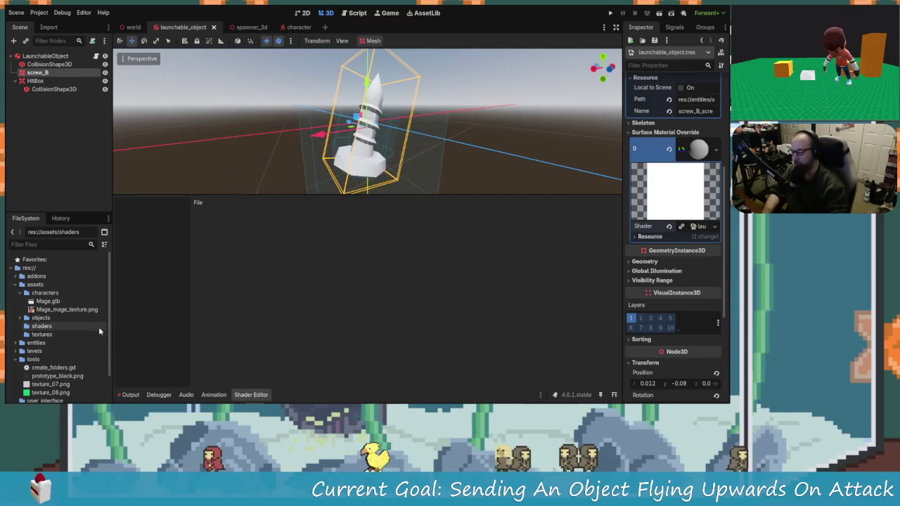
click(716, 149)
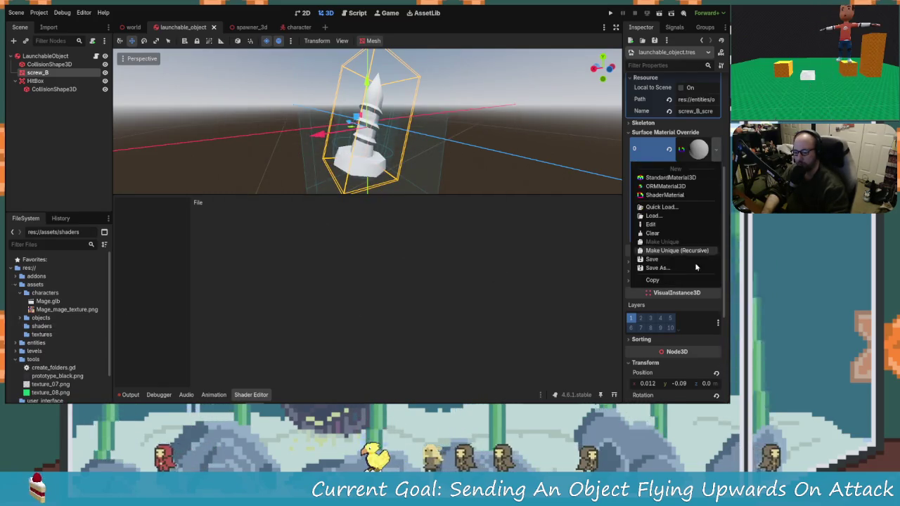
Clear screw_B's surface material override, enlarge the 3D view, show Output, and save the scene.
click(652, 232)
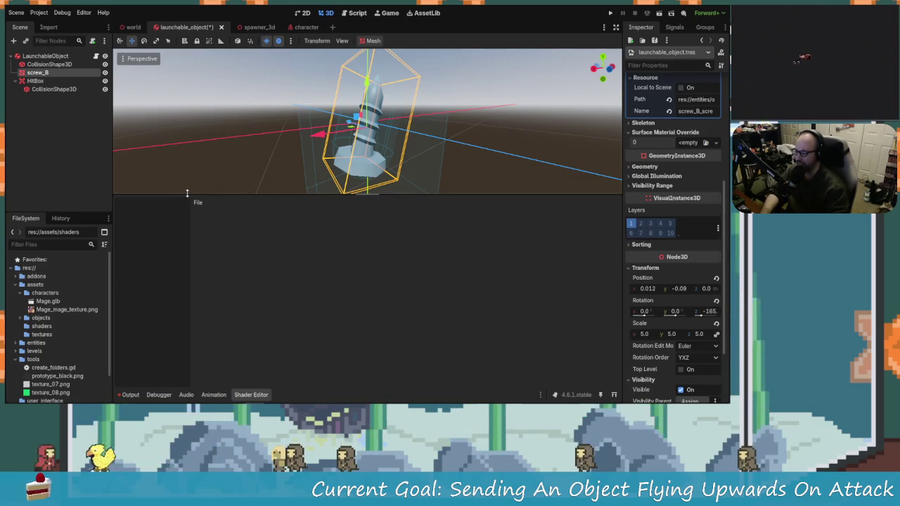
drag(187, 193, 198, 314)
click(127, 393)
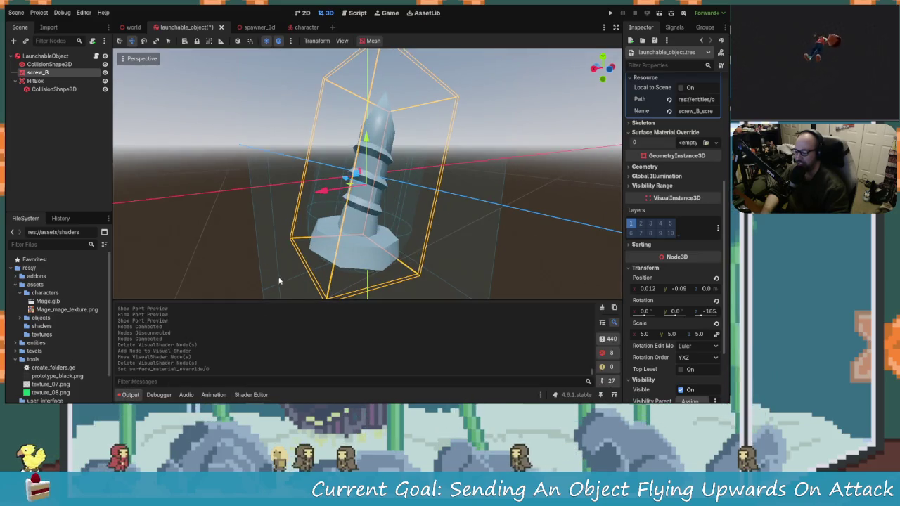
scroll(279, 282, down, 5)
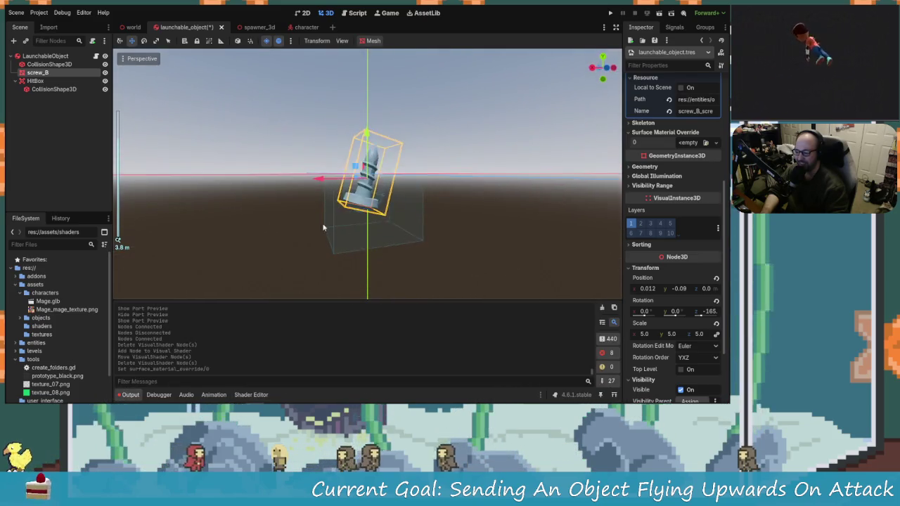
scroll(323, 227, up, 3)
scroll(436, 237, down, 2)
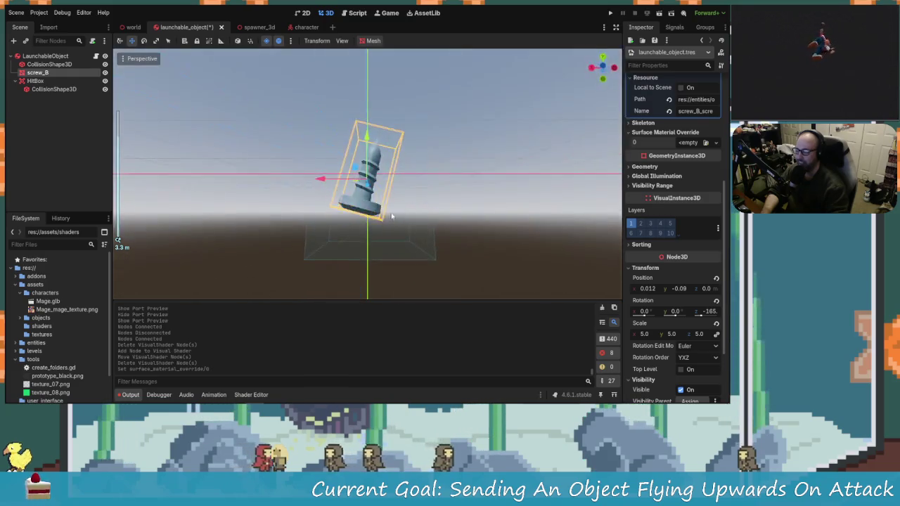
key(ctrl+s)
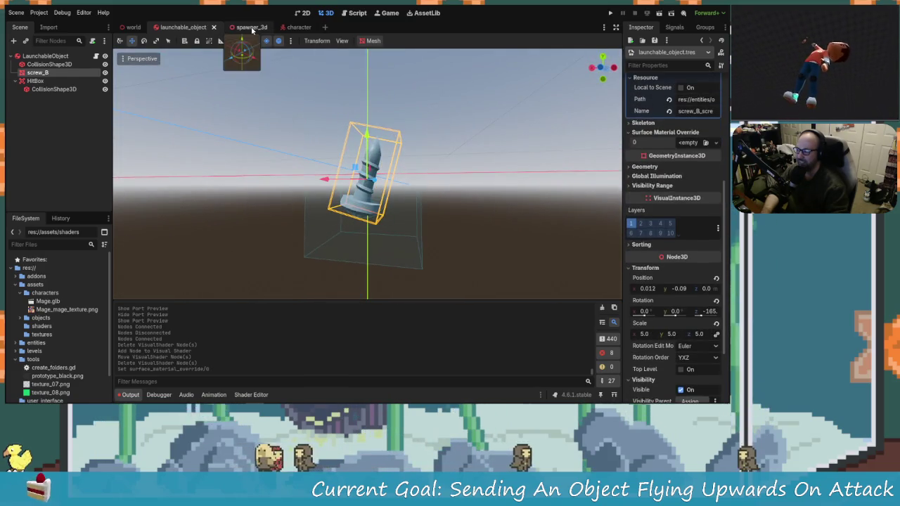
Look over the spawner_3d scene, then frame the character by the cyan box in world and save.
click(252, 28)
mouse_move(211, 77)
mouse_down()
mouse_move(323, 141)
mouse_move(277, 133)
mouse_move(221, 66)
mouse_up()
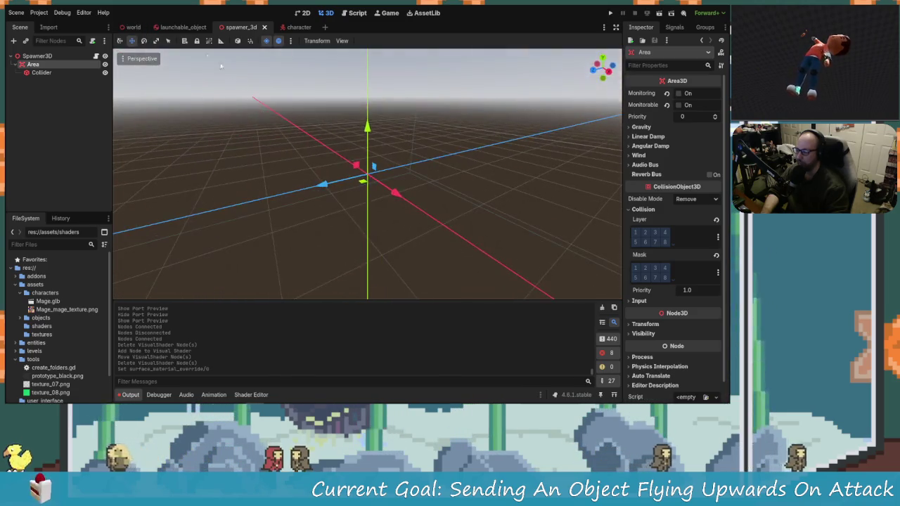
click(134, 27)
scroll(346, 176, down, 2)
mouse_move(346, 176)
mouse_down()
mouse_move(271, 154)
mouse_move(459, 225)
mouse_move(263, 187)
mouse_move(235, 89)
mouse_move(345, 192)
mouse_move(446, 188)
mouse_move(493, 153)
mouse_move(426, 182)
mouse_move(422, 169)
mouse_move(461, 164)
mouse_move(379, 133)
mouse_up()
key(ctrl+s)
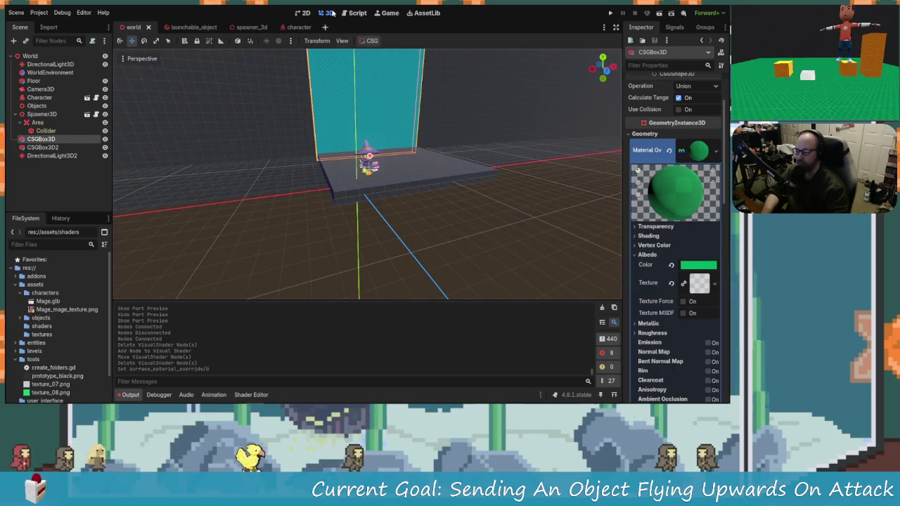
click(355, 13)
Open character.gd and review its movement code around the input_dir line.
scroll(387, 200, down, 14)
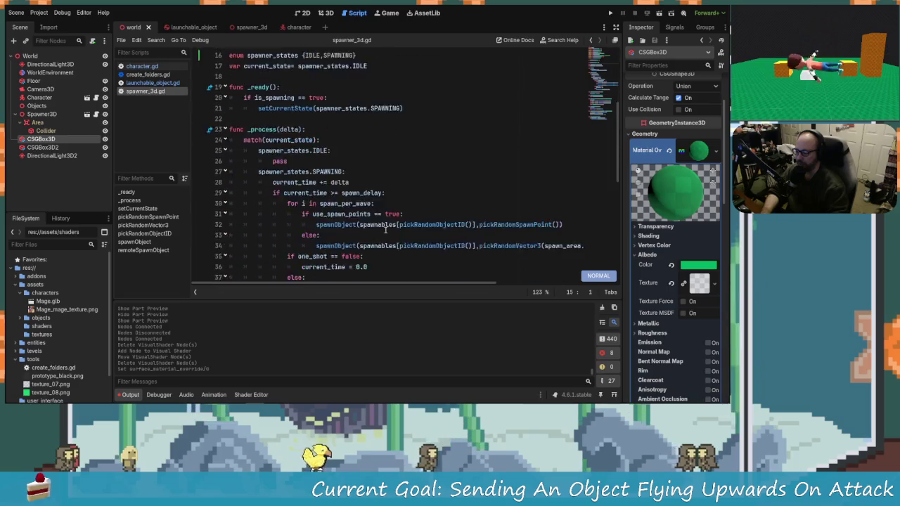
scroll(361, 194, up, 5)
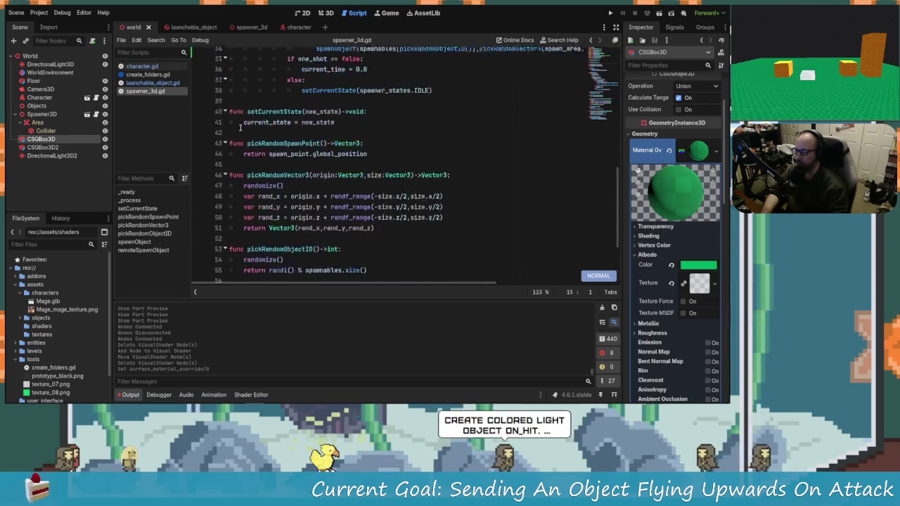
click(141, 66)
scroll(432, 211, down, 5)
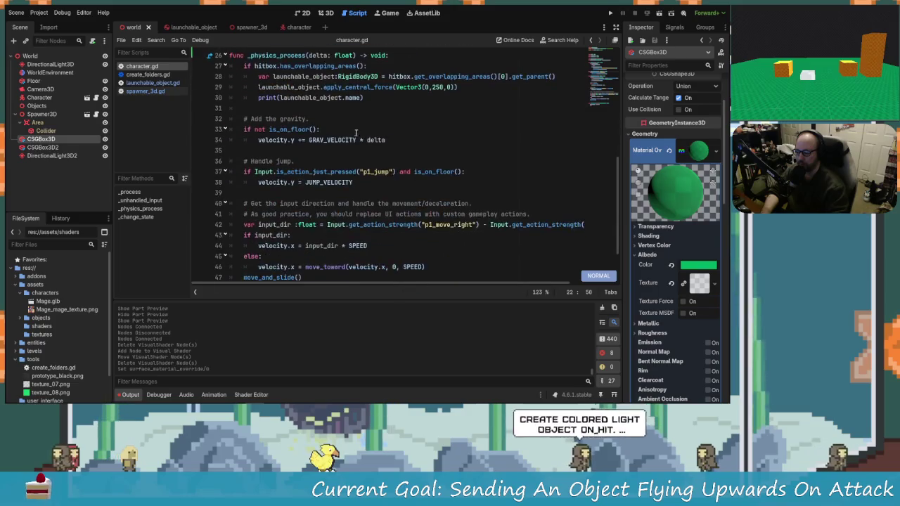
mouse_move(255, 398)
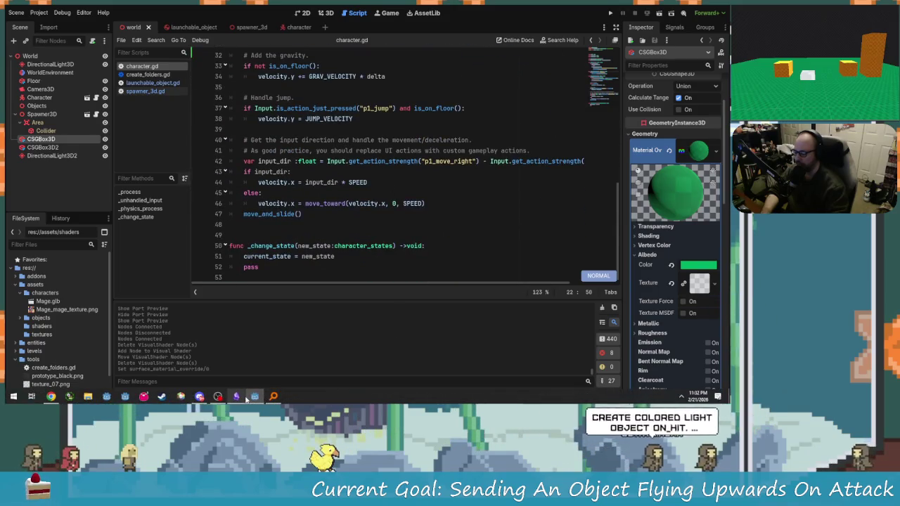
scroll(366, 226, up, 2)
scroll(366, 226, down, 2)
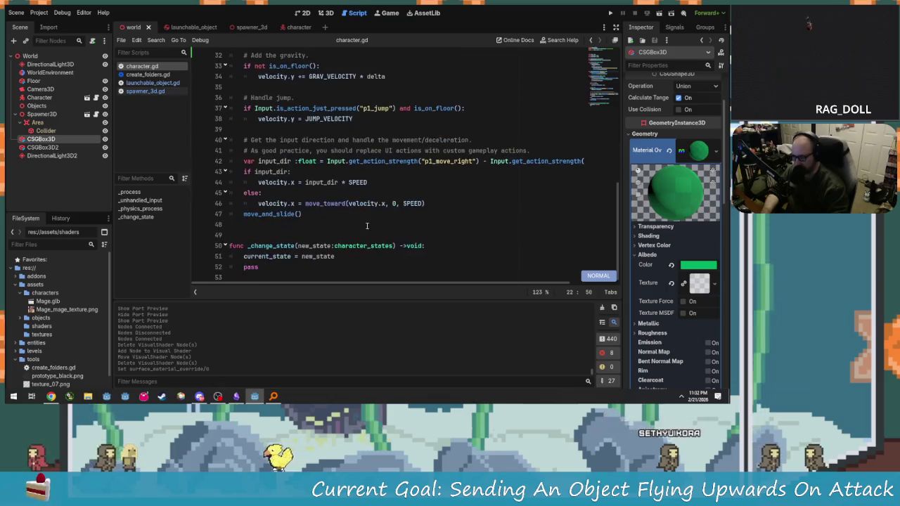
scroll(323, 200, up, 3)
scroll(278, 174, down, 3)
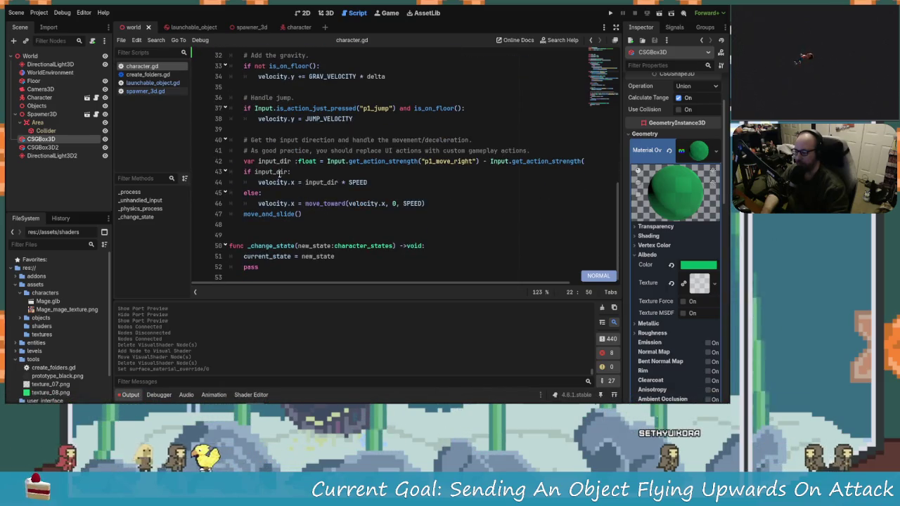
click(267, 161)
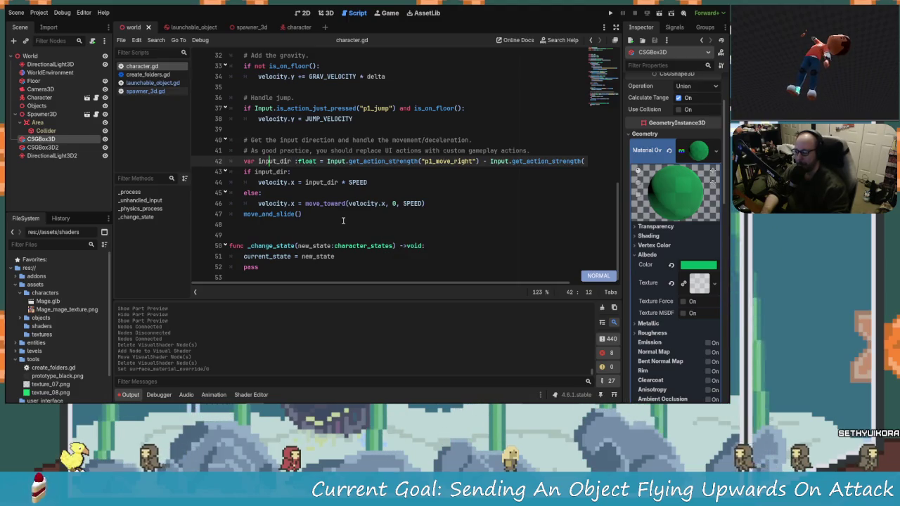
scroll(324, 222, up, 1)
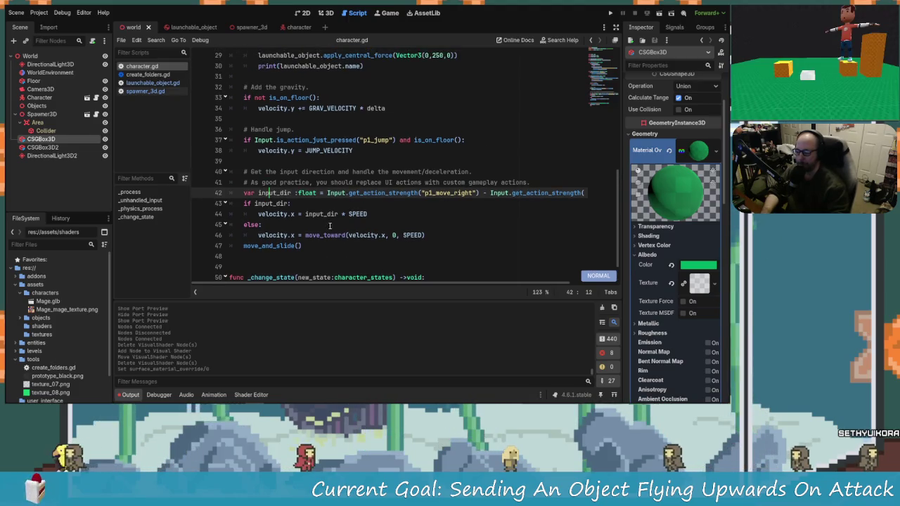
mouse_move(174, 401)
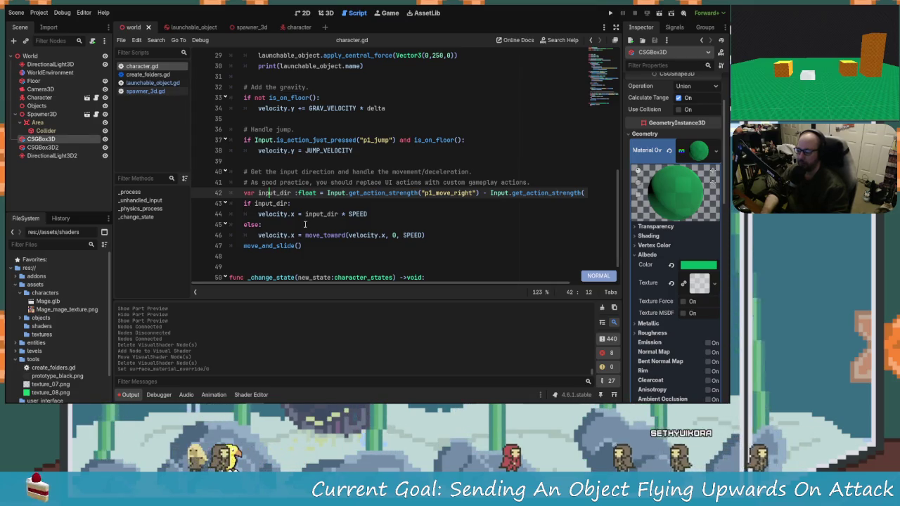
Insert a blank line after the velocity.x assignment.
click(279, 214)
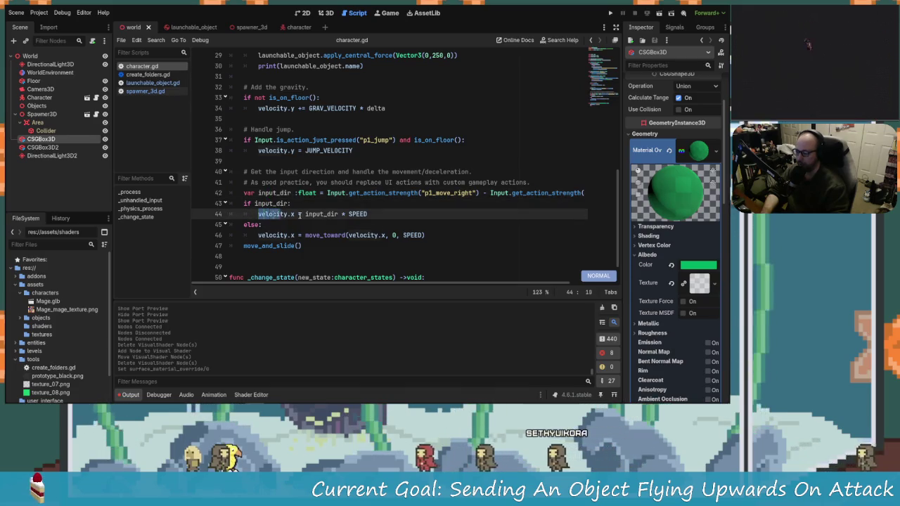
click(323, 214)
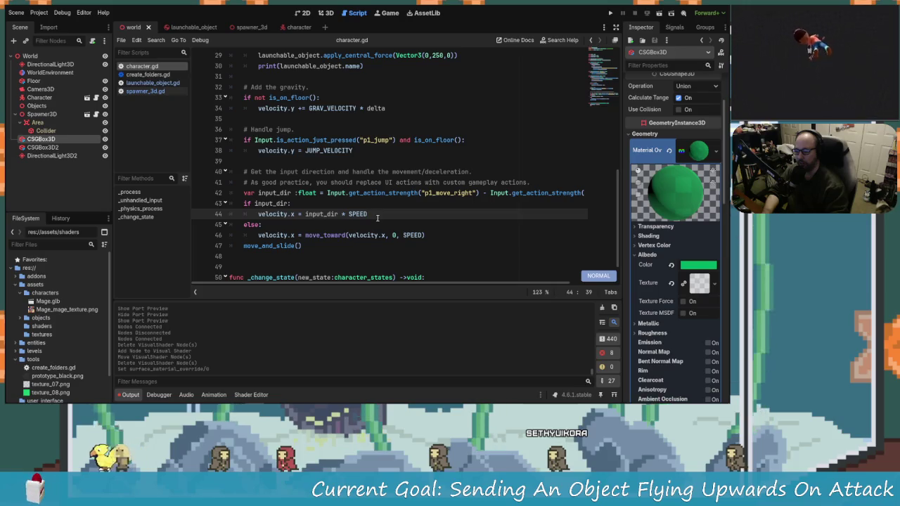
key(Return)
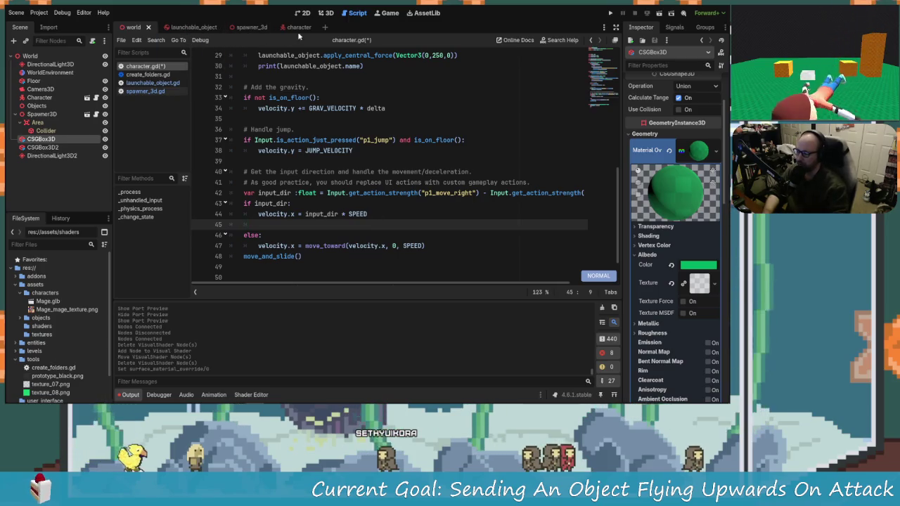
Switch to the character scene and select its Rig node.
click(300, 28)
scroll(298, 140, up, 10)
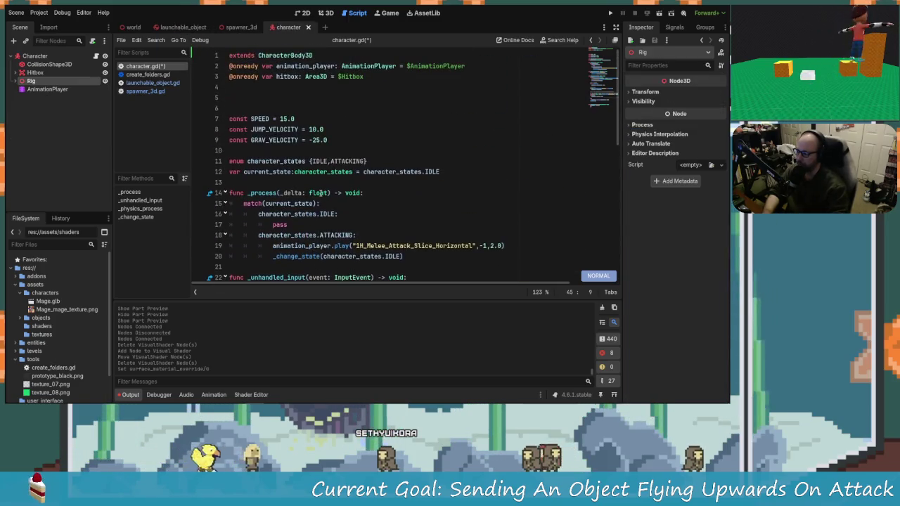
click(30, 82)
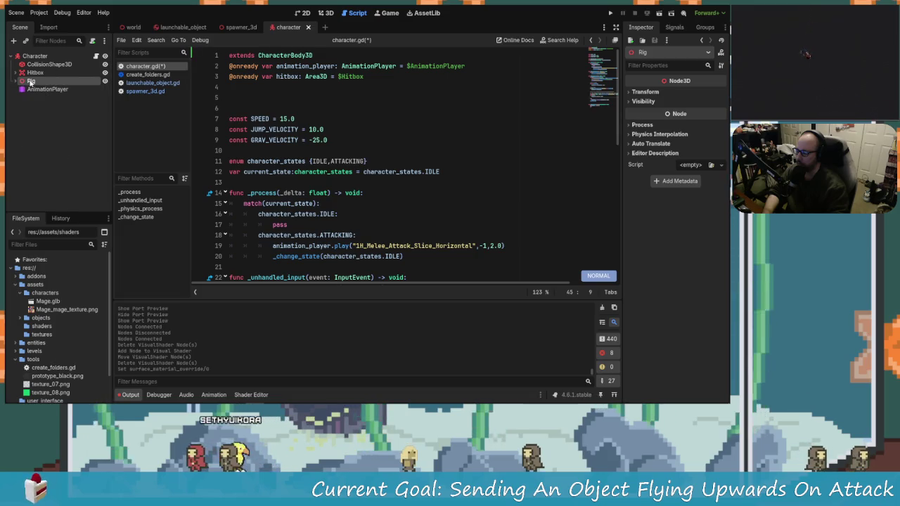
Reference the Rig node in character.gd and add an empty rig.rotate_y() call on line 46.
mouse_move(65, 87)
mouse_down()
mouse_move(232, 79)
mouse_move(247, 92)
mouse_up()
scroll(285, 93, down, 10)
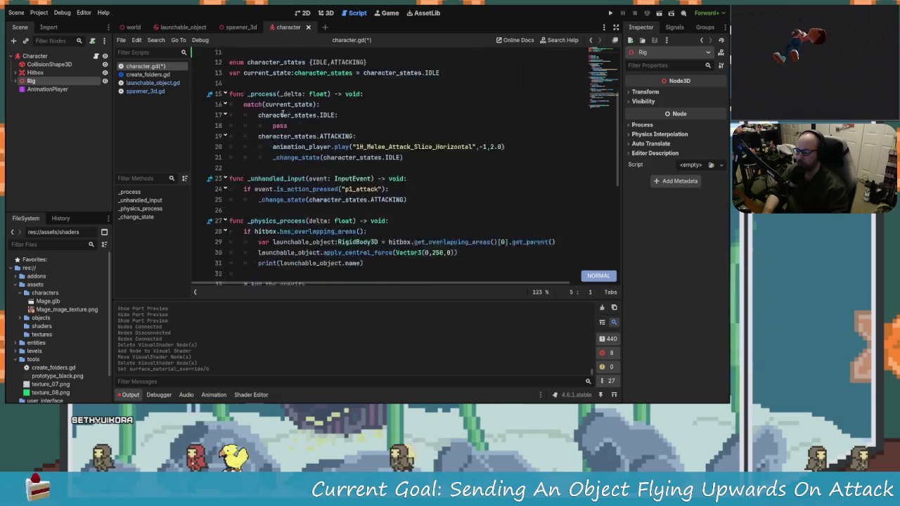
click(286, 183)
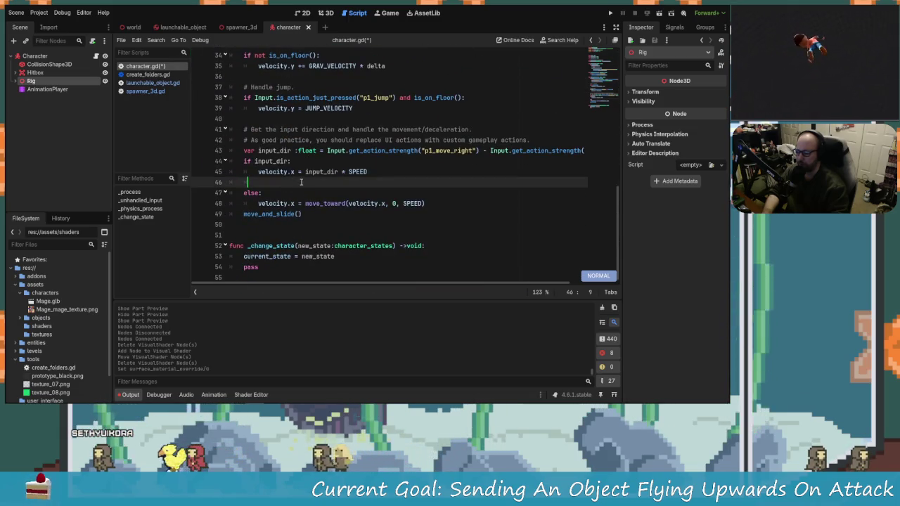
text(rig.rot)
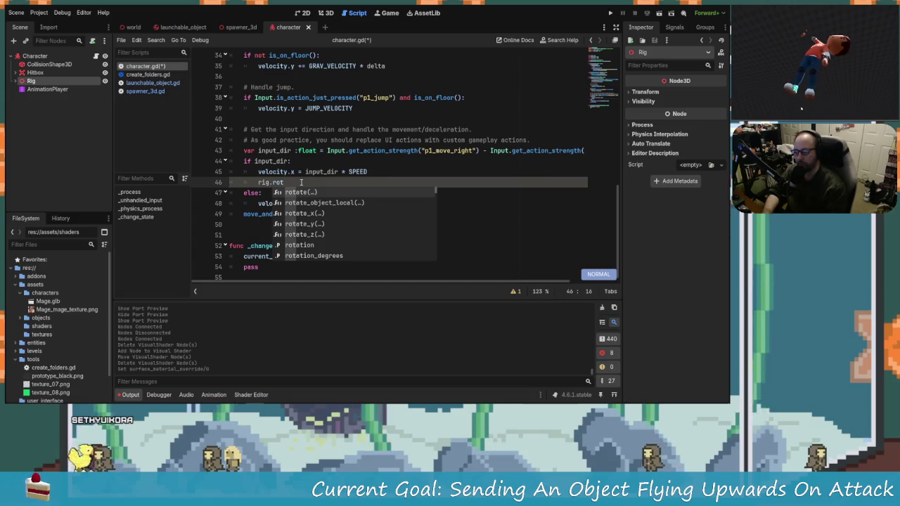
key(Down)
key(Down)
key(Down)
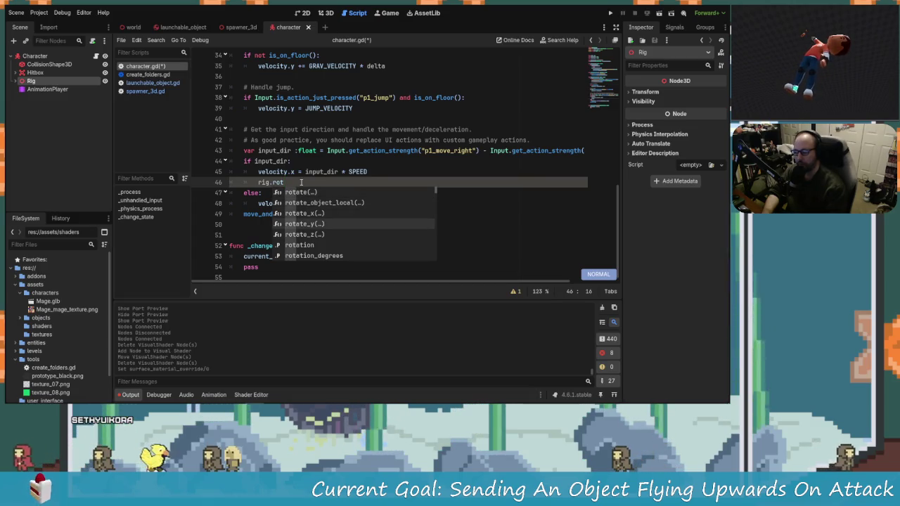
key(Return)
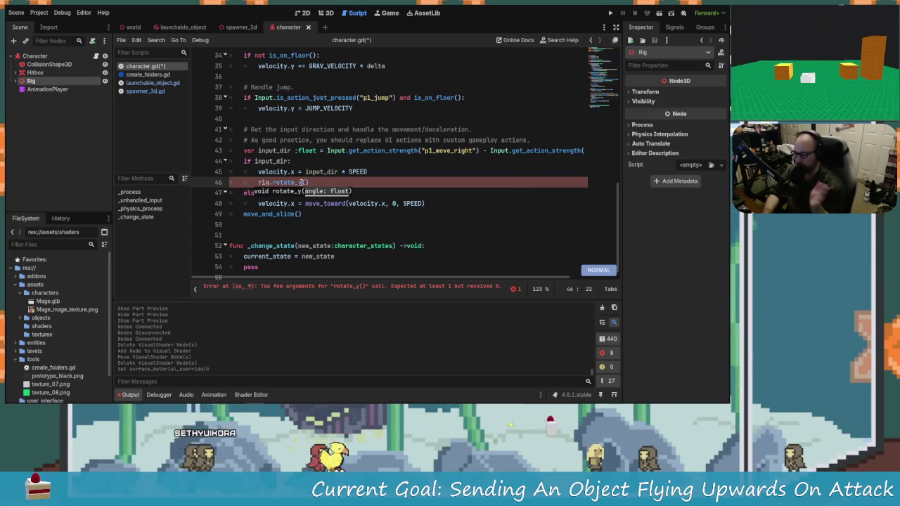
key(h)
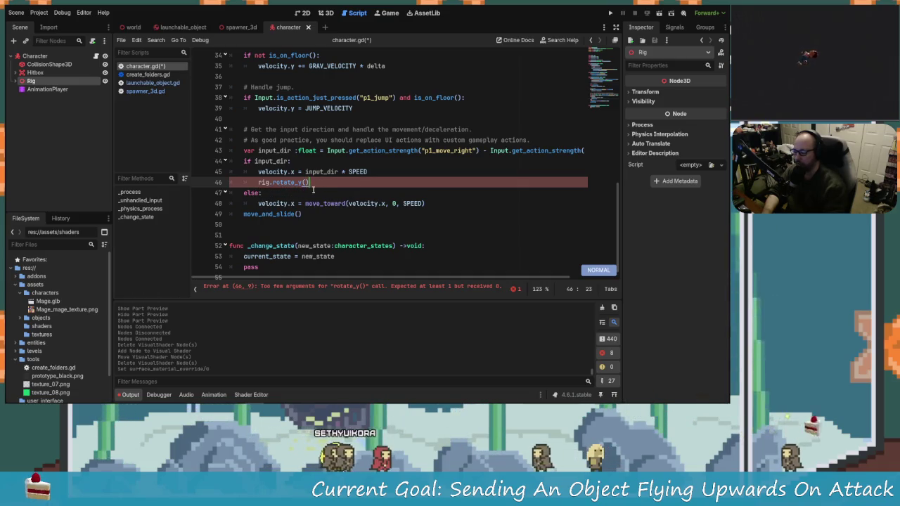
click(318, 14)
scroll(312, 150, down, 10)
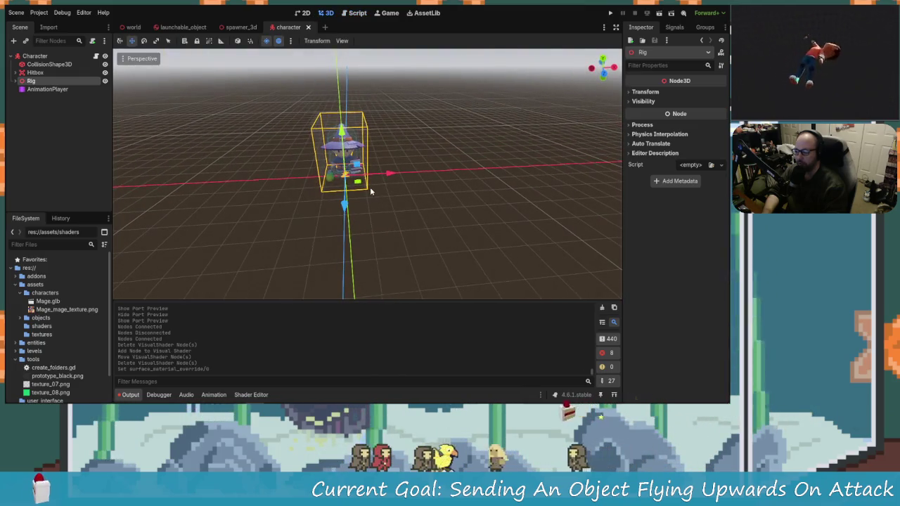
Test-rotate the Rig 90° around Y in the viewport, then undo it.
key(r)
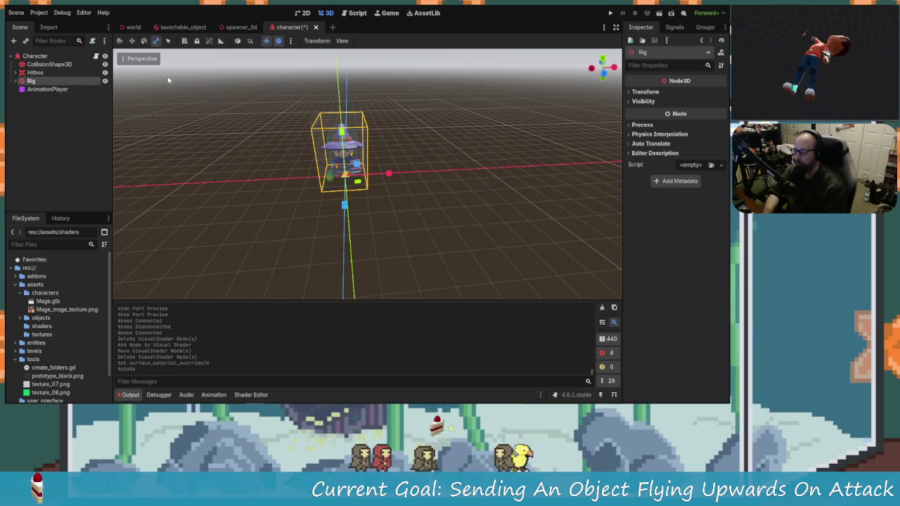
click(144, 40)
mouse_move(340, 198)
mouse_down()
mouse_move(387, 187)
mouse_move(379, 195)
mouse_move(269, 181)
mouse_move(259, 145)
mouse_move(330, 133)
mouse_move(396, 160)
mouse_move(428, 184)
mouse_move(432, 219)
mouse_move(422, 204)
mouse_move(393, 211)
mouse_move(408, 168)
mouse_move(290, 167)
mouse_move(441, 177)
mouse_move(431, 183)
mouse_up()
key(ctrl+z)
Complete line 46 as rig.rotate_y(90 * input_dir) and save the script.
click(357, 13)
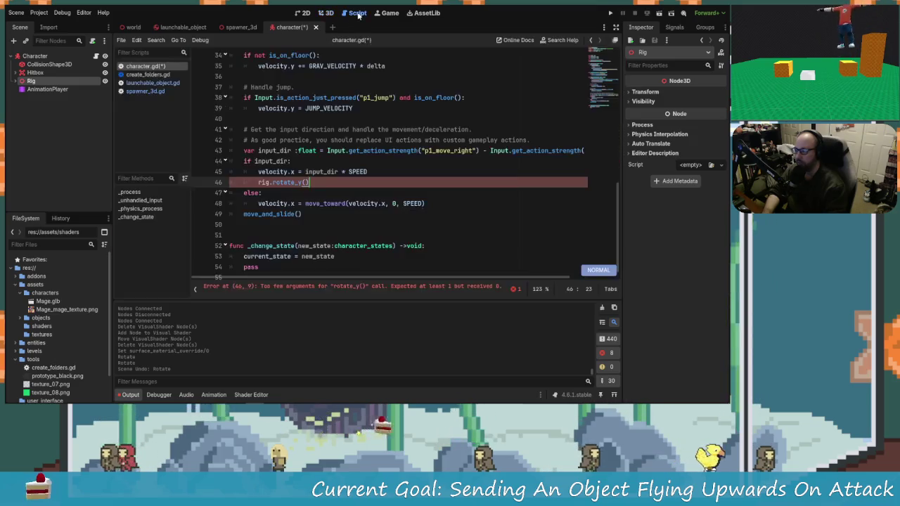
key(h)
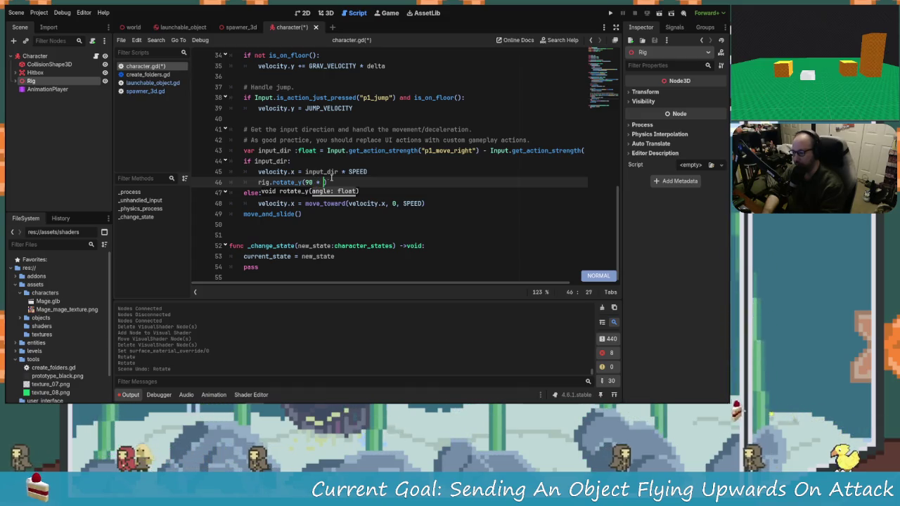
text(inpu)
key(Return)
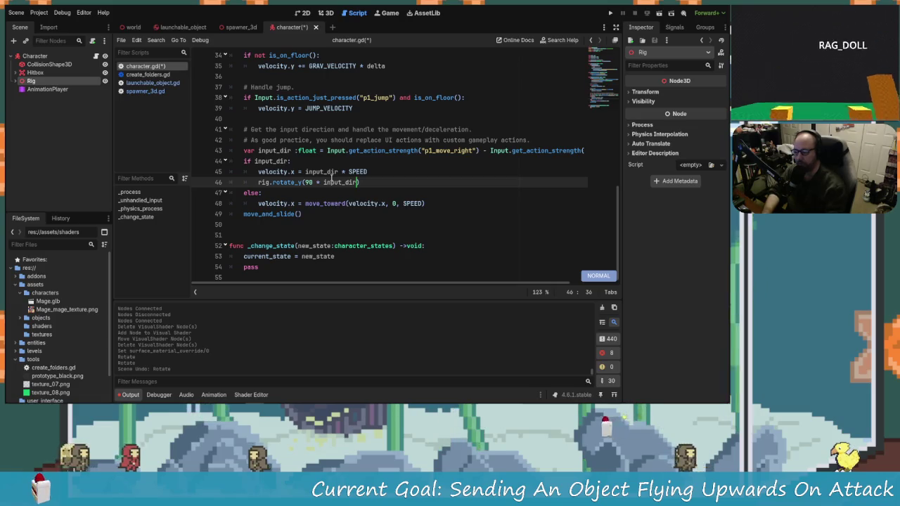
key(ctrl+s)
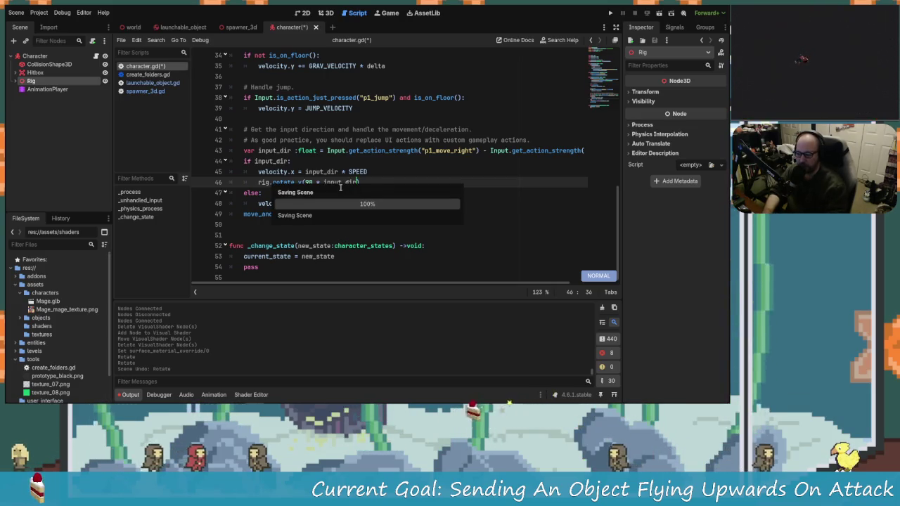
click(612, 14)
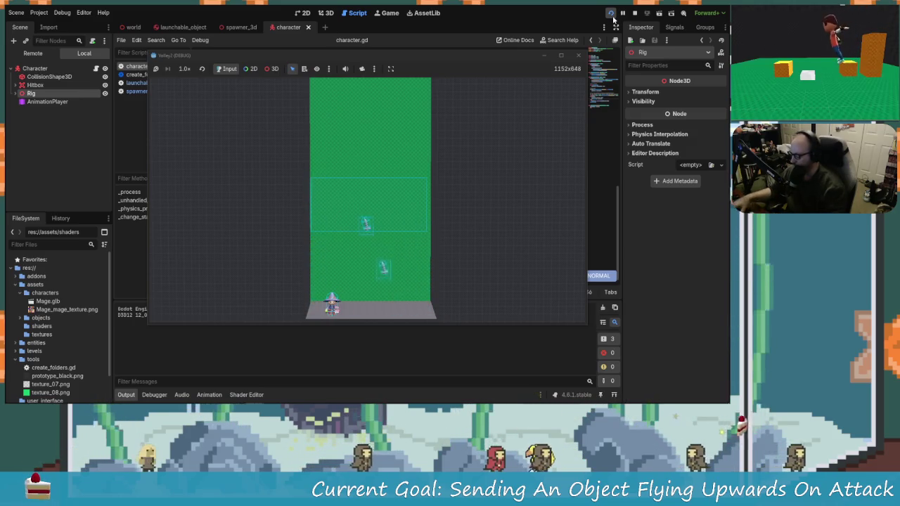
key(d)
key(a)
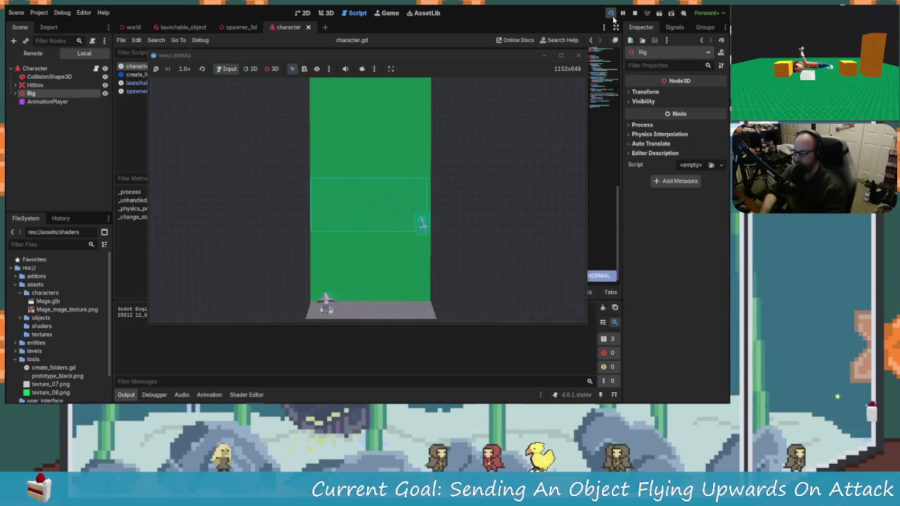
key(d)
key(a)
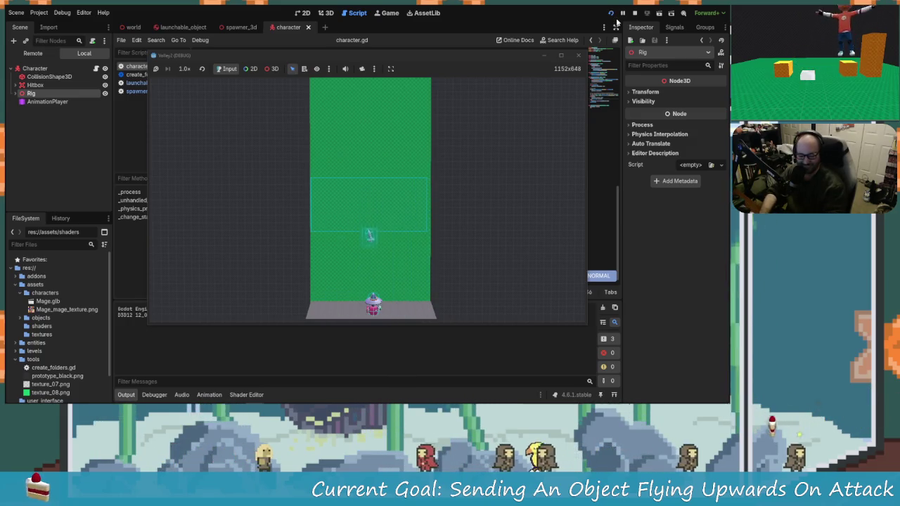
key(a)
key(d)
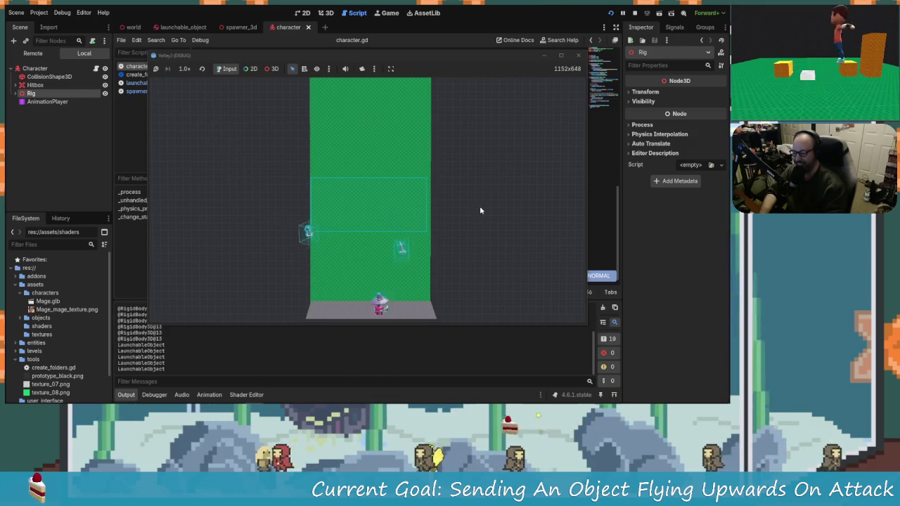
key(a)
key(d)
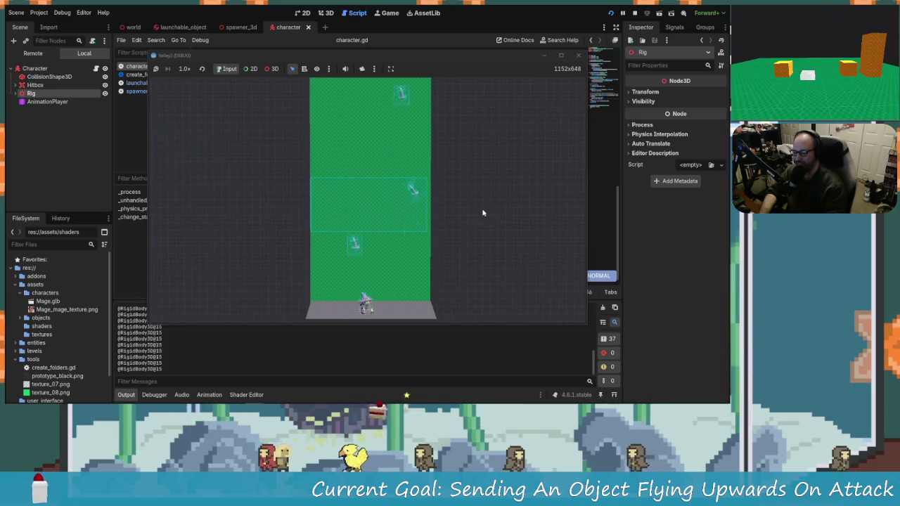
key(a)
key(d)
key(a)
key(a)
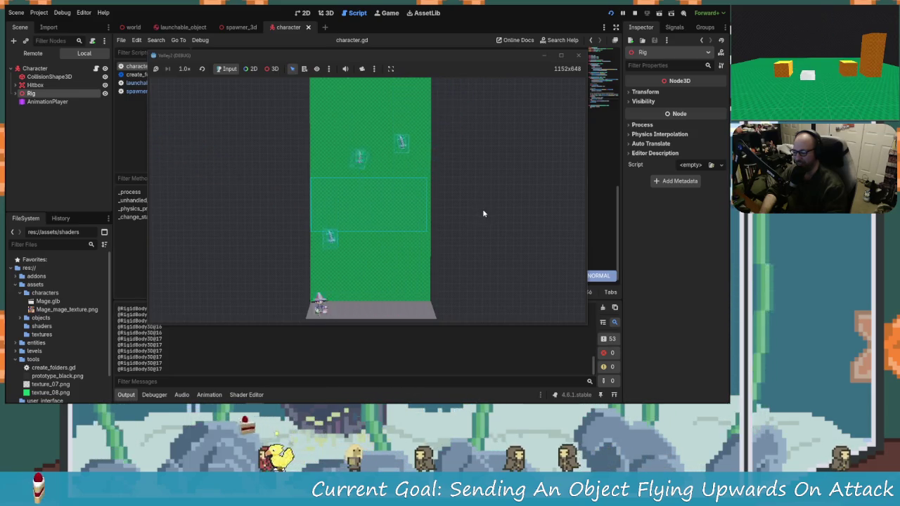
key(d)
key(a)
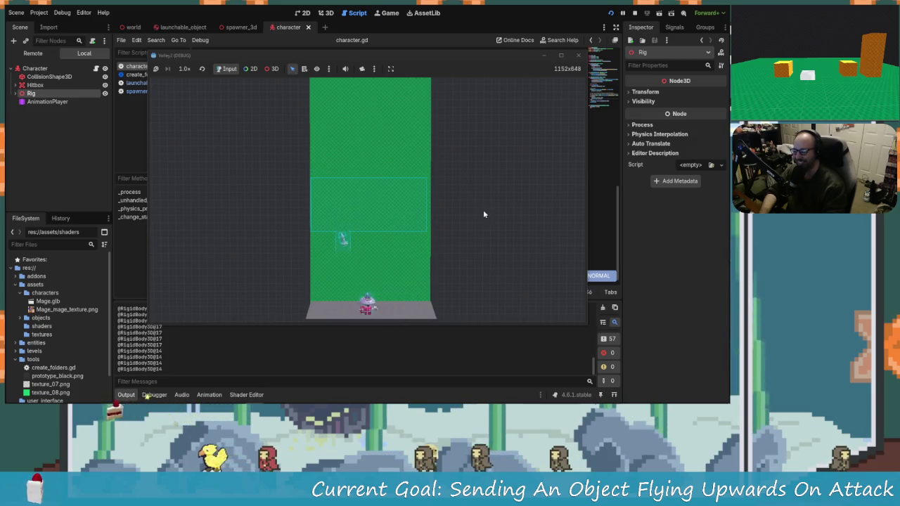
key(d)
key(a)
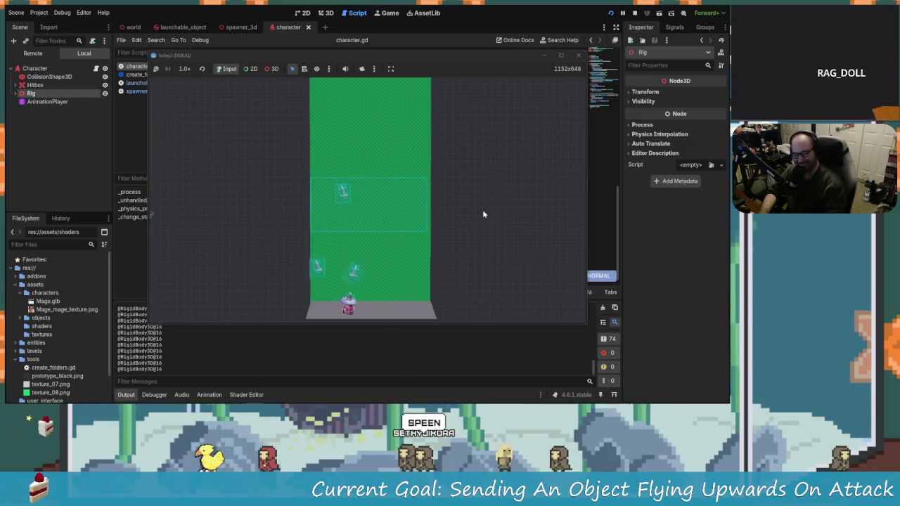
key(d)
key(a)
key(d)
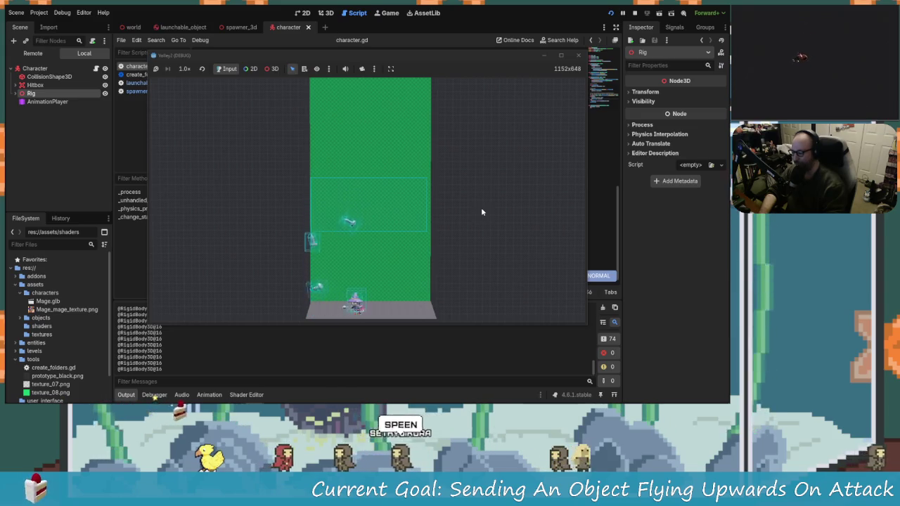
key(a)
key(d)
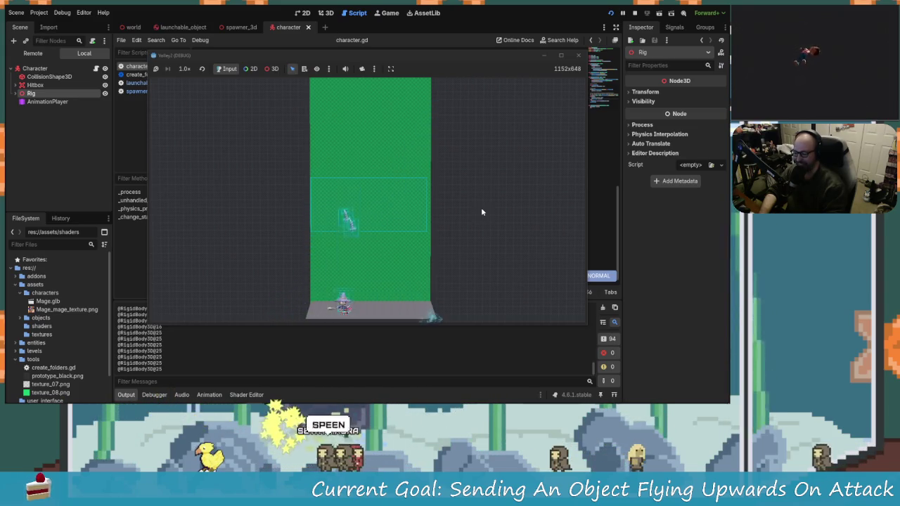
key(d)
key(a)
key(d)
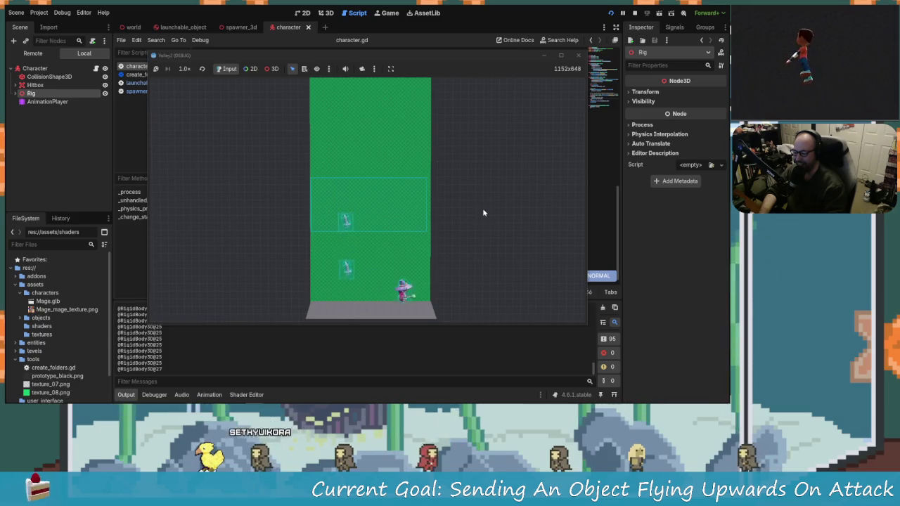
key(a)
key(d)
click(579, 56)
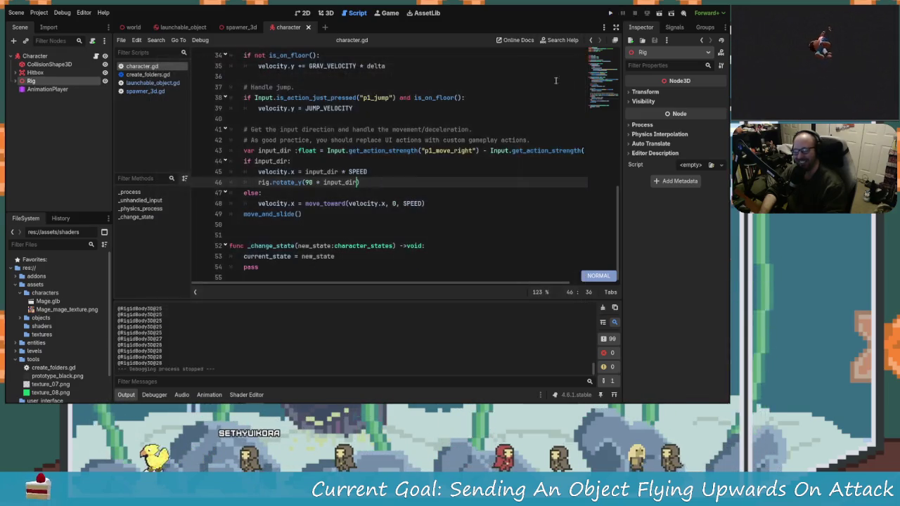
Replace rig.rotate_y on line 46 with rig.rotation_degrees from the autocomplete list.
scroll(341, 230, up, 2)
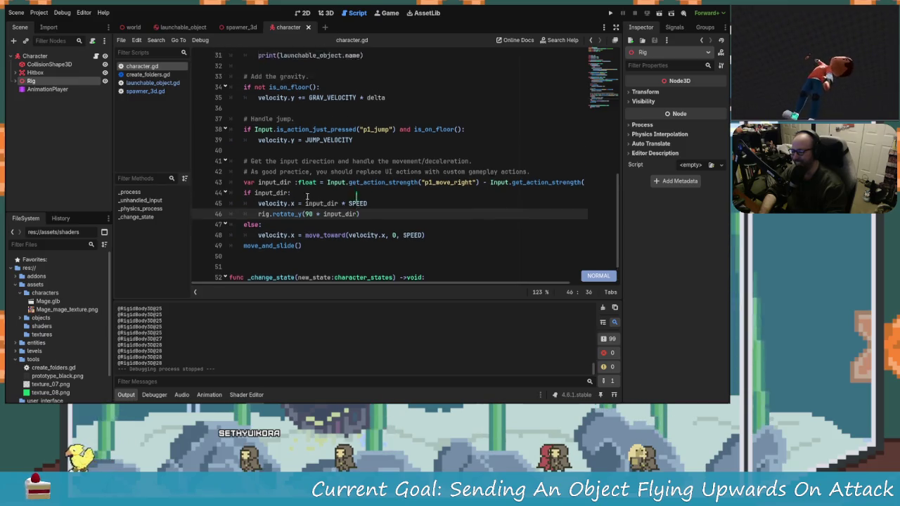
scroll(341, 230, down, 2)
scroll(360, 204, up, 1)
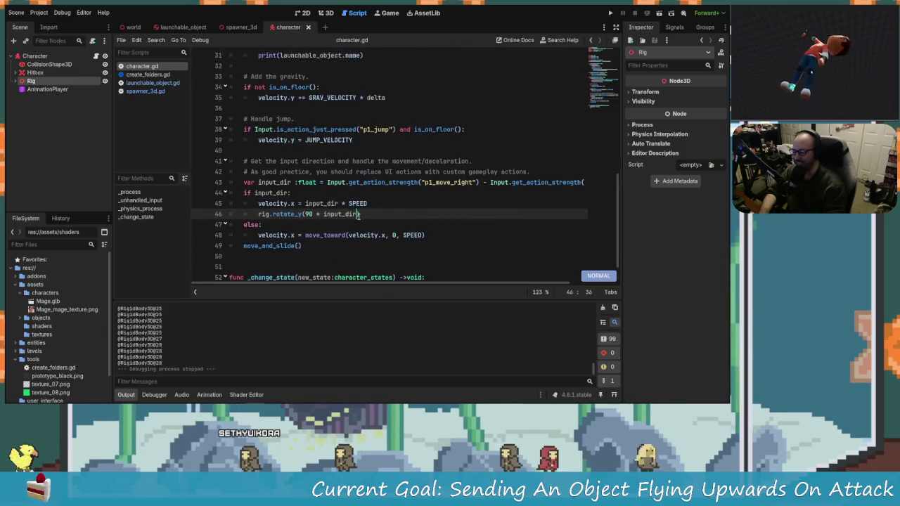
click(260, 214)
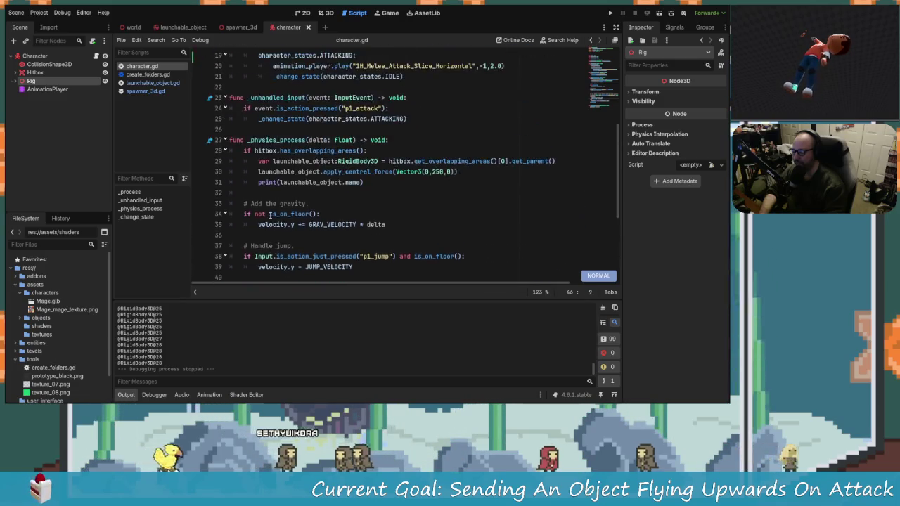
scroll(265, 214, up, 4)
scroll(270, 215, down, 4)
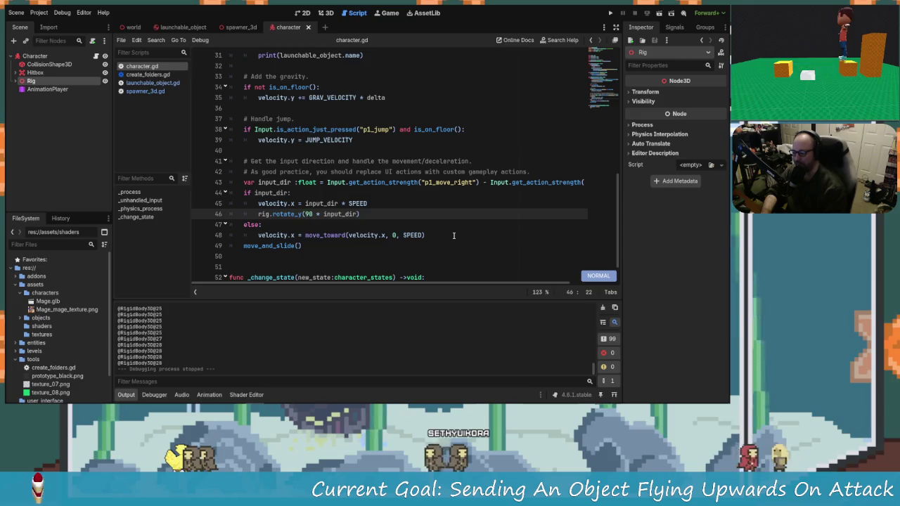
key(e)
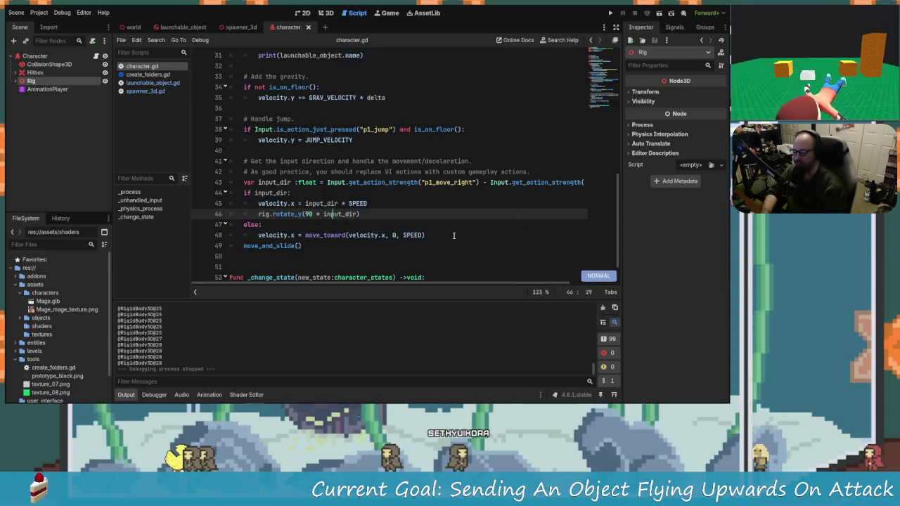
key(b)
key(b)
key(b)
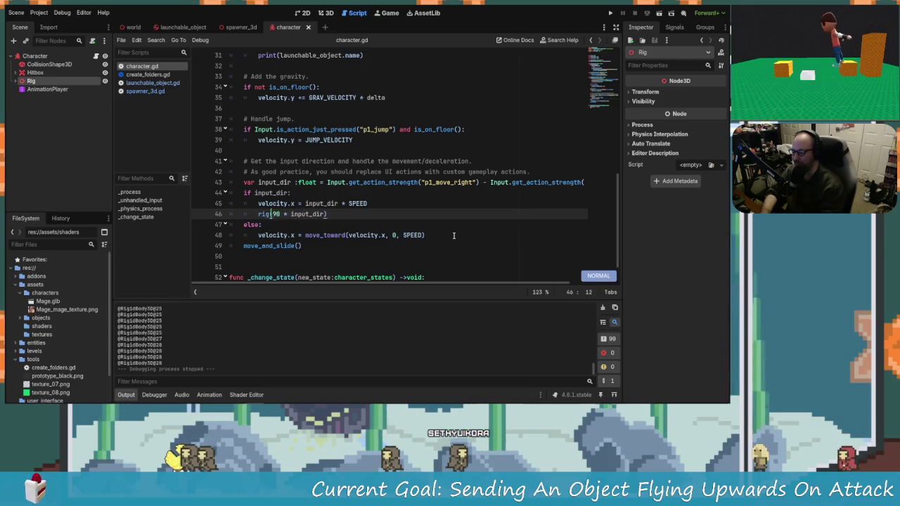
text(.rotation)
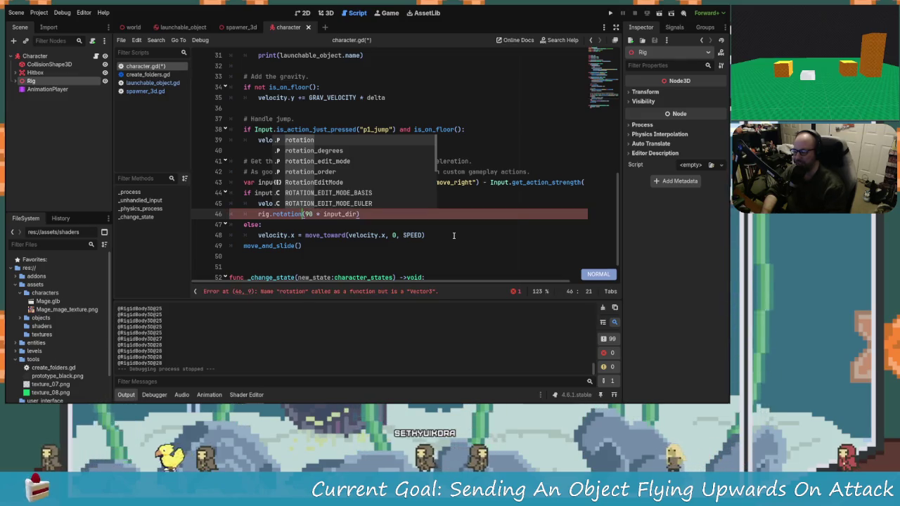
key(Down)
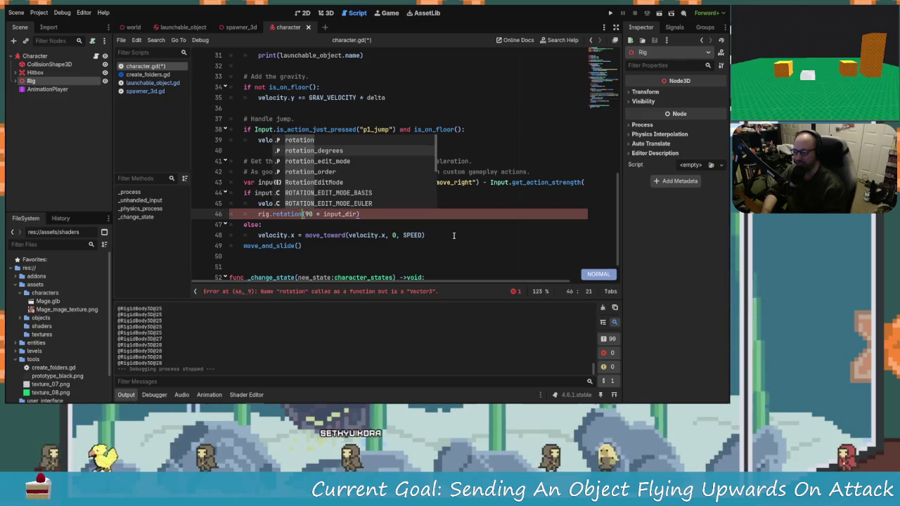
key(Return)
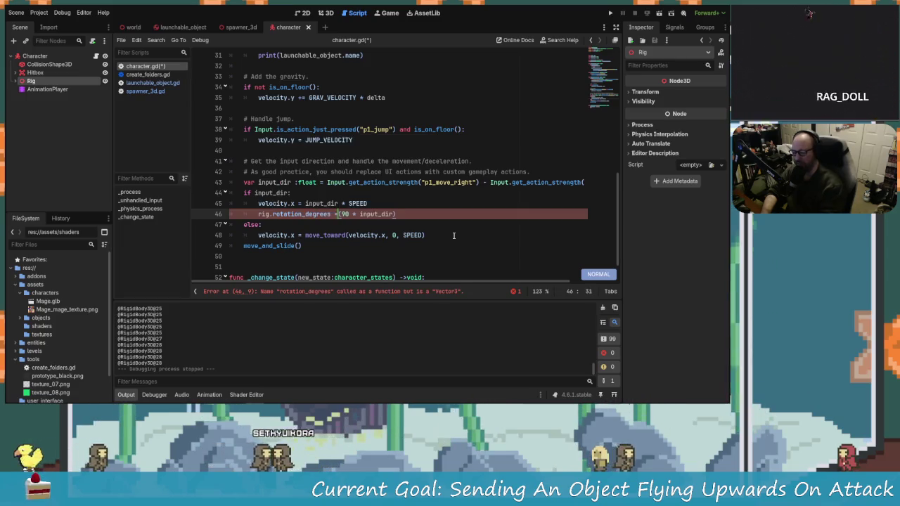
Finish line 46 as rig.rotation_degrees.y = 90 * input_dir, save the script, and run the game.
text(=)
key(Delete)
key(End)
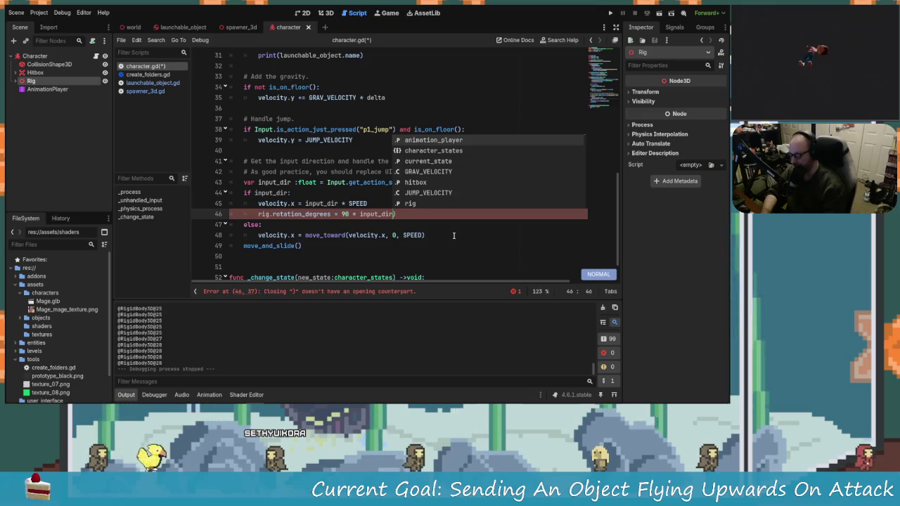
key(Escape)
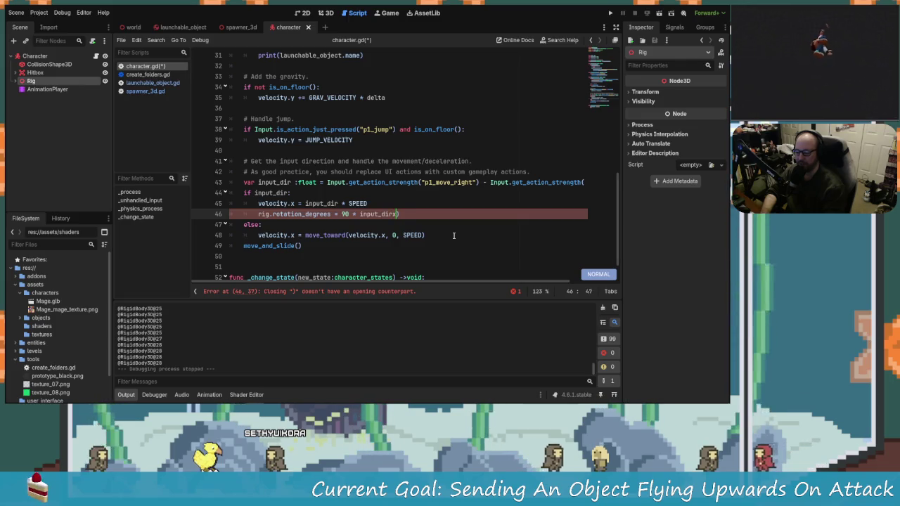
text(l)
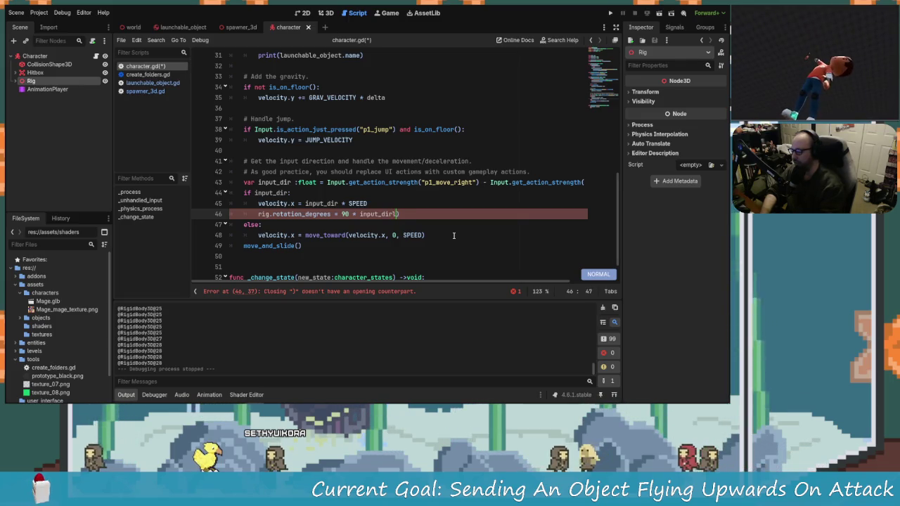
key(BackSpace)
key(BackSpace)
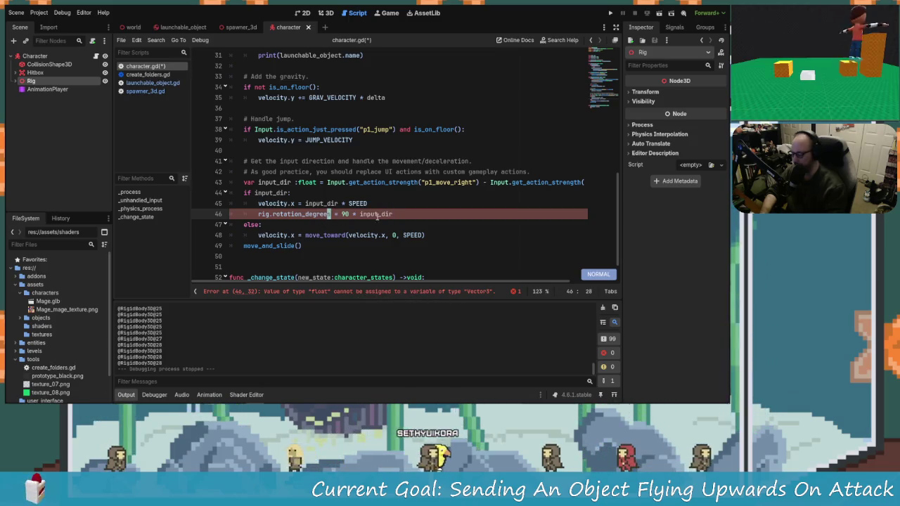
text(i)
text(.y)
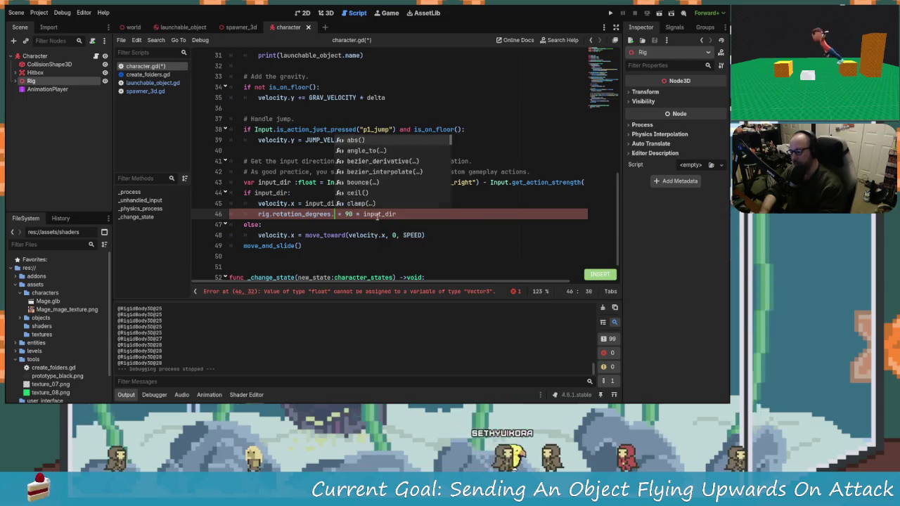
key(ctrl+s)
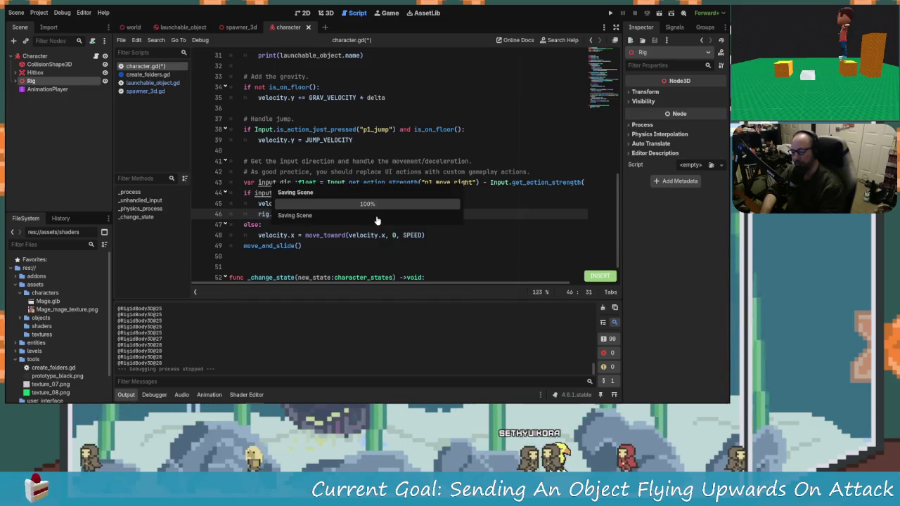
click(610, 14)
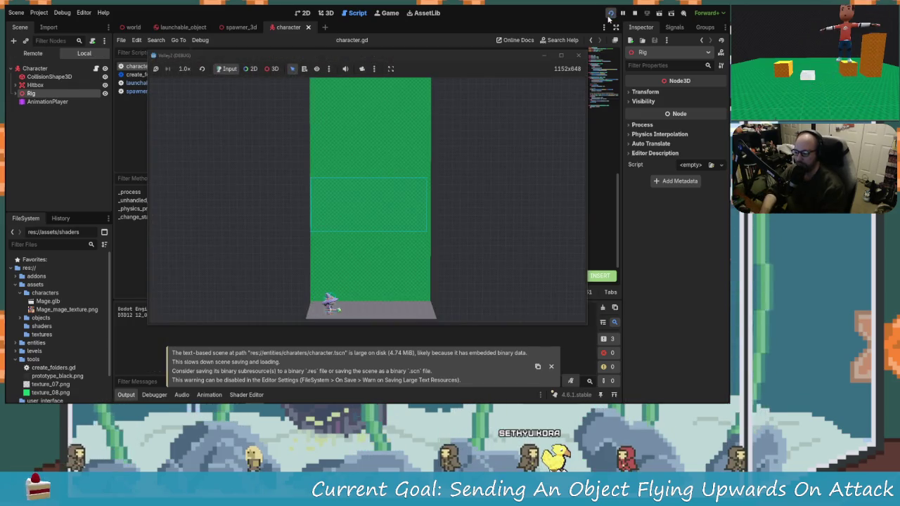
Walk the character left and right in the game to test turning and launching objects.
key(d)
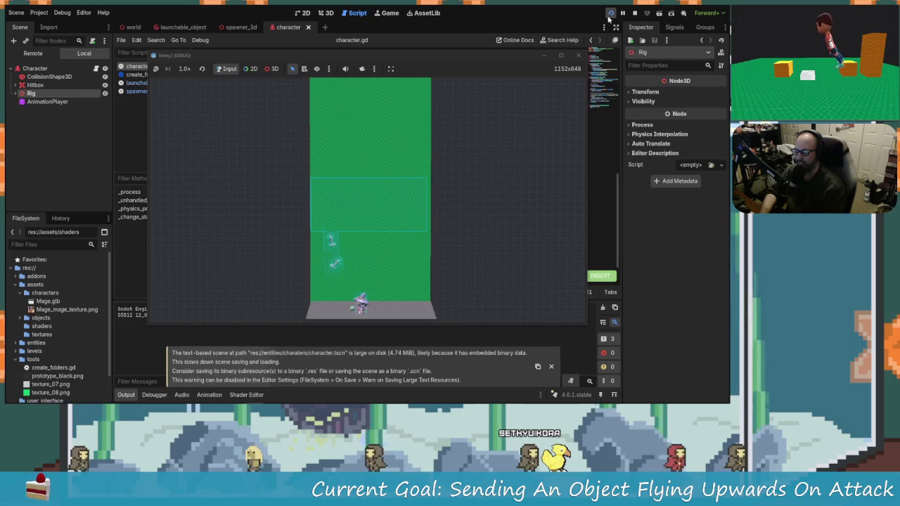
key(d)
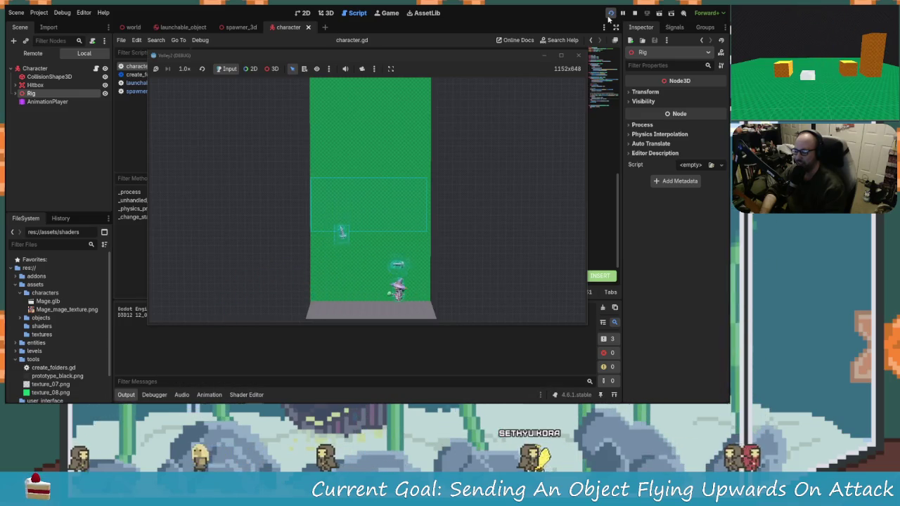
key(a)
key(d)
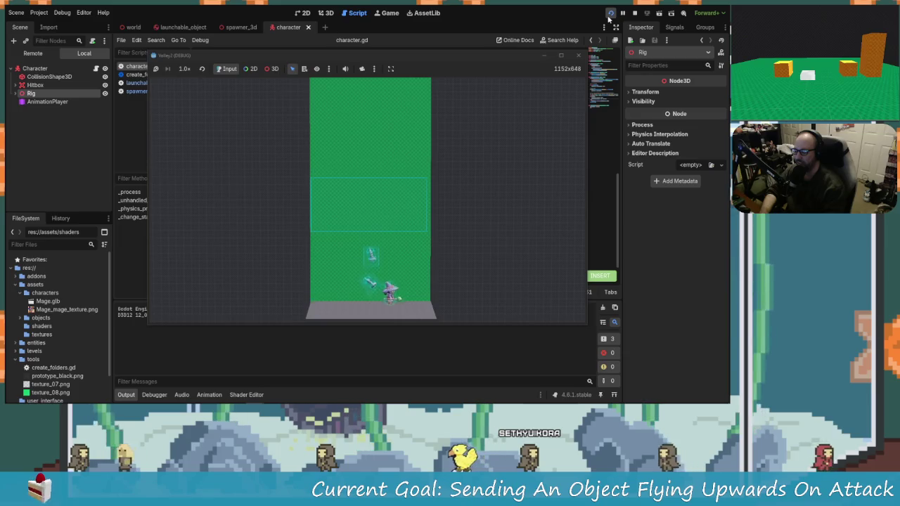
key(a)
key(d)
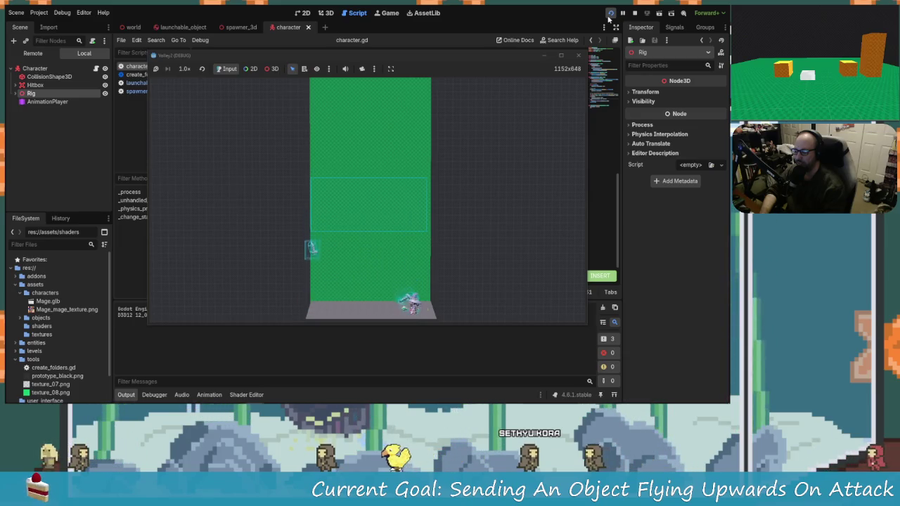
key(a)
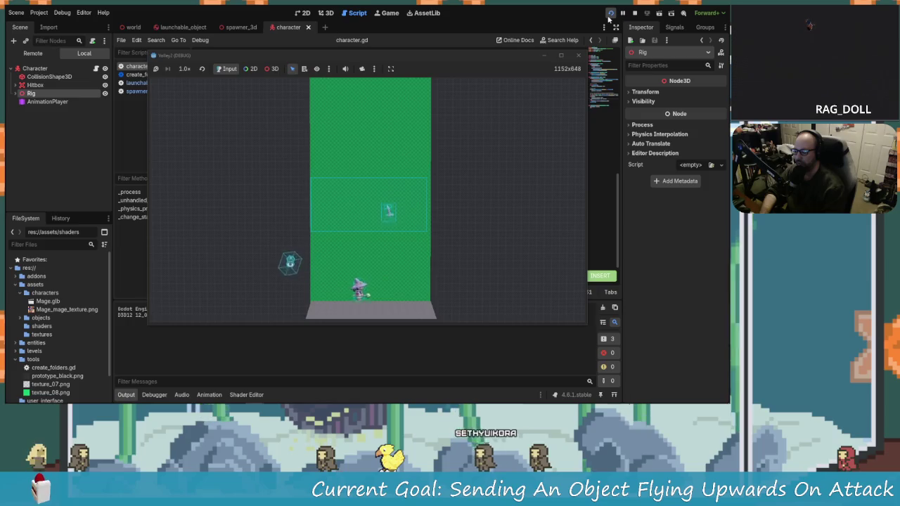
click(603, 28)
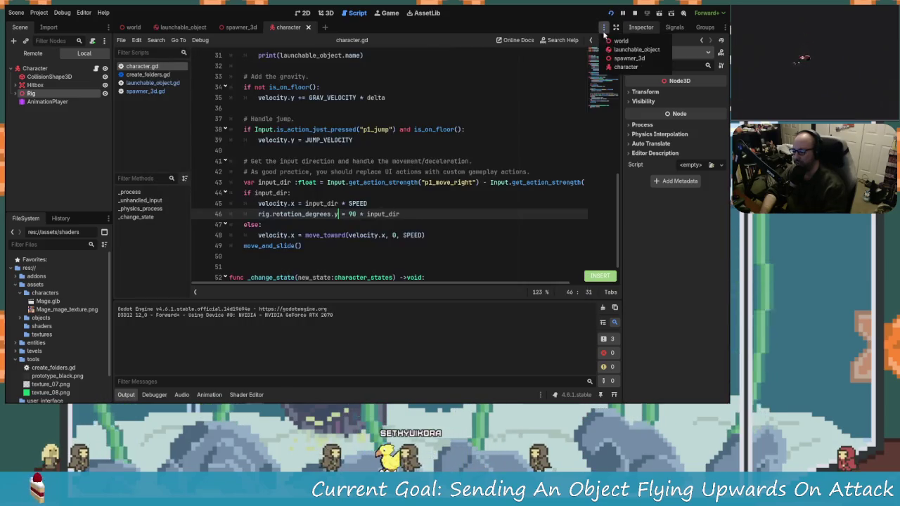
key(alt+Tab)
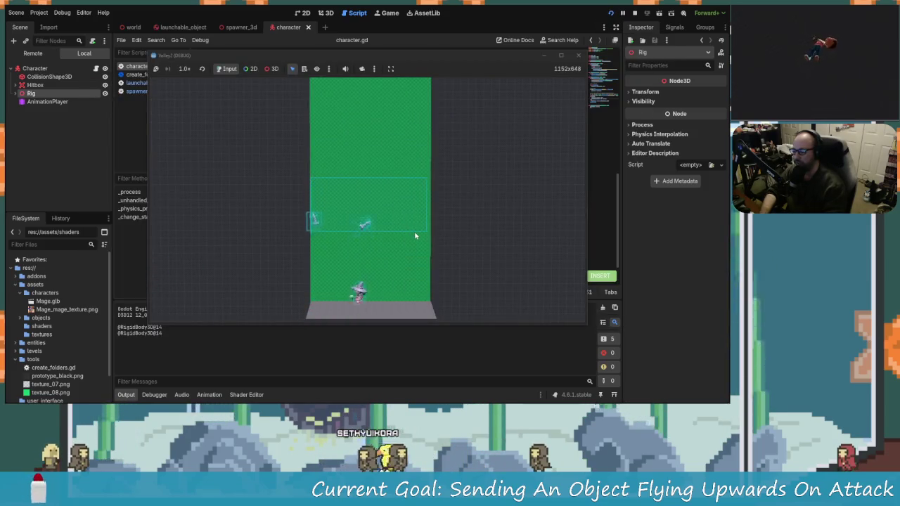
Walk left and right once more, then stop the game with F8.
key(a)
key(d)
key(a)
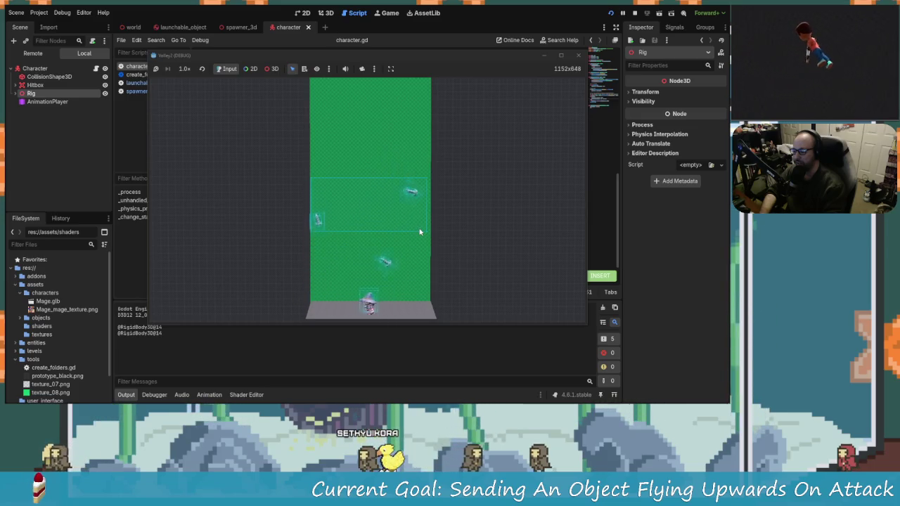
key(F8)
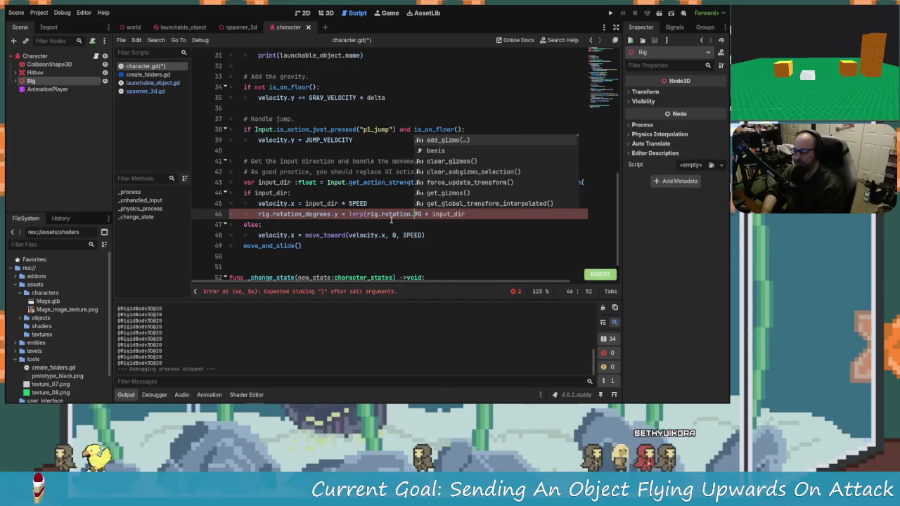
text(_degrees)
Make line 46 lerp rig.rotation_degrees.y toward 90 * input_dir with weight delta*SMOOTHING.
key(Return)
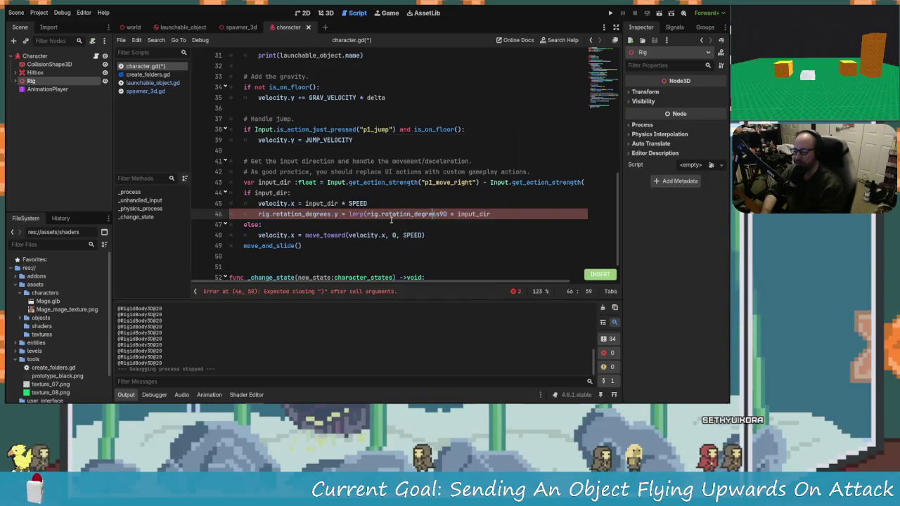
text(.y)
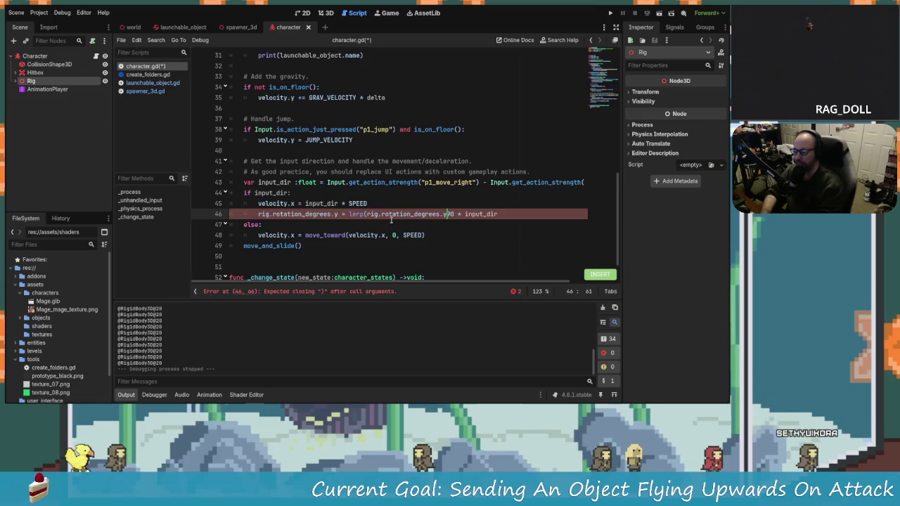
text(,)
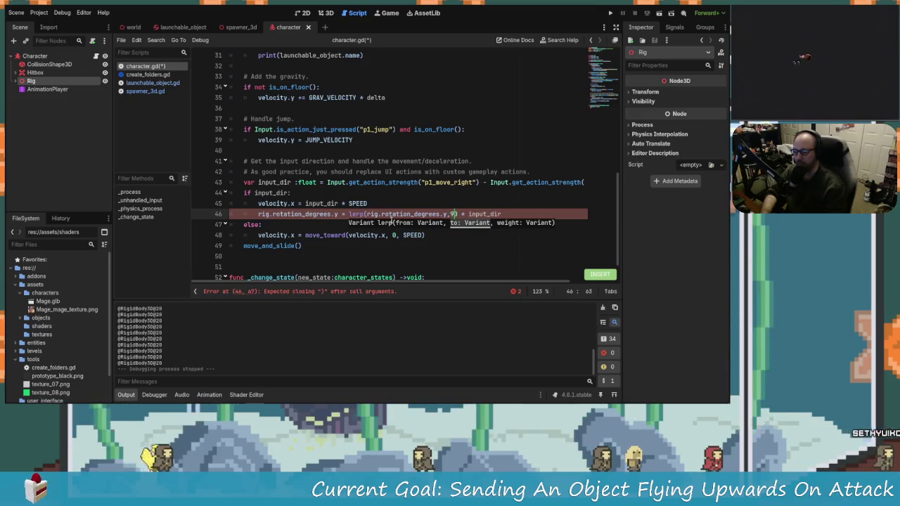
key(Right)
key(Right)
key(Right)
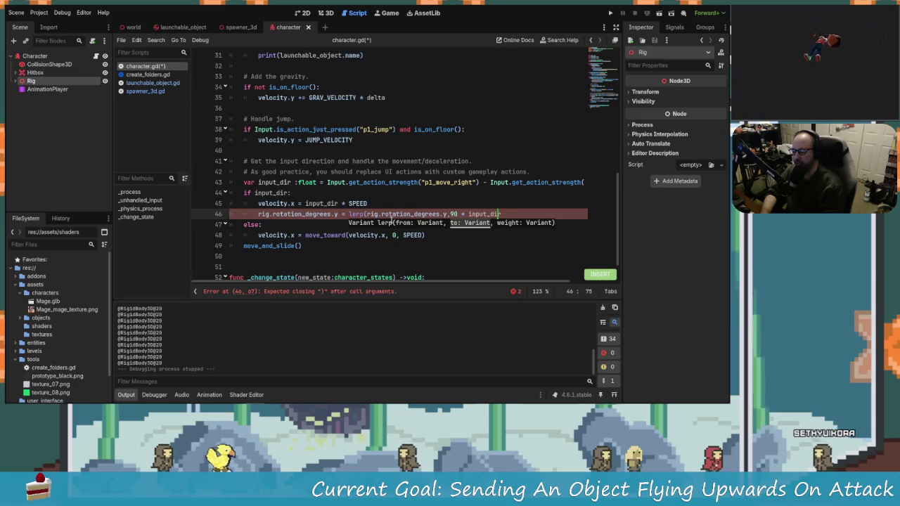
text(,)
key(BackSpace)
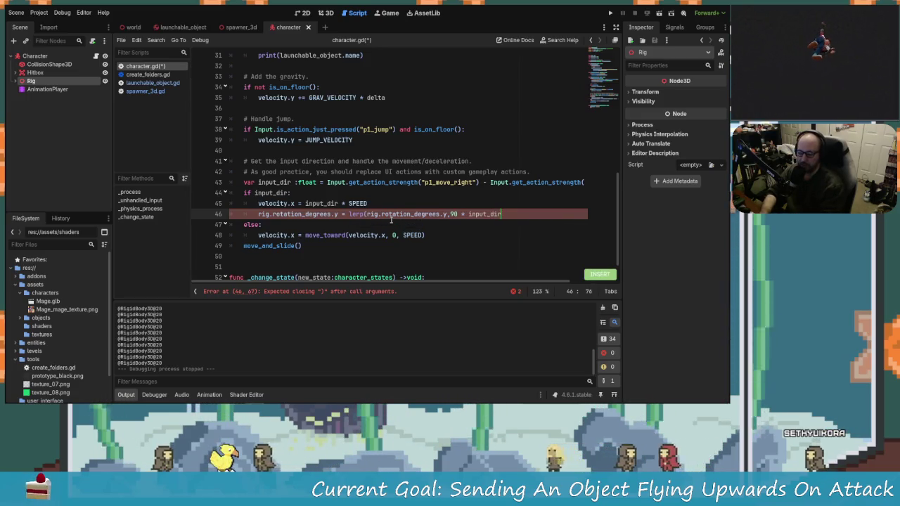
key(Right)
text(,)
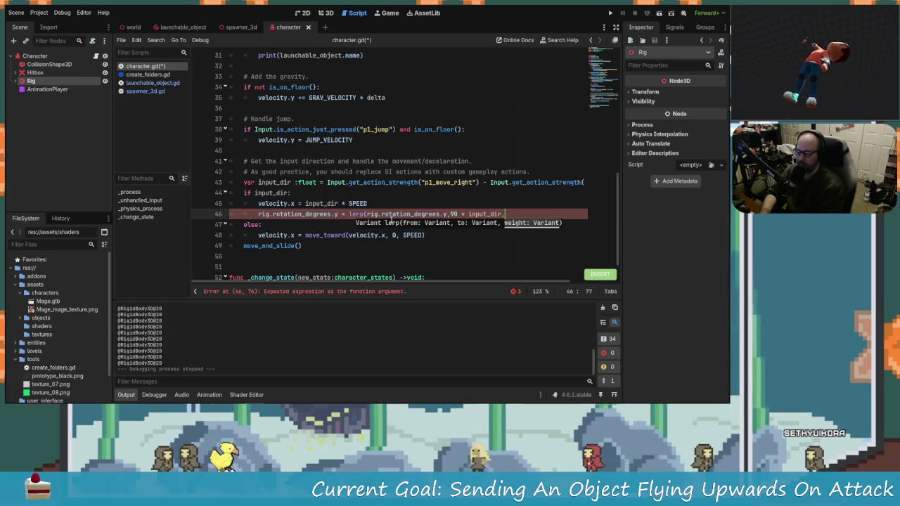
text(de)
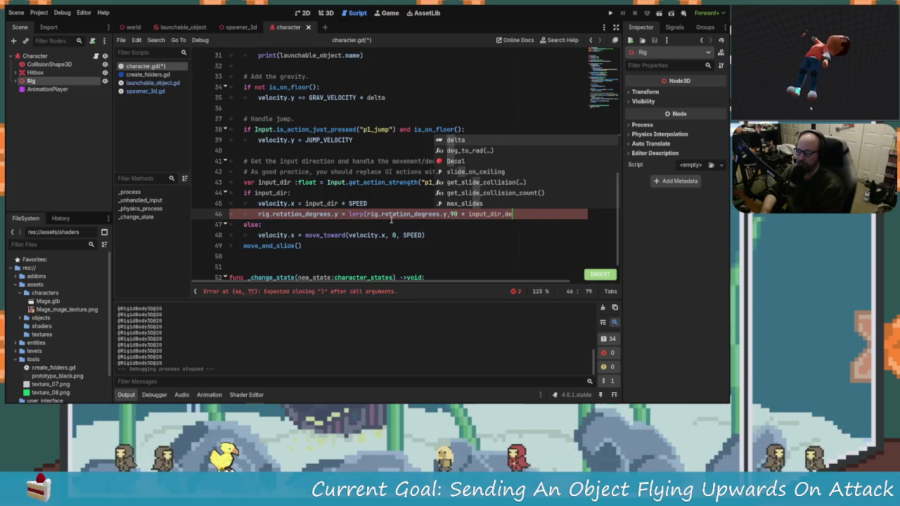
text(lta)
key(Escape)
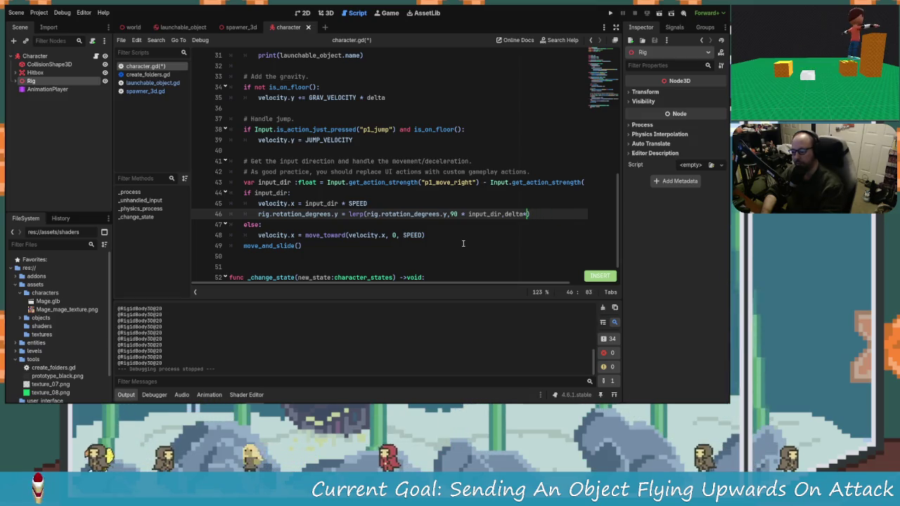
text(SMOOTHING)
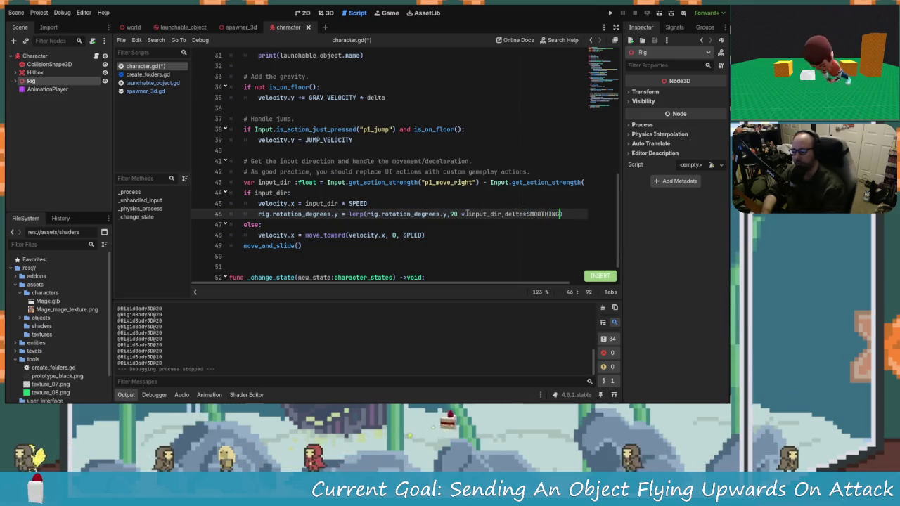
scroll(466, 213, up, 10)
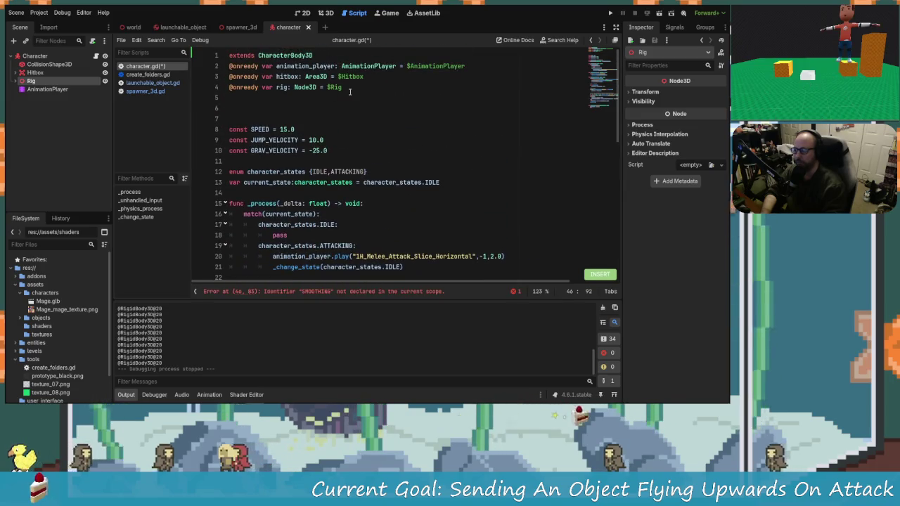
Declare const SMOOTHING = 5.0 below GRAV_VELOCITY, correct its spelling, and rerun the game.
click(360, 90)
key(Down)
key(Down)
key(Down)
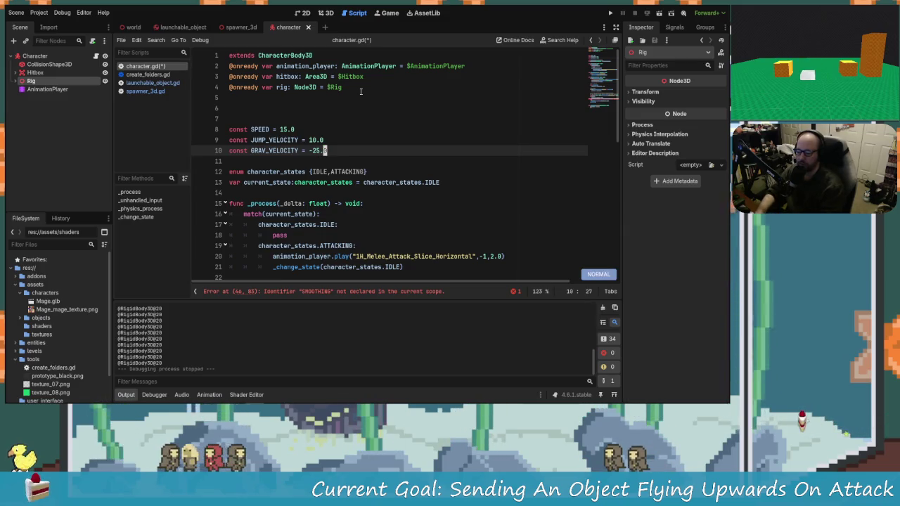
key(Return)
text(const)
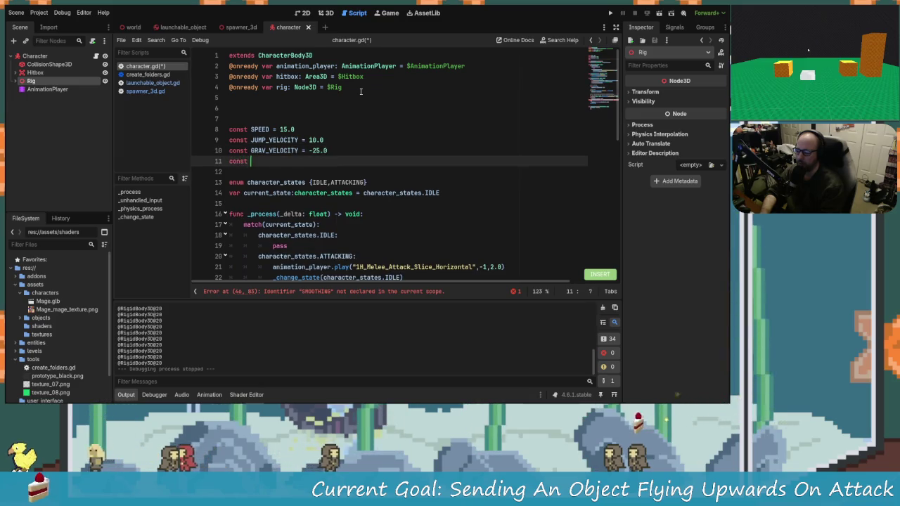
text(SMOOTING = )
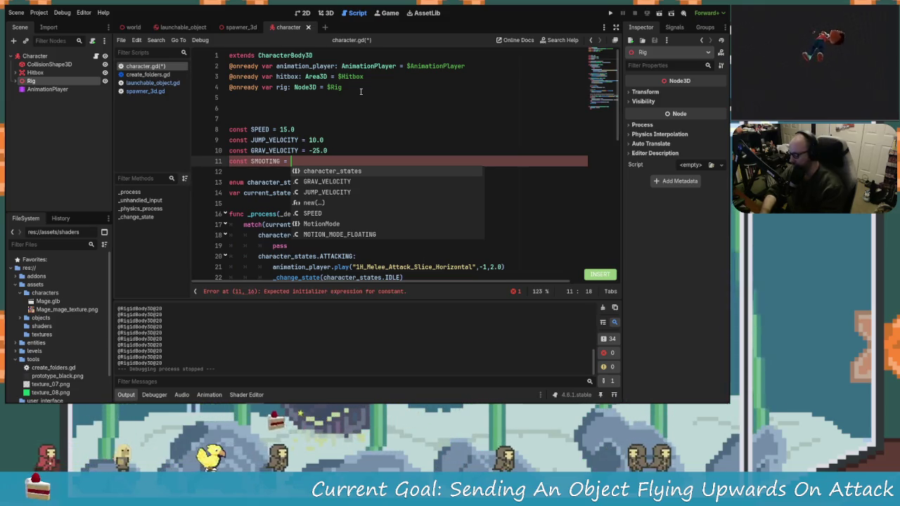
key(BackSpace)
key(BackSpace)
key(BackSpace)
key(BackSpace)
key(BackSpace)
key(BackSpace)
text(HING = 5.0)
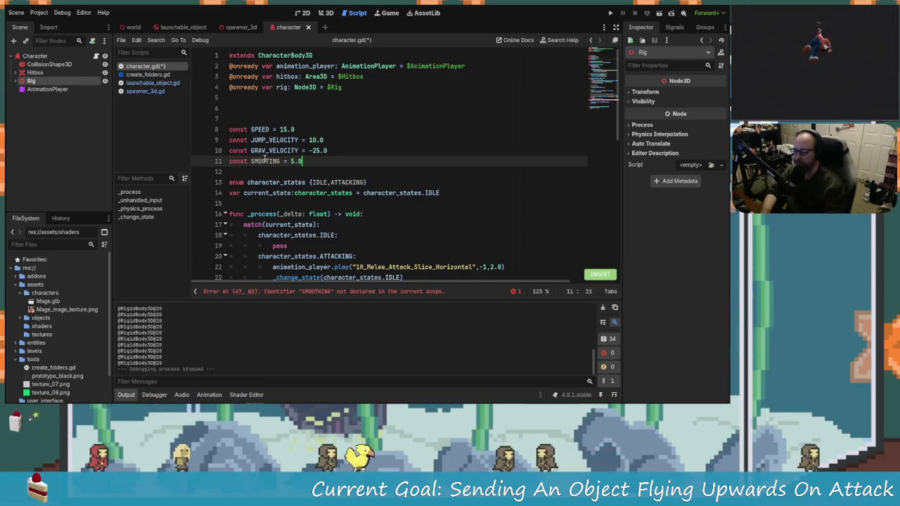
click(268, 161)
text(H)
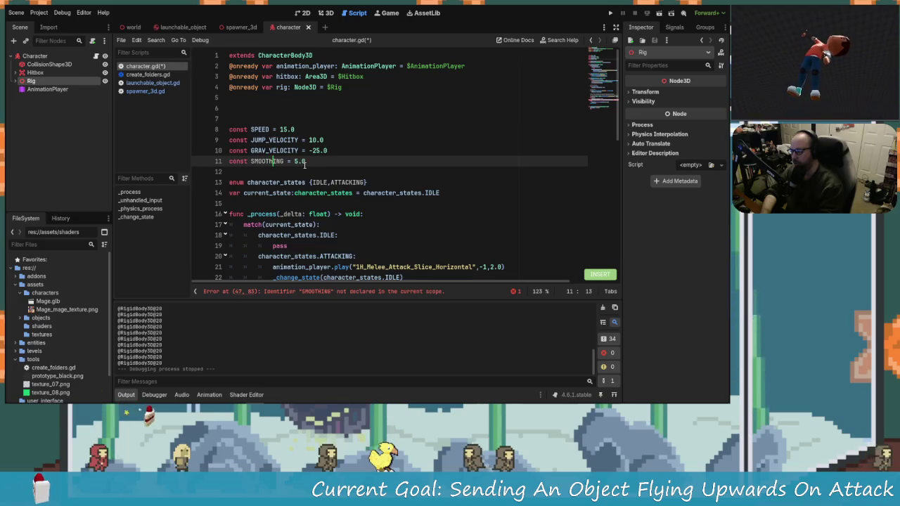
scroll(371, 208, down, 11)
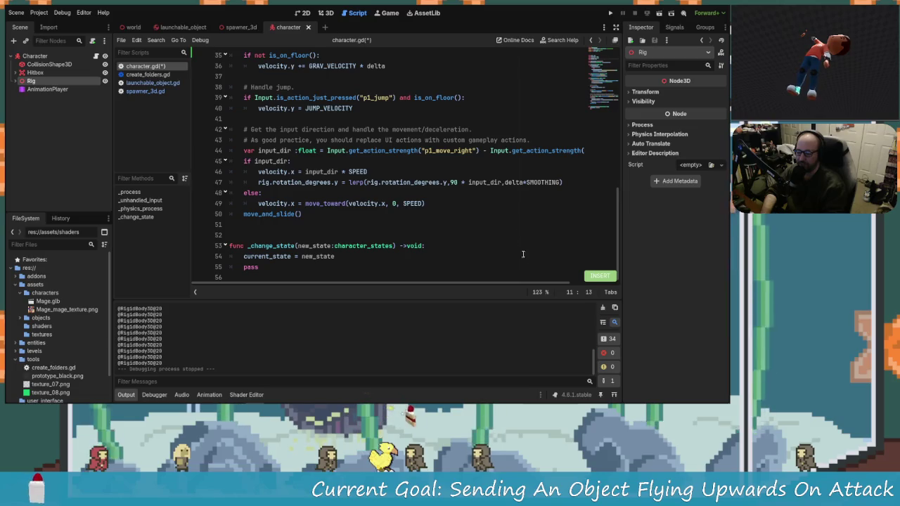
click(612, 13)
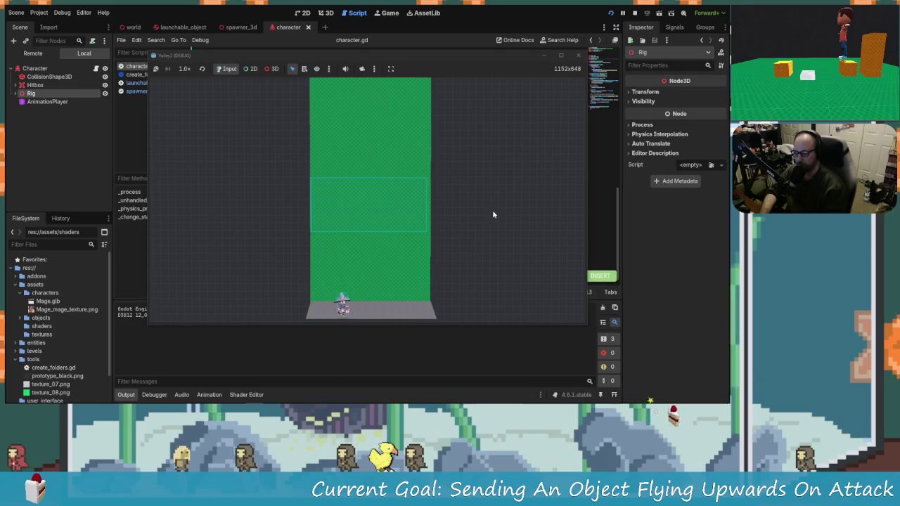
Walk the character back and forth while attacking to check smooth turning and launches, then close the game.
key(d)
key(a)
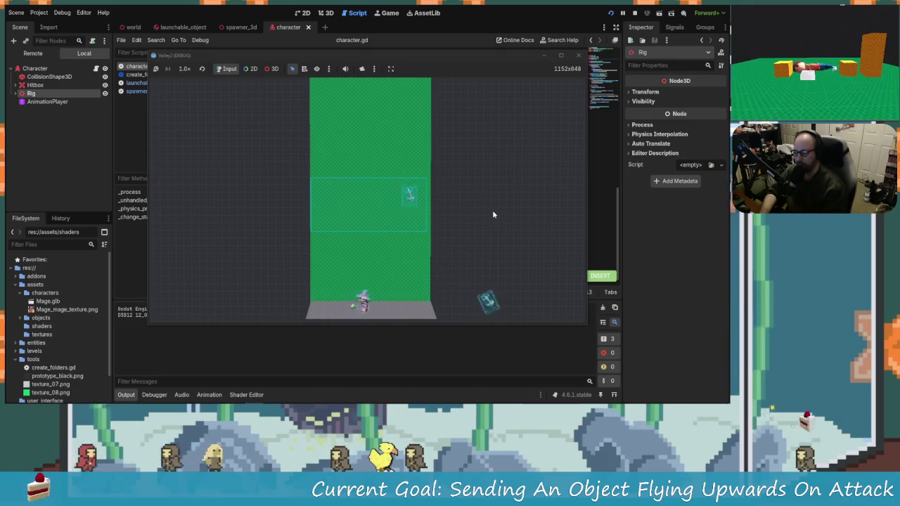
key(d)
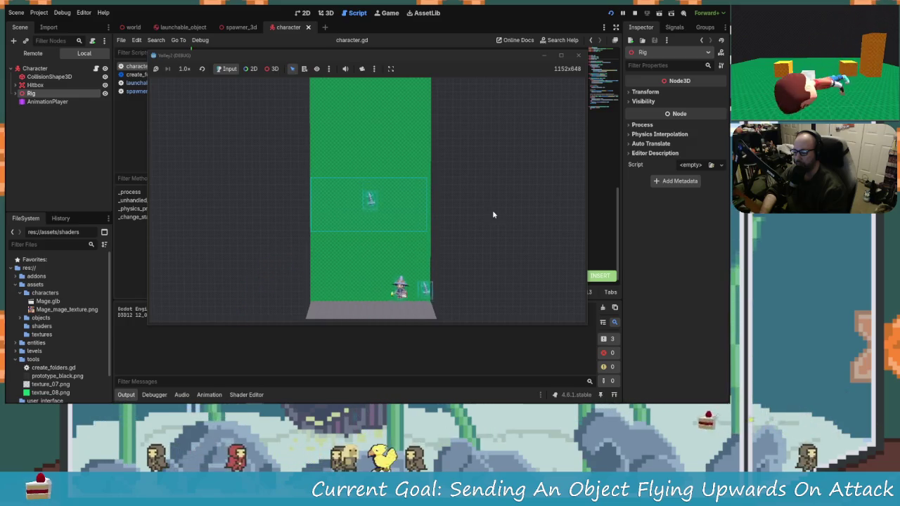
key(a)
key(d)
key(a)
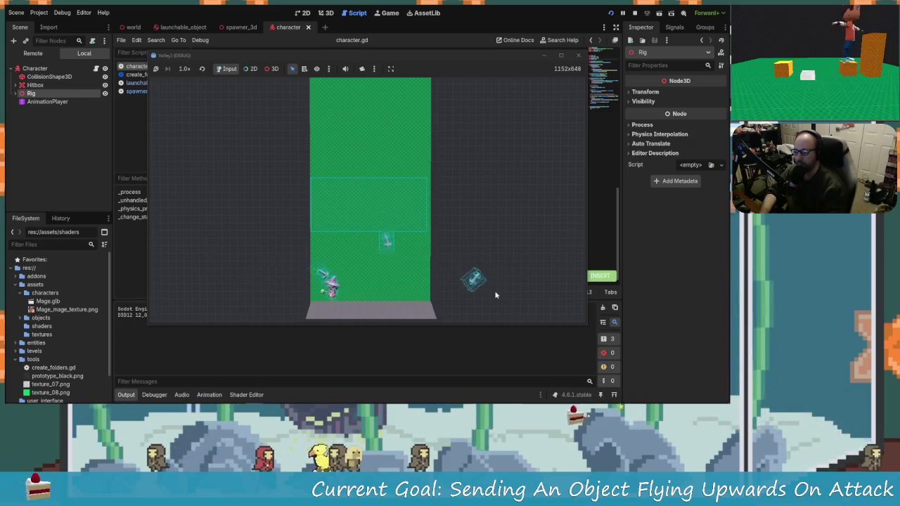
key(d)
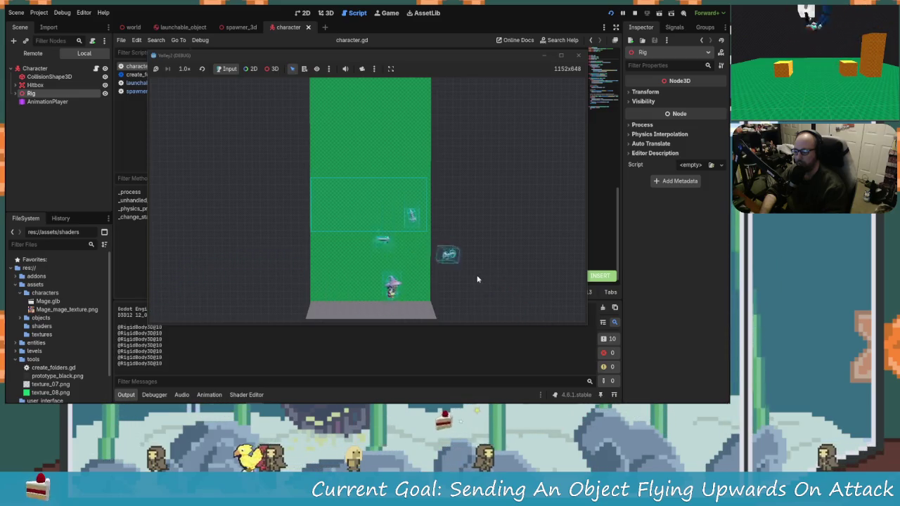
key(a)
key(a)
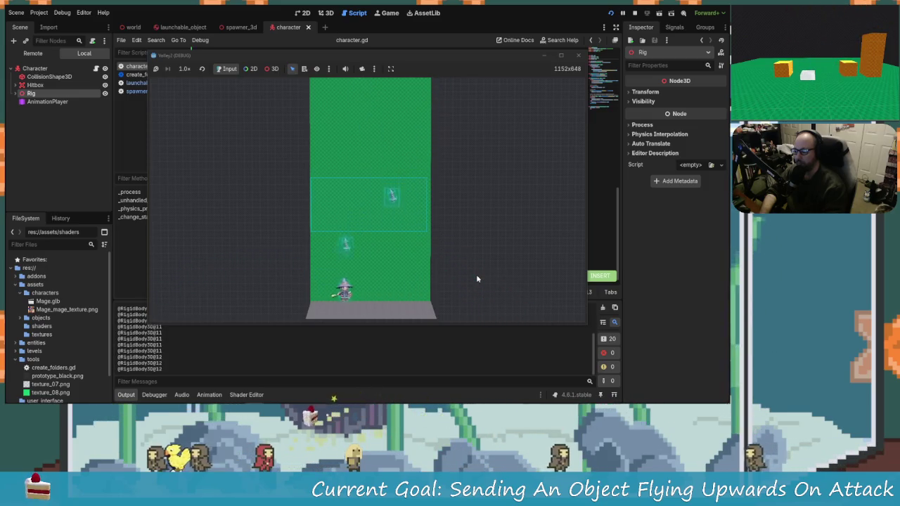
key(d)
key(a)
key(d)
key(a)
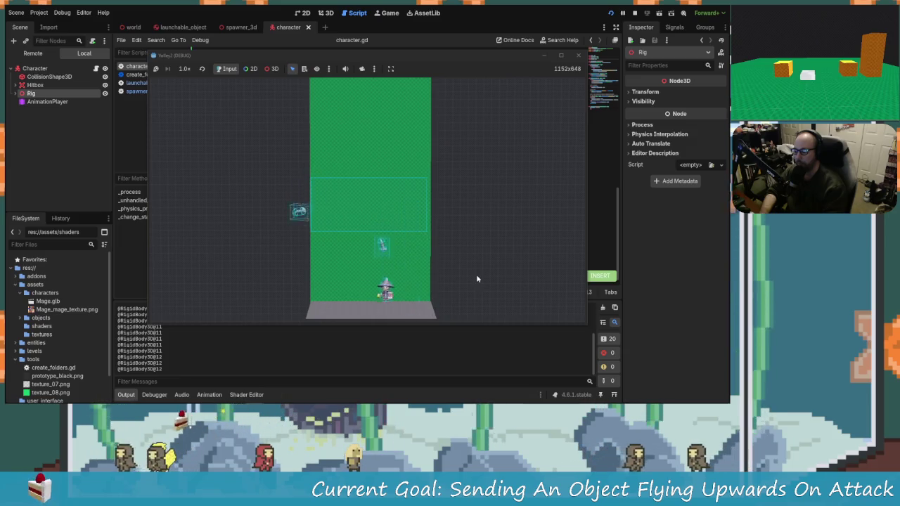
key(d)
key(a)
key(a)
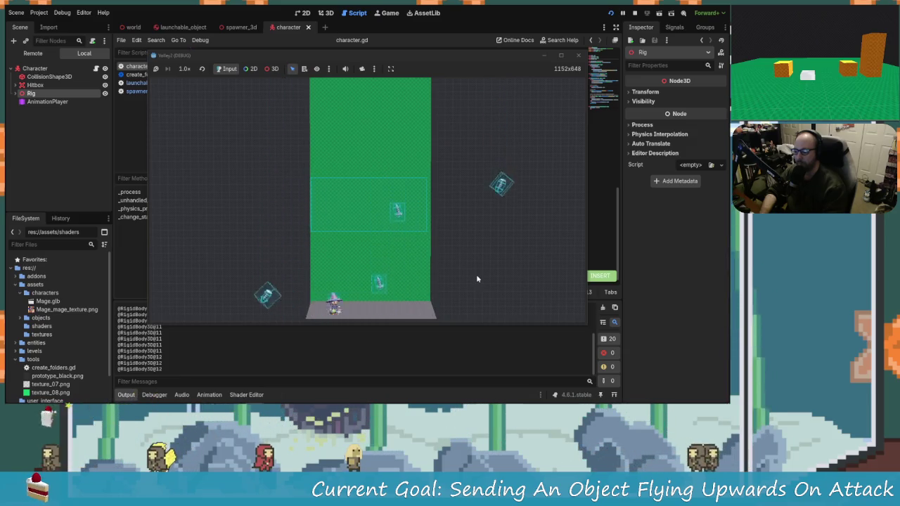
key(d)
key(d)
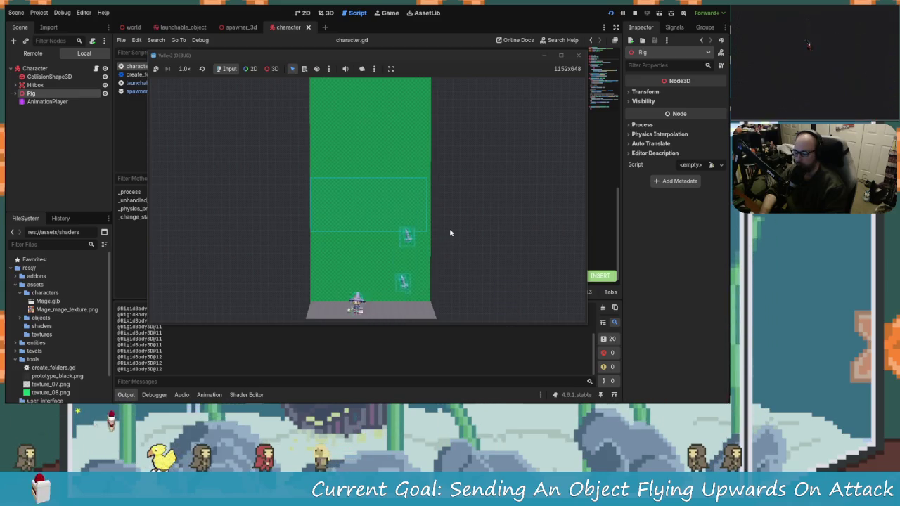
key(a)
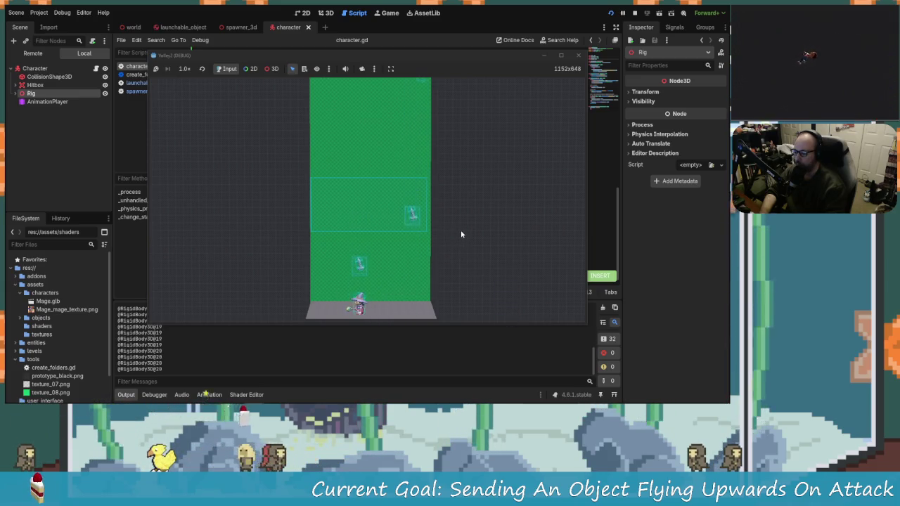
key(d)
key(a)
key(d)
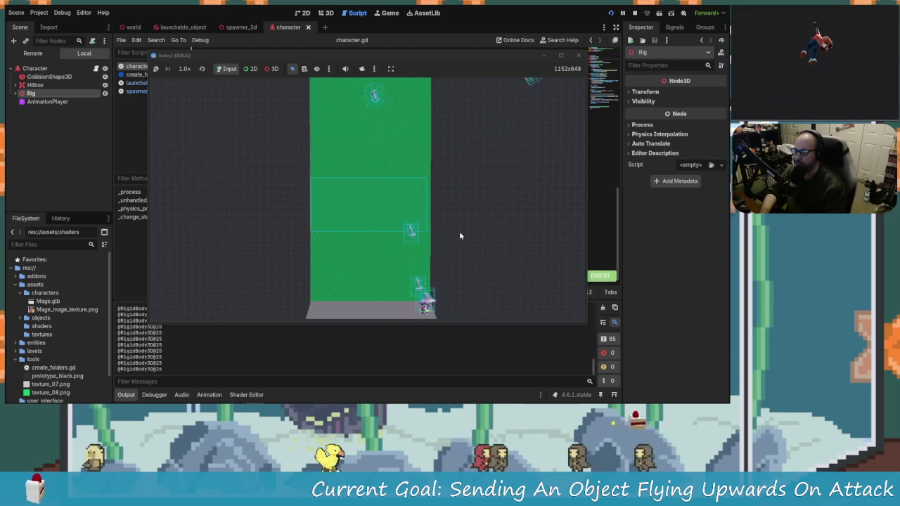
key(a)
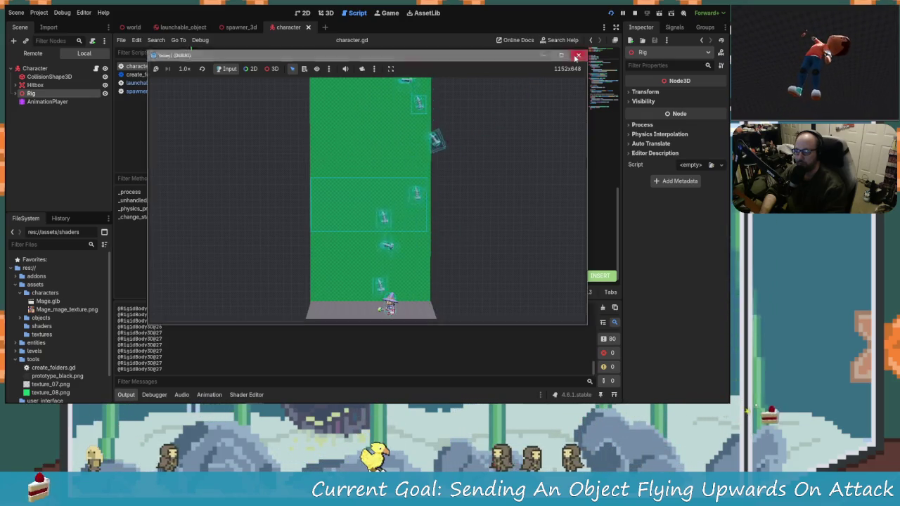
click(578, 55)
key(ctrl+s)
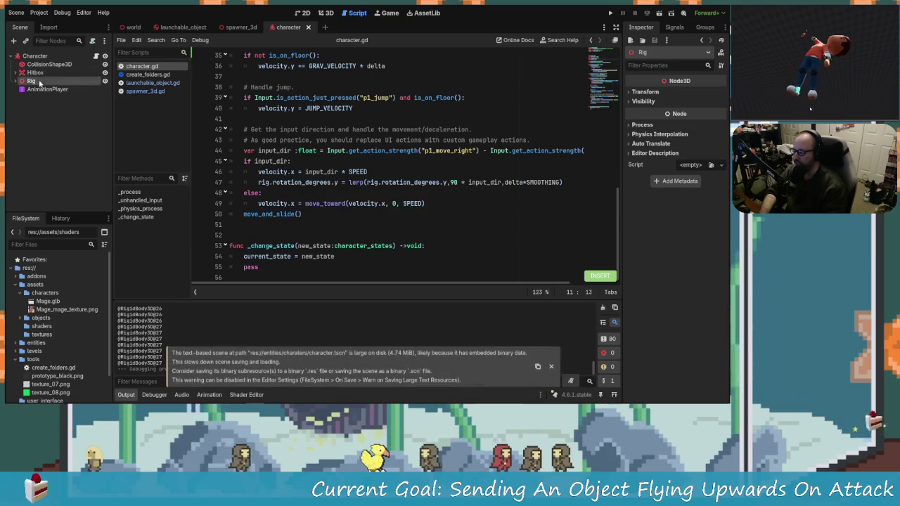
In the world scene, select Spawner3D and enable One Shot.
click(186, 26)
click(127, 27)
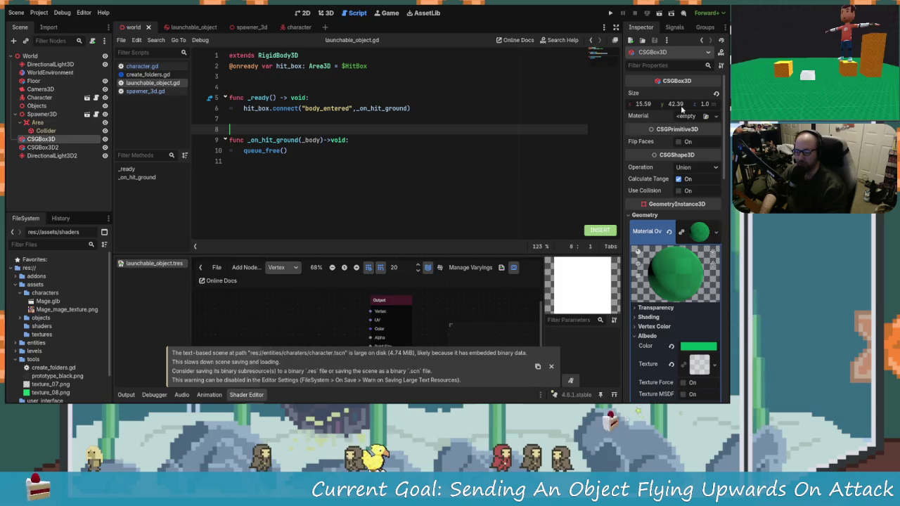
key(Up)
key(Up)
key(Up)
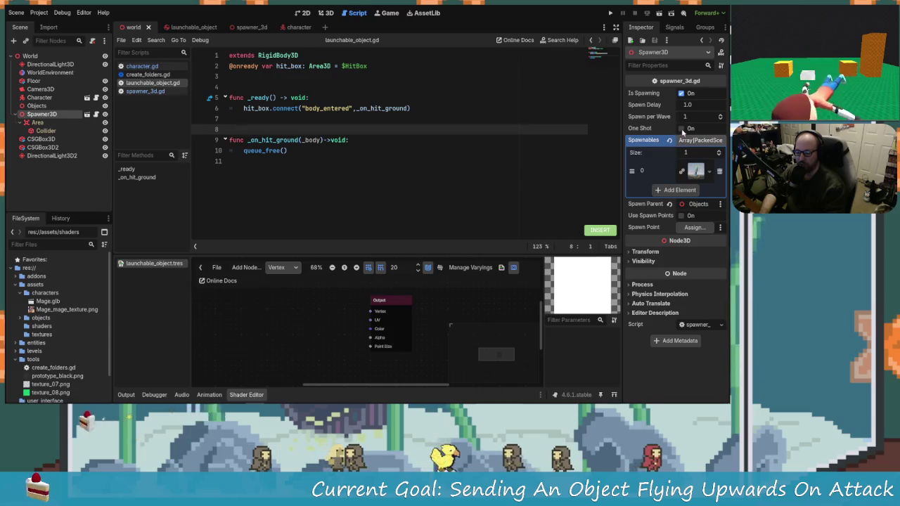
click(680, 129)
Run the game and move the character left to check that only one object spawns.
click(610, 13)
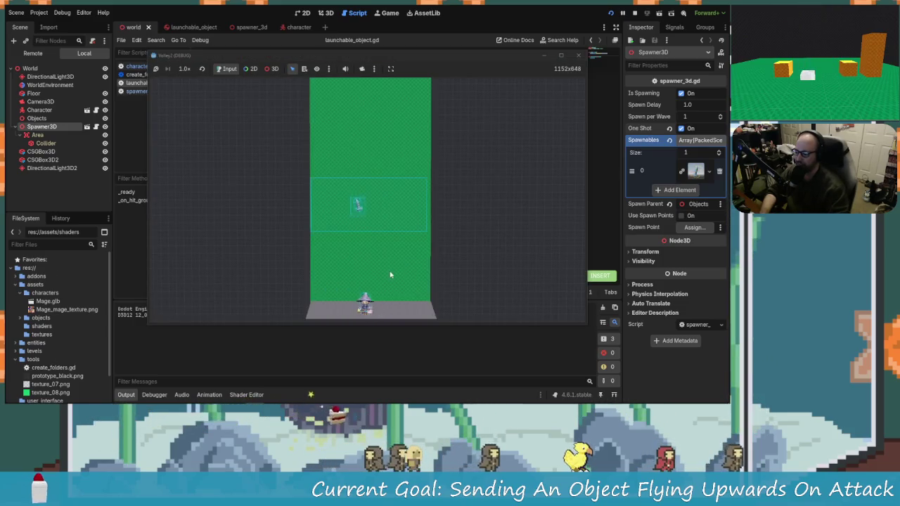
key(a)
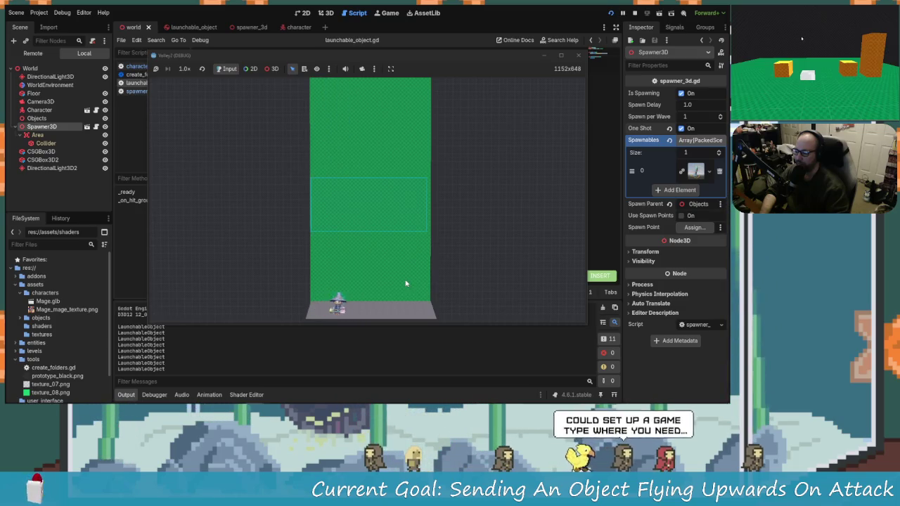
key(a)
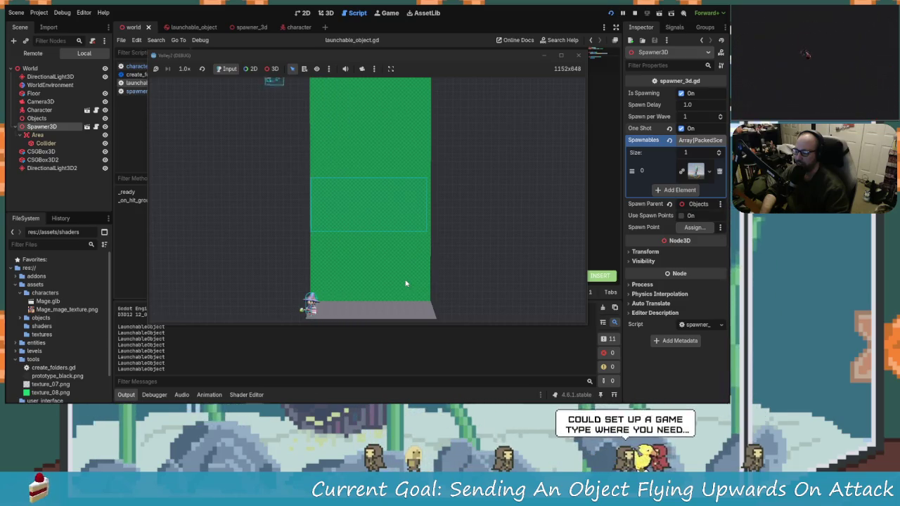
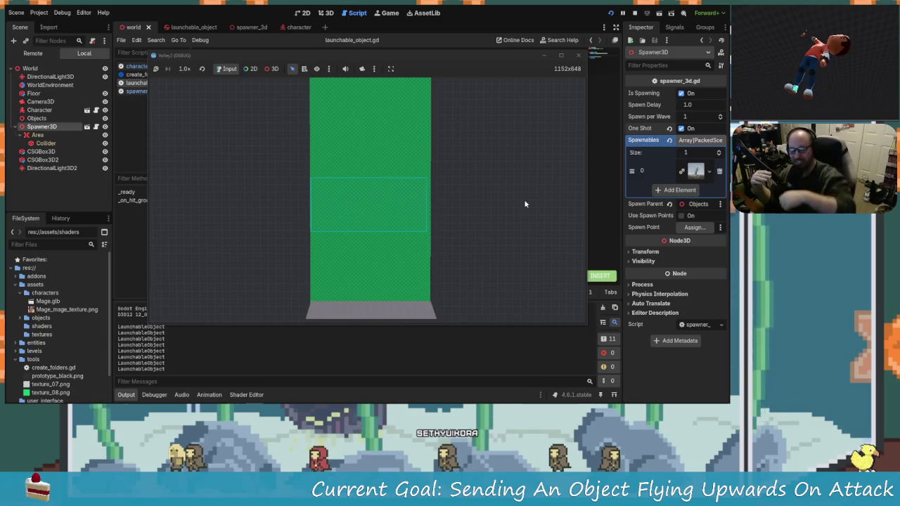
Relaunch the test game, play it briefly, then stop it to return to launchable_object.gd.
click(579, 55)
click(610, 13)
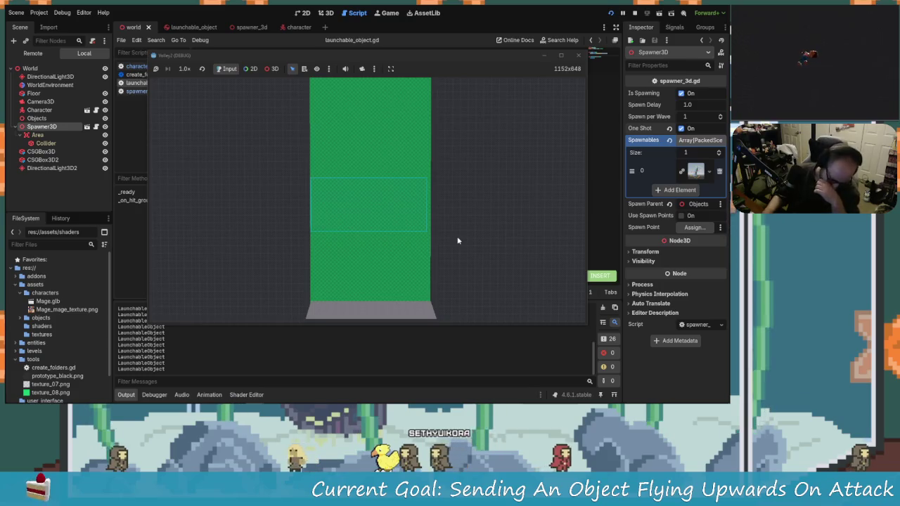
click(578, 55)
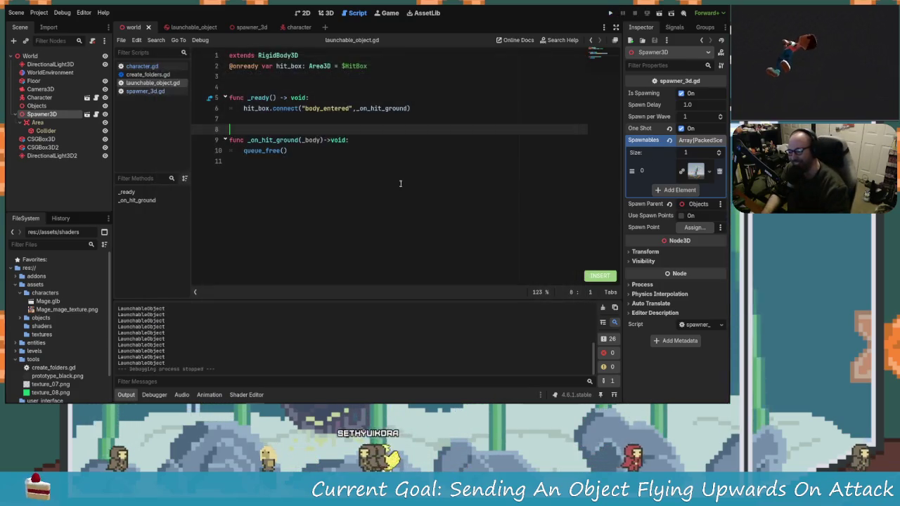
In the 3D view, duplicate the Floor box as Floor2.
click(400, 182)
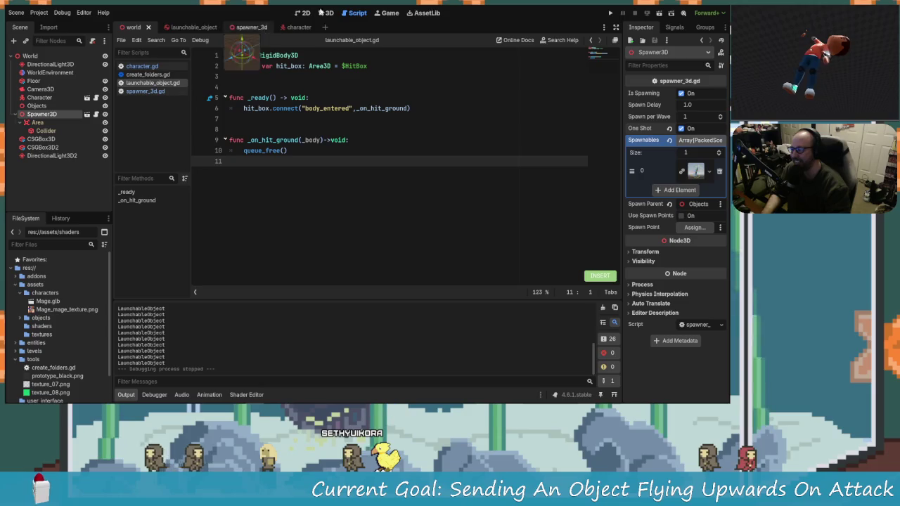
click(338, 150)
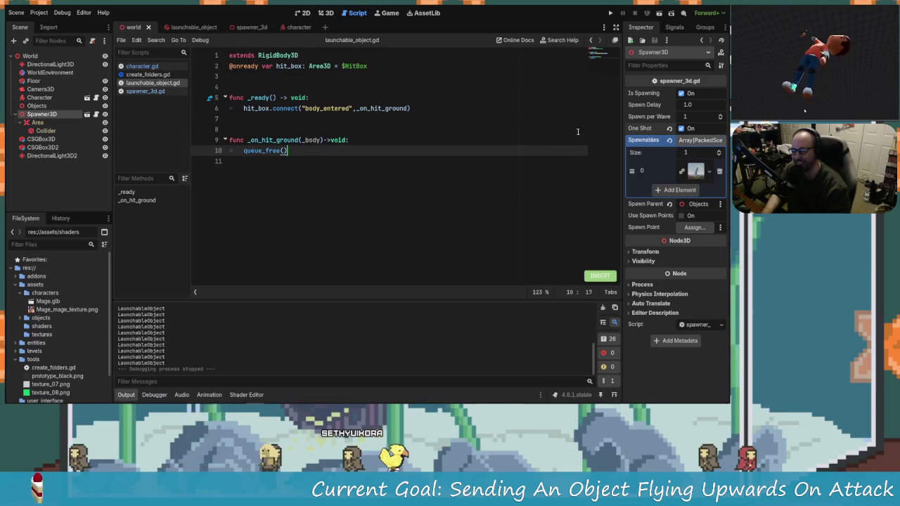
click(327, 13)
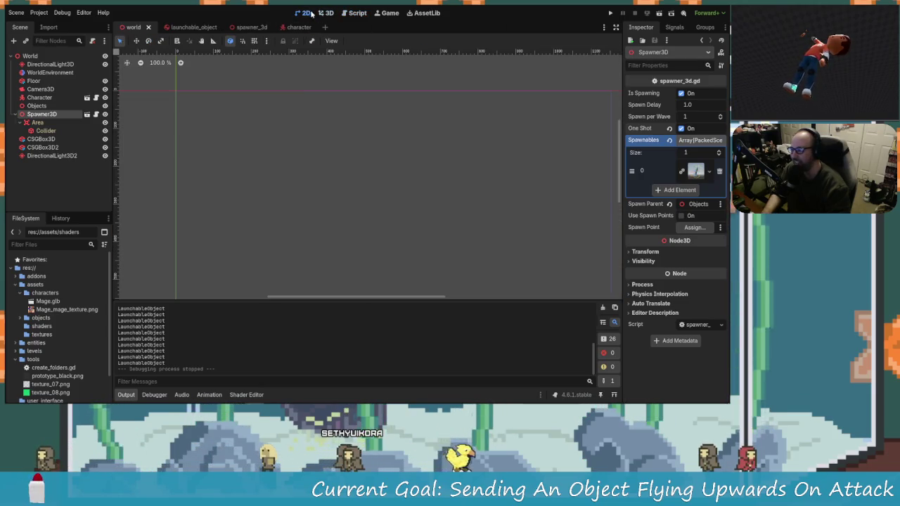
scroll(415, 175, down, 5)
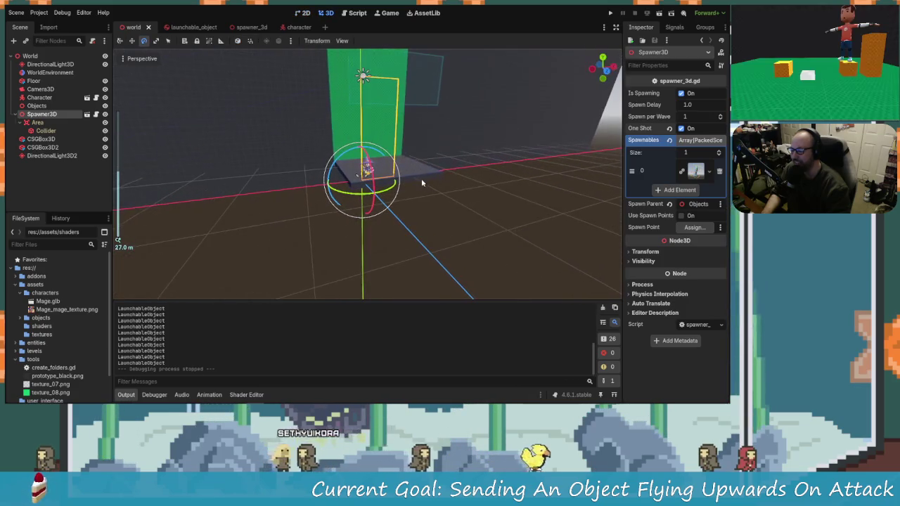
click(412, 176)
scroll(397, 229, down, 3)
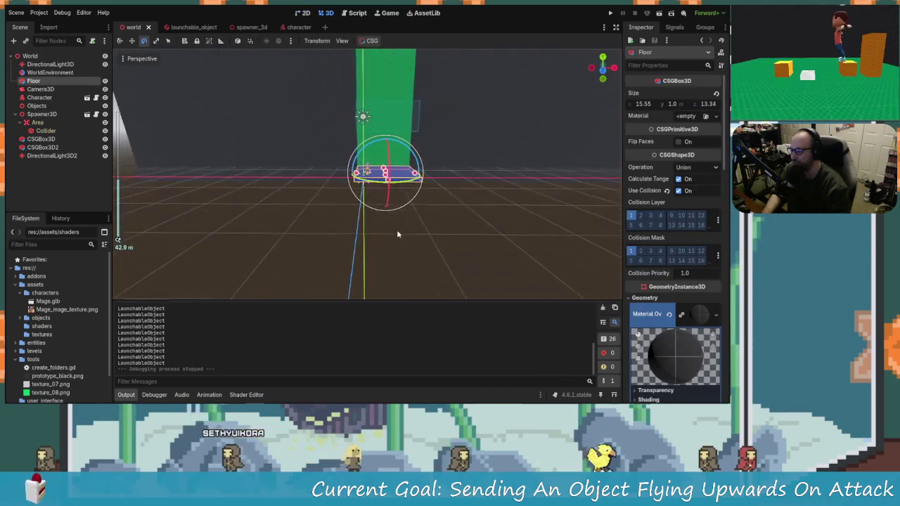
key(ctrl+d)
key(q)
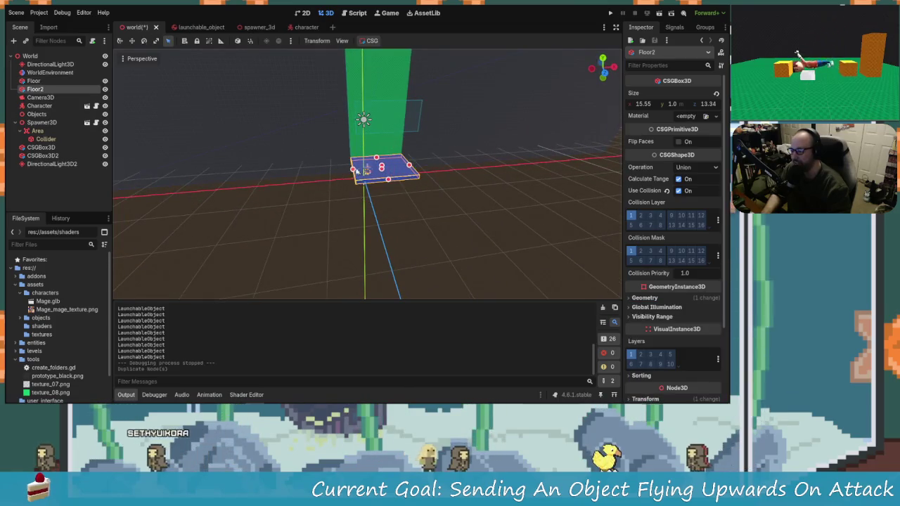
Place Floor2 as a raised, narrower platform left of the green wall.
drag(152, 129, 393, 191)
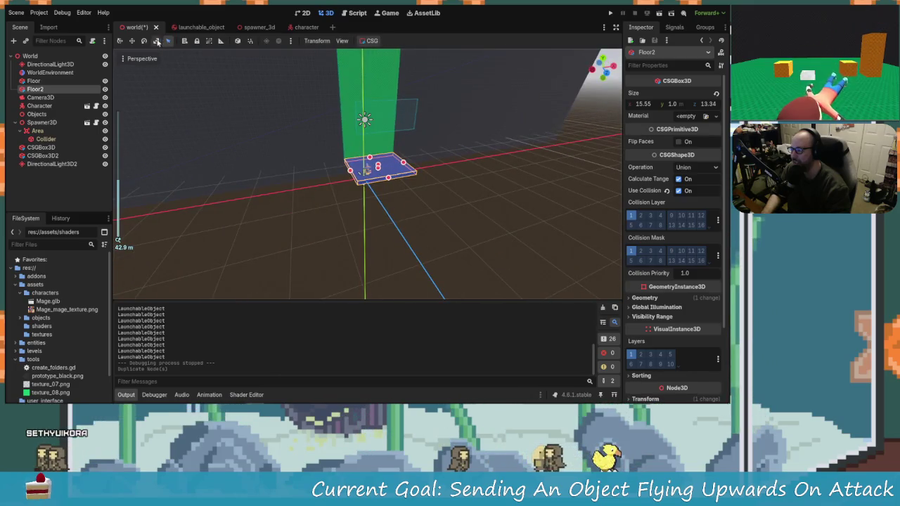
click(156, 40)
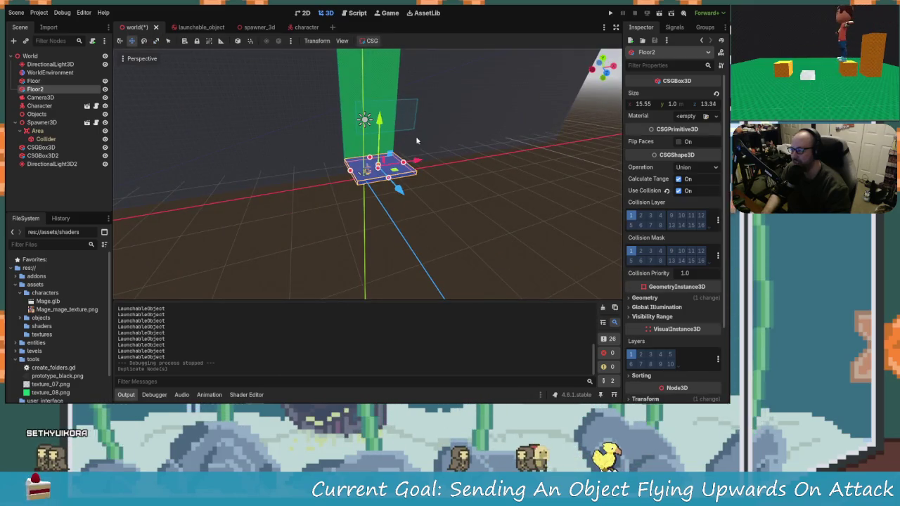
drag(417, 161, 324, 159)
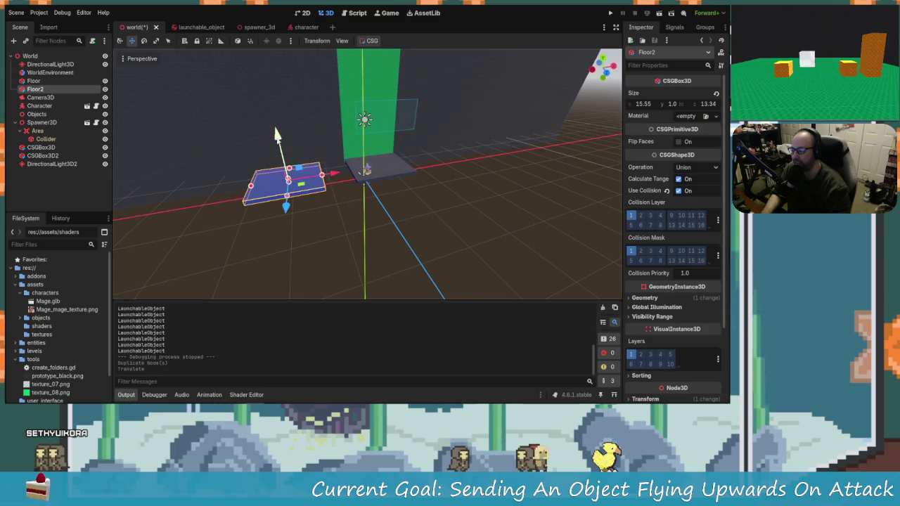
drag(277, 135, 263, 80)
drag(315, 131, 289, 140)
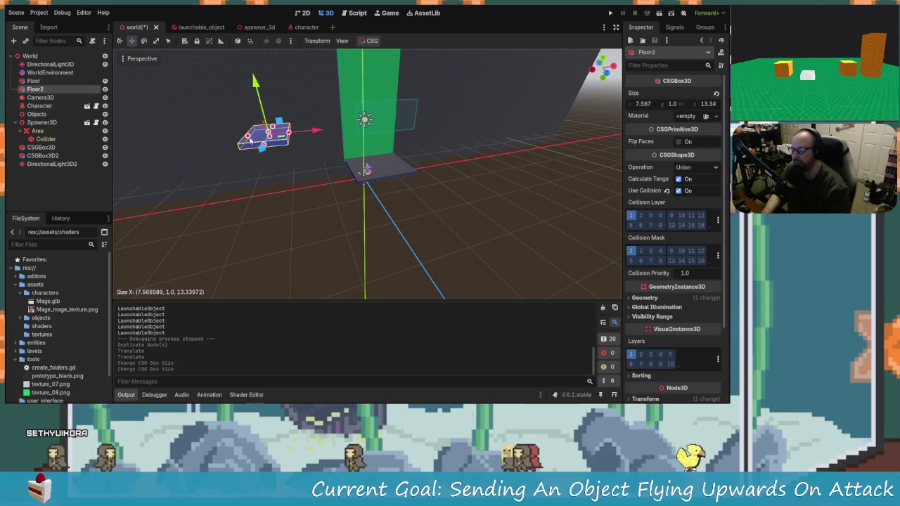
drag(246, 102, 268, 111)
mouse_move(324, 175)
mouse_down()
mouse_move(369, 210)
mouse_move(310, 185)
mouse_move(339, 108)
mouse_move(284, 112)
mouse_up()
Duplicate Floor2 as Floor3 and position it beside the wall on the right.
key(ctrl+d)
mouse_move(336, 150)
mouse_down()
mouse_move(493, 148)
mouse_move(491, 70)
mouse_move(487, 79)
mouse_up()
drag(508, 165, 563, 165)
mouse_move(608, 132)
mouse_down()
mouse_move(461, 177)
mouse_move(501, 263)
mouse_up()
key(ctrl+z)
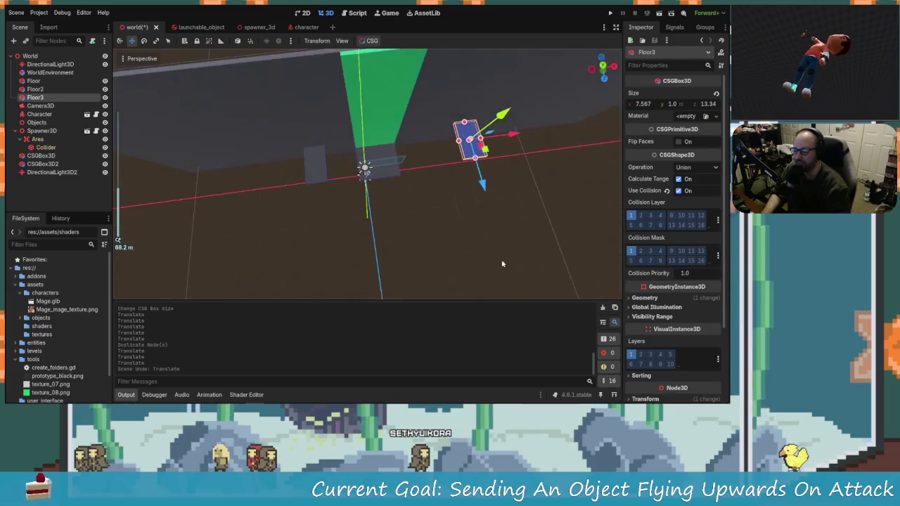
mouse_move(521, 140)
mouse_down()
mouse_move(494, 138)
mouse_move(506, 153)
mouse_move(454, 174)
mouse_move(417, 131)
mouse_up()
drag(453, 163, 418, 195)
drag(571, 95, 555, 109)
mouse_move(392, 209)
mouse_down()
mouse_move(378, 170)
mouse_move(372, 196)
mouse_move(364, 169)
mouse_up()
drag(506, 83, 517, 180)
Duplicate Floor3 as Floor4 and place it higher and further right.
key(ctrl+d)
drag(483, 126, 483, 85)
drag(492, 183, 484, 170)
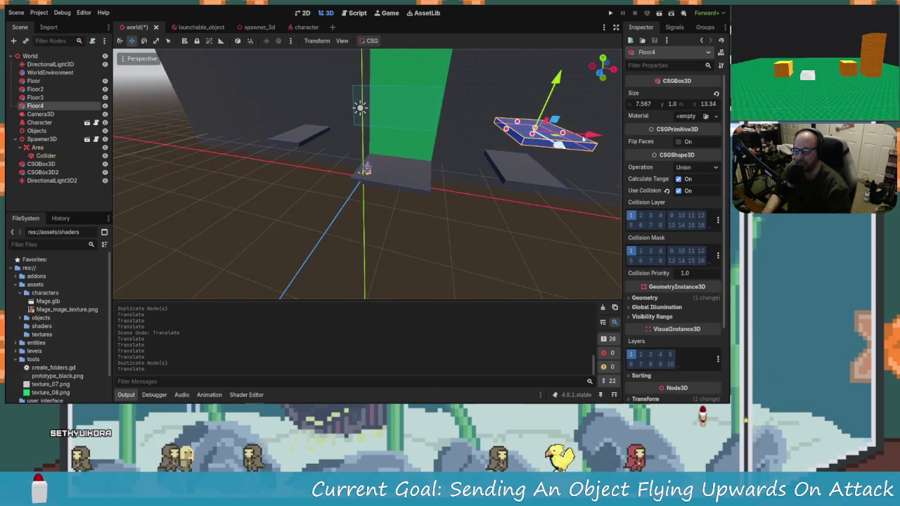
drag(585, 132, 598, 133)
scroll(520, 176, down, 3)
mouse_move(515, 162)
mouse_down()
mouse_move(551, 161)
mouse_move(423, 157)
mouse_move(391, 201)
mouse_move(465, 156)
mouse_up()
Save the world scene and run the game to test the platforms.
key(ctrl+s)
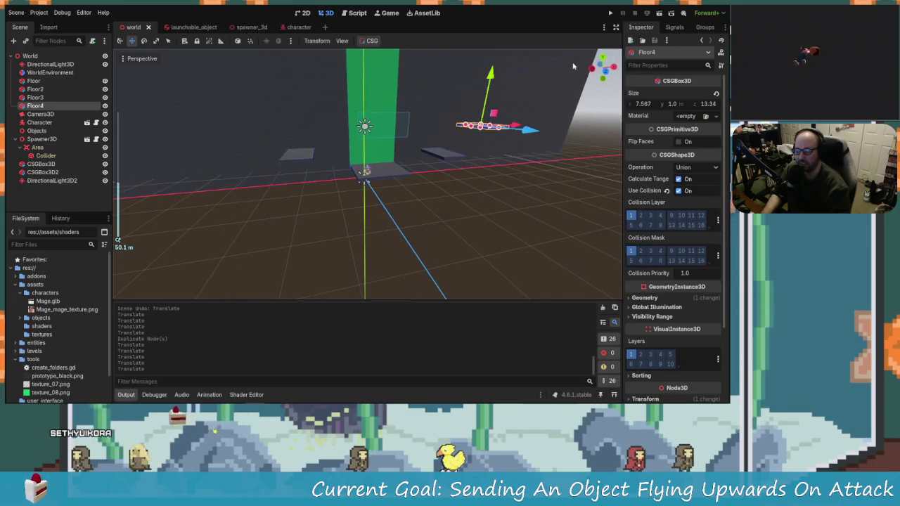
drag(409, 150, 509, 106)
click(611, 12)
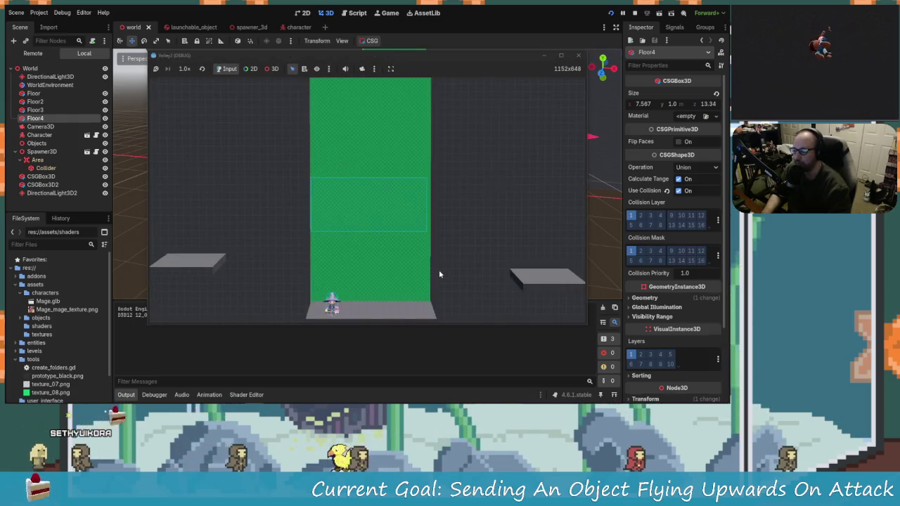
key(d)
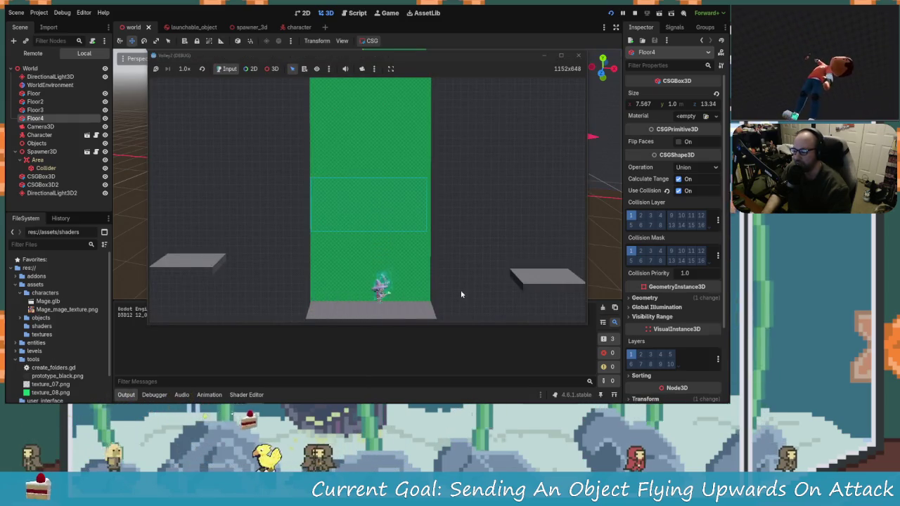
key(d)
click(461, 289)
key(d)
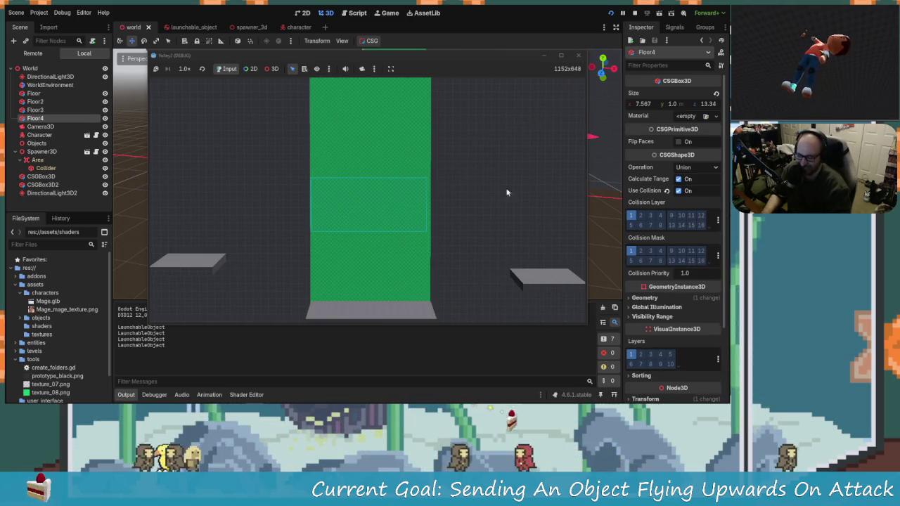
click(576, 57)
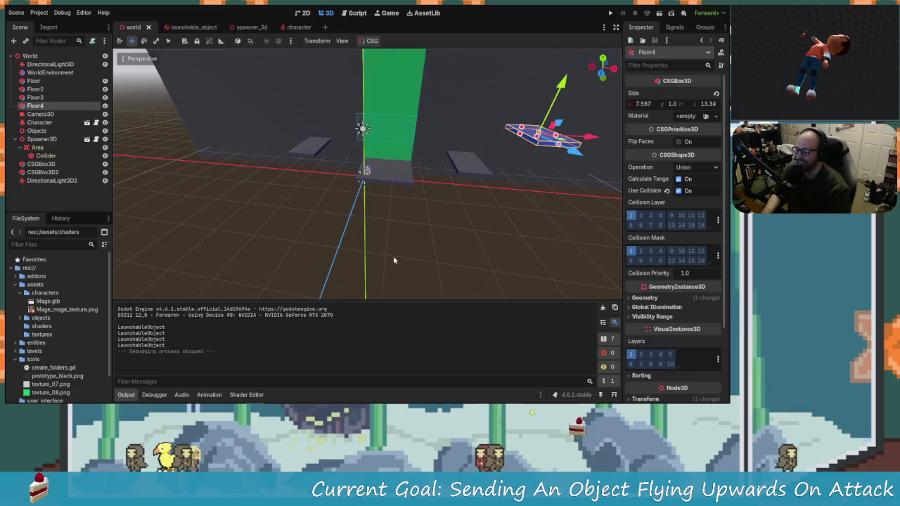
click(608, 15)
click(608, 16)
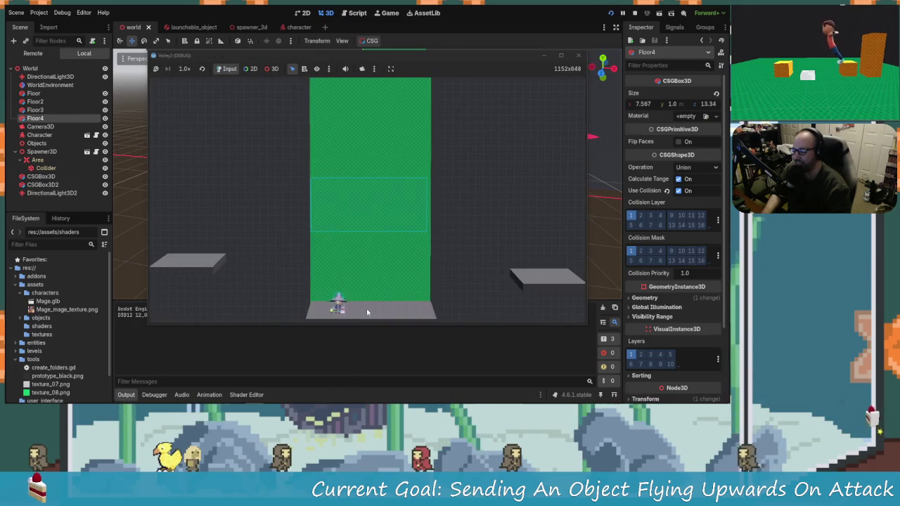
key(Left)
click(375, 313)
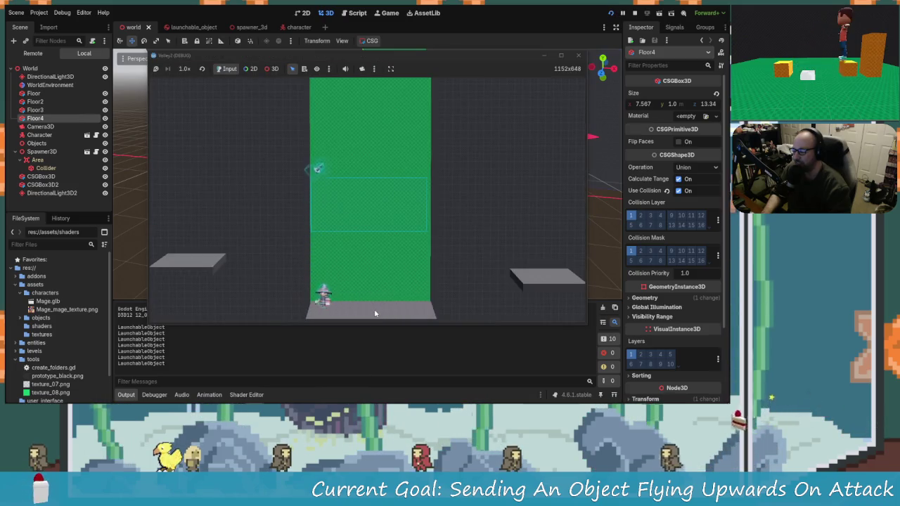
key(Left)
key(Right)
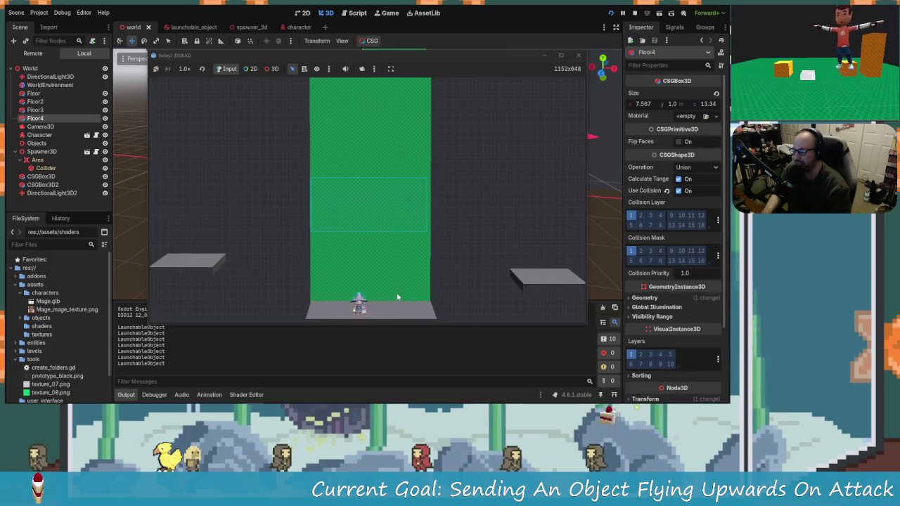
key(Left)
key(Right)
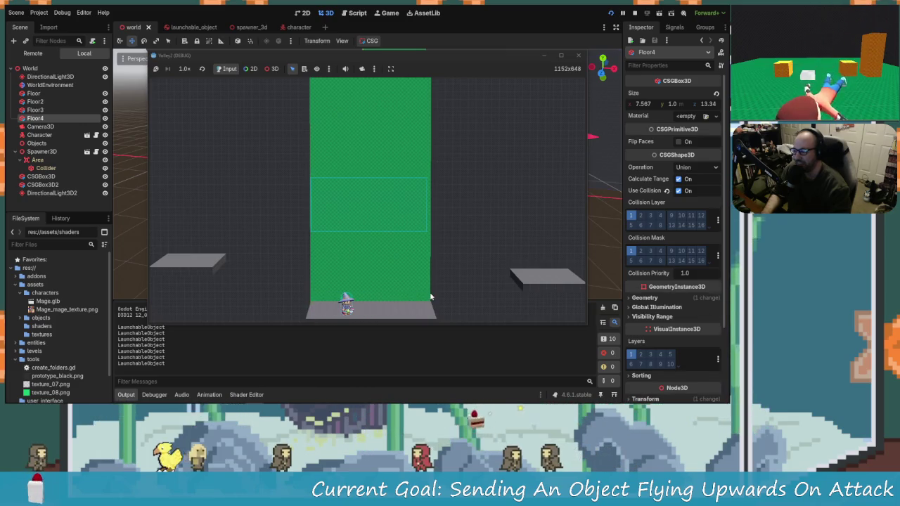
key(Left)
key(Right)
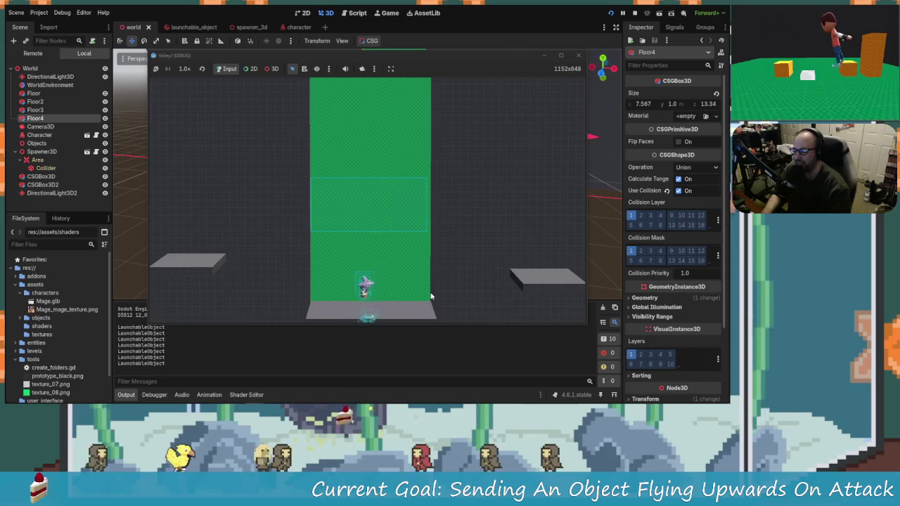
key(Right)
key(Right)
key(Left)
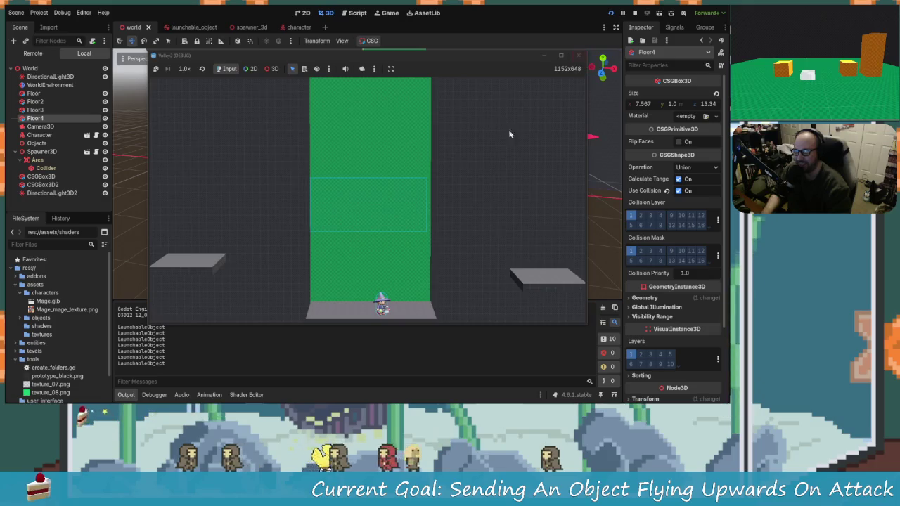
click(578, 55)
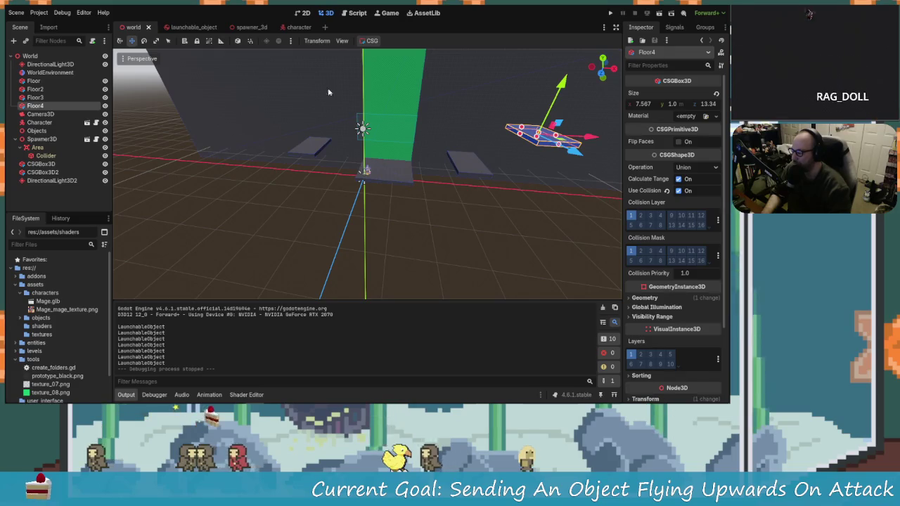
click(611, 12)
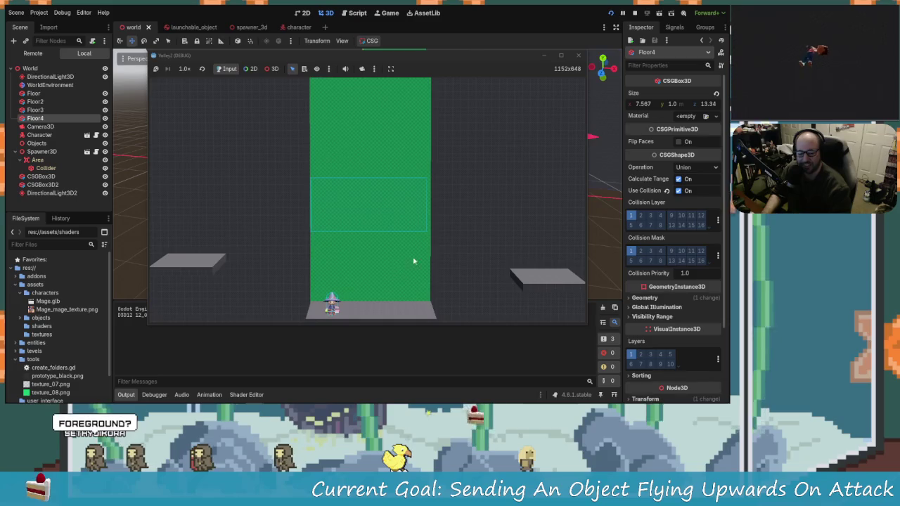
key(d)
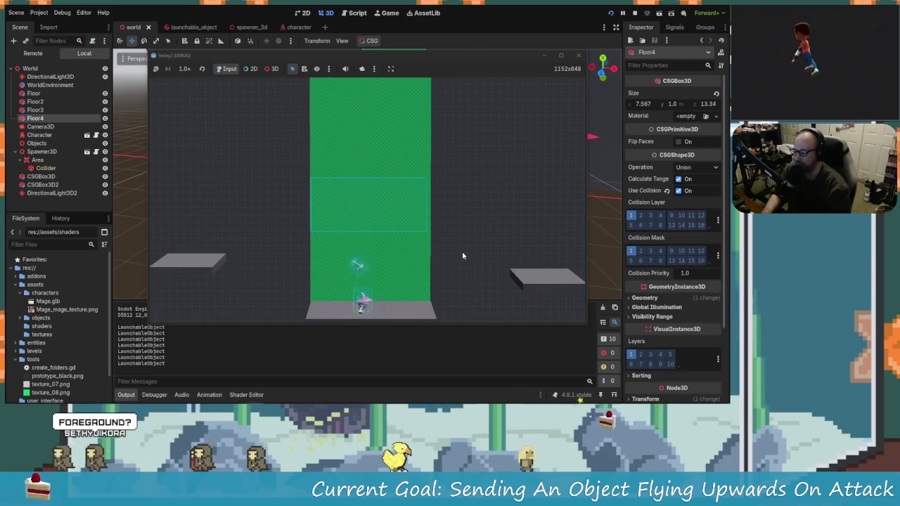
key(a)
key(a)
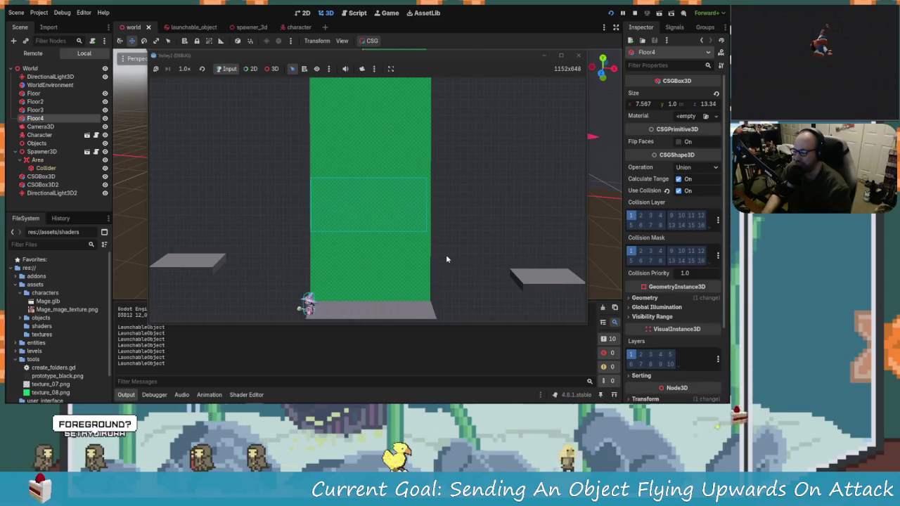
key(d)
key(a)
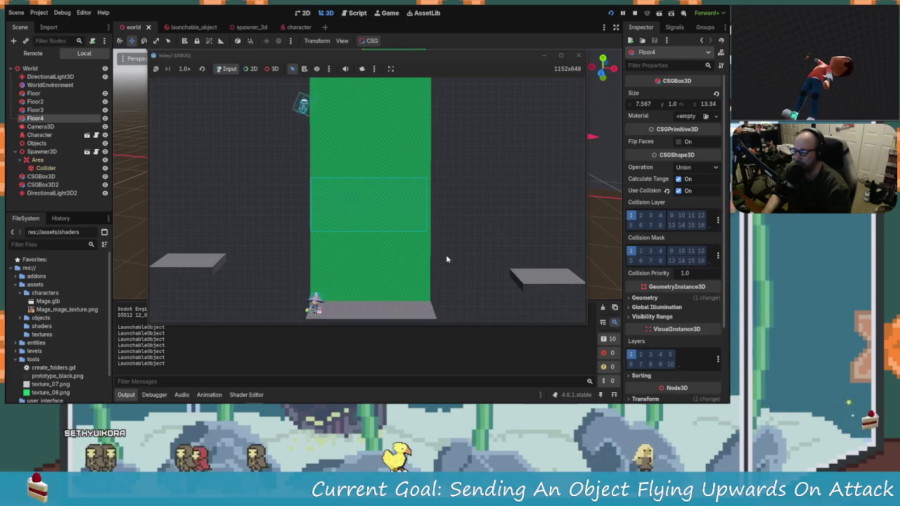
key(d)
key(d)
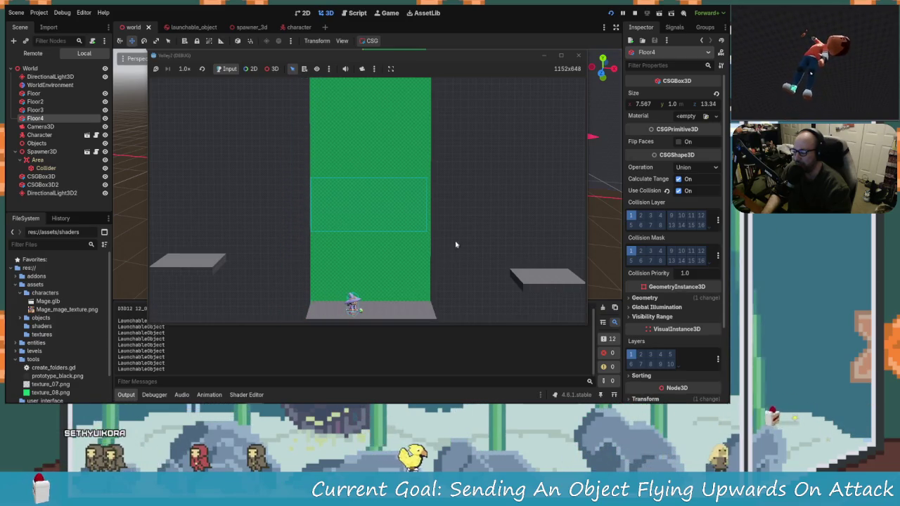
click(578, 55)
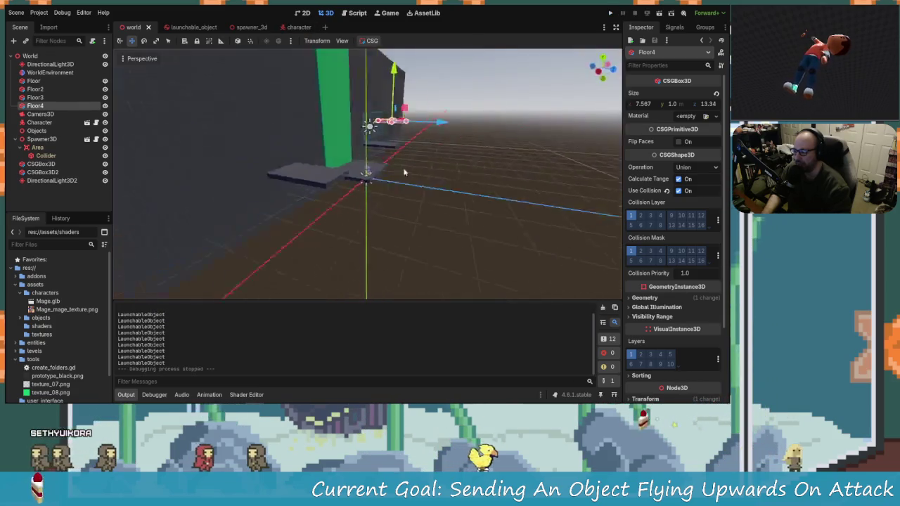
Duplicate the green wall twice, offsetting the copies about 10.4 m and 4 m along Z.
scroll(402, 175, up, 5)
scroll(394, 184, down, 2)
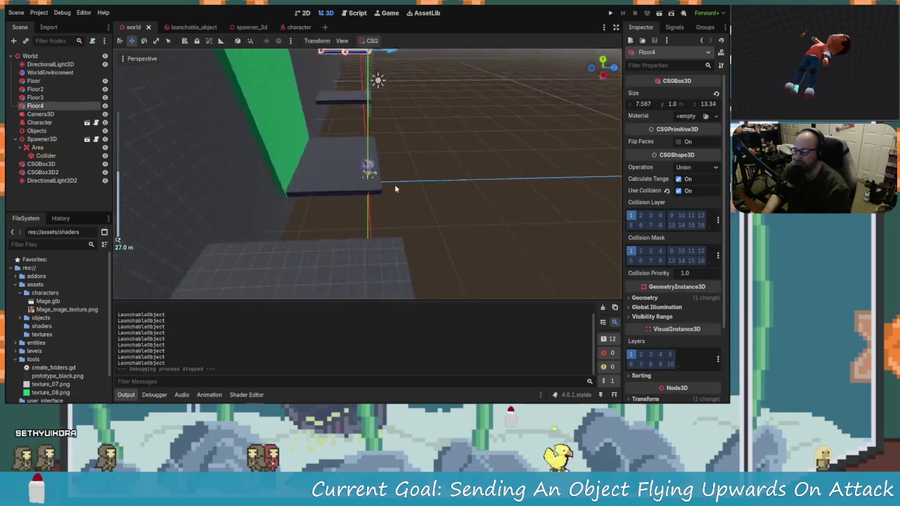
drag(397, 206, 376, 158)
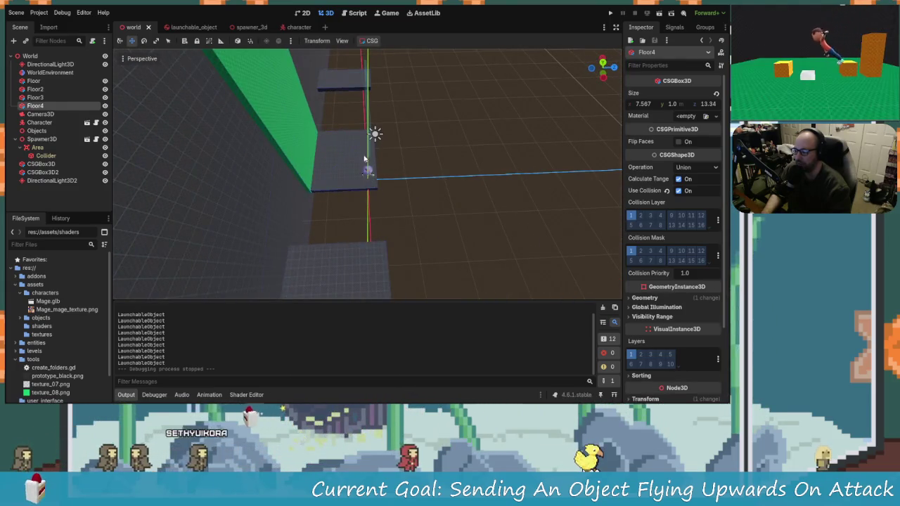
mouse_move(448, 198)
mouse_down()
mouse_move(292, 114)
mouse_move(348, 116)
mouse_up()
click(428, 174)
click(296, 113)
key(ctrl+d)
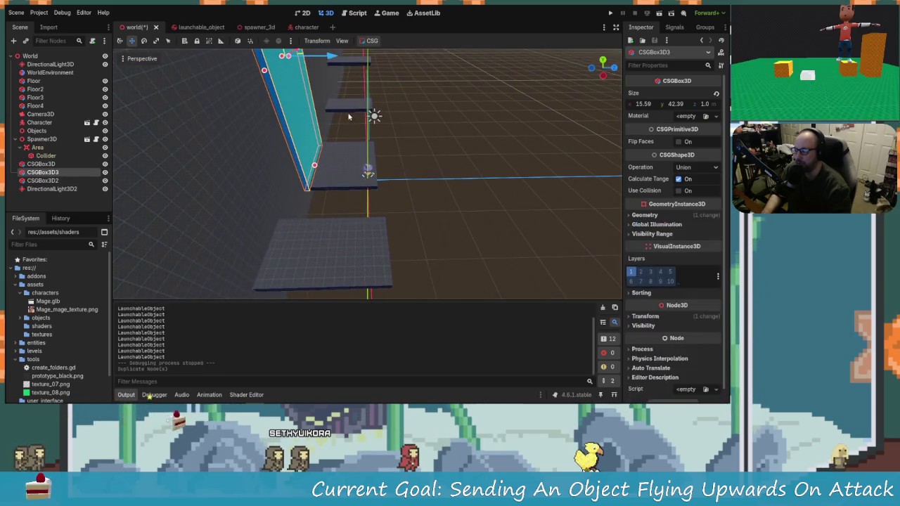
mouse_move(335, 63)
mouse_down()
mouse_move(407, 69)
mouse_move(390, 152)
mouse_move(427, 150)
mouse_up()
key(ctrl+d)
mouse_move(402, 57)
mouse_down()
mouse_move(435, 63)
mouse_move(433, 70)
mouse_up()
Try Flip Faces on the wall copy, inspect it, then turn it back off.
drag(450, 126, 289, 117)
scroll(669, 220, down, 1)
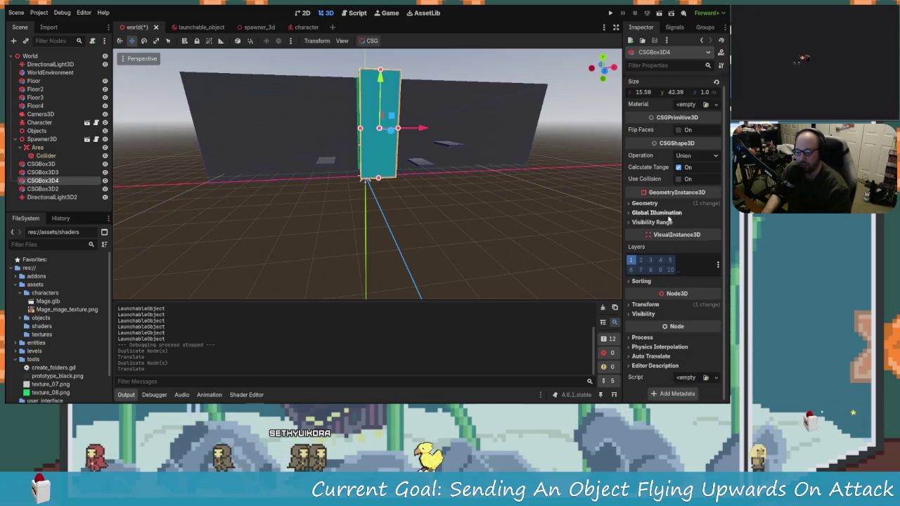
scroll(669, 220, up, 1)
scroll(665, 237, down, 1)
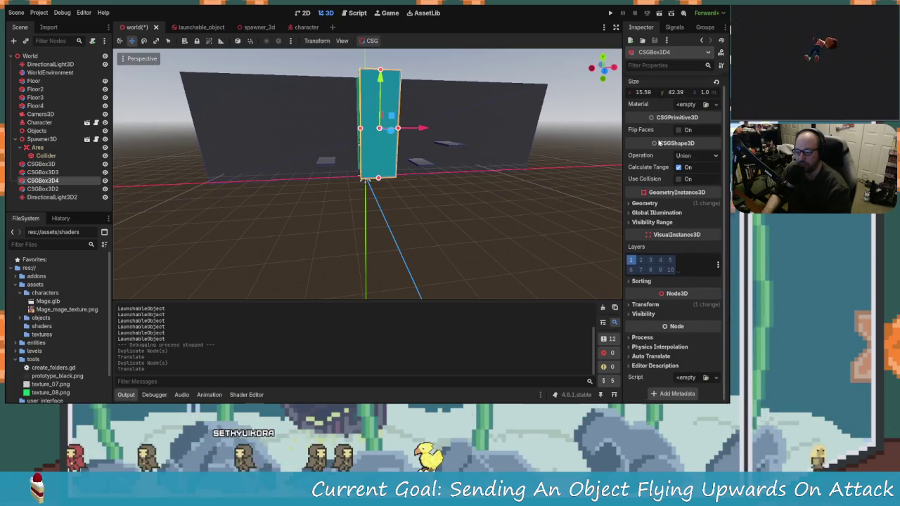
drag(498, 230, 587, 226)
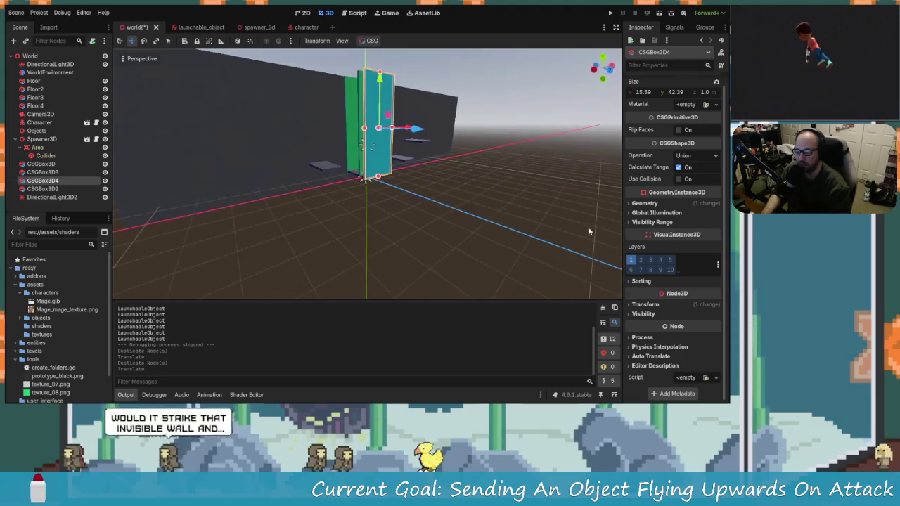
mouse_move(514, 234)
mouse_down()
mouse_move(470, 214)
mouse_move(601, 219)
mouse_move(562, 220)
mouse_up()
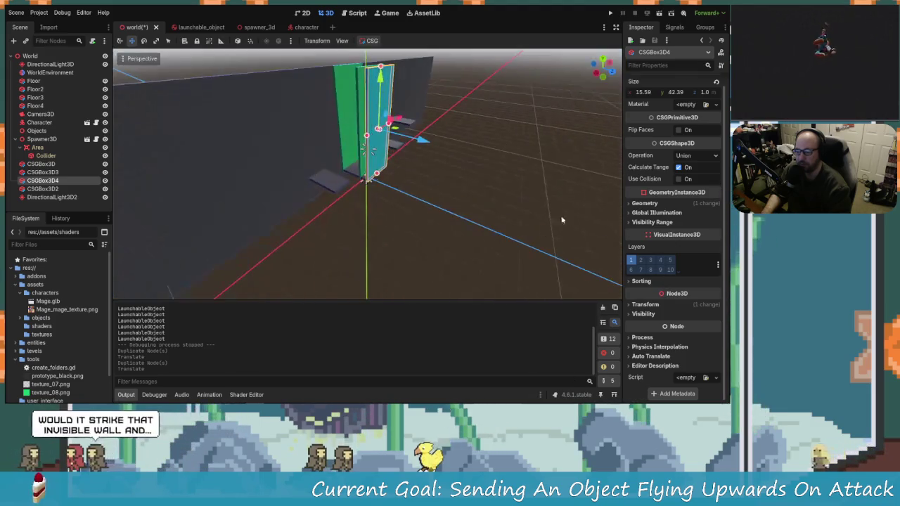
click(679, 129)
mouse_move(485, 169)
mouse_down()
mouse_move(426, 167)
mouse_move(657, 166)
mouse_up()
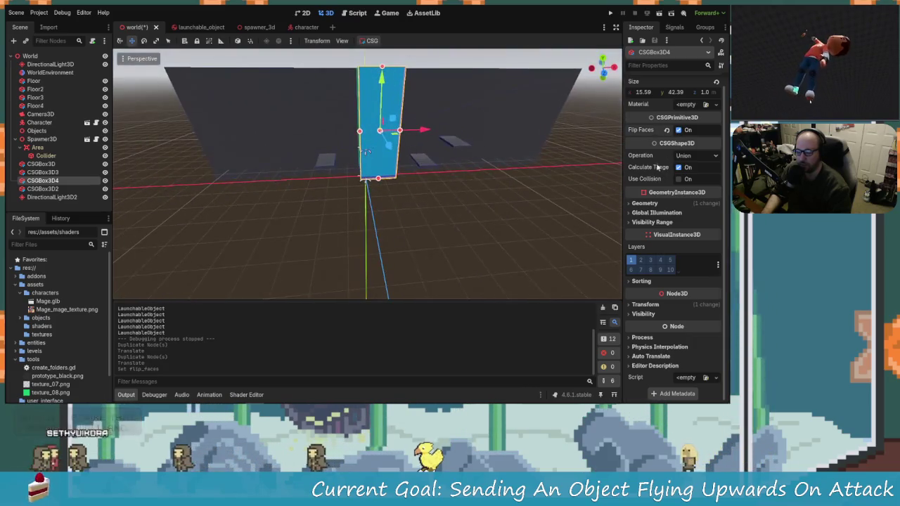
click(679, 130)
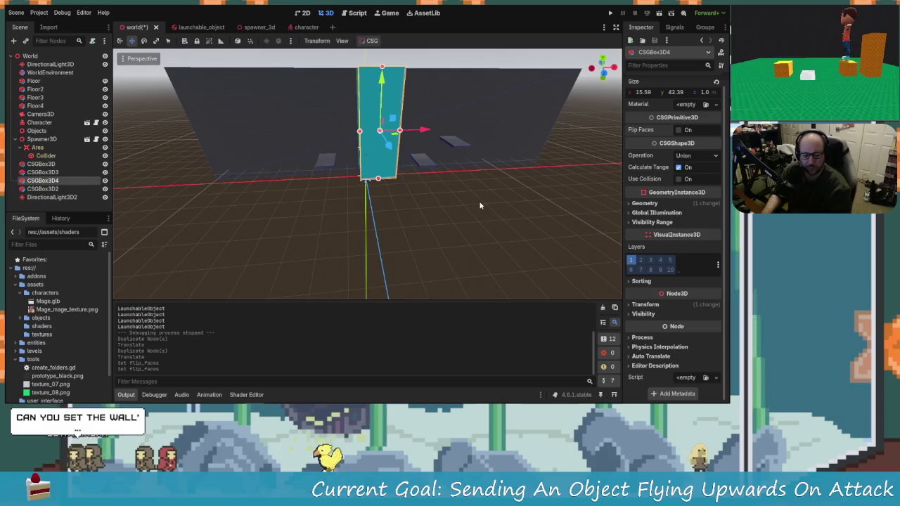
mouse_move(443, 217)
mouse_down()
mouse_move(446, 176)
mouse_move(388, 159)
mouse_move(393, 136)
mouse_move(432, 166)
mouse_move(422, 211)
mouse_move(341, 181)
mouse_move(418, 165)
mouse_move(438, 229)
mouse_move(426, 182)
mouse_move(338, 174)
mouse_move(464, 184)
mouse_up()
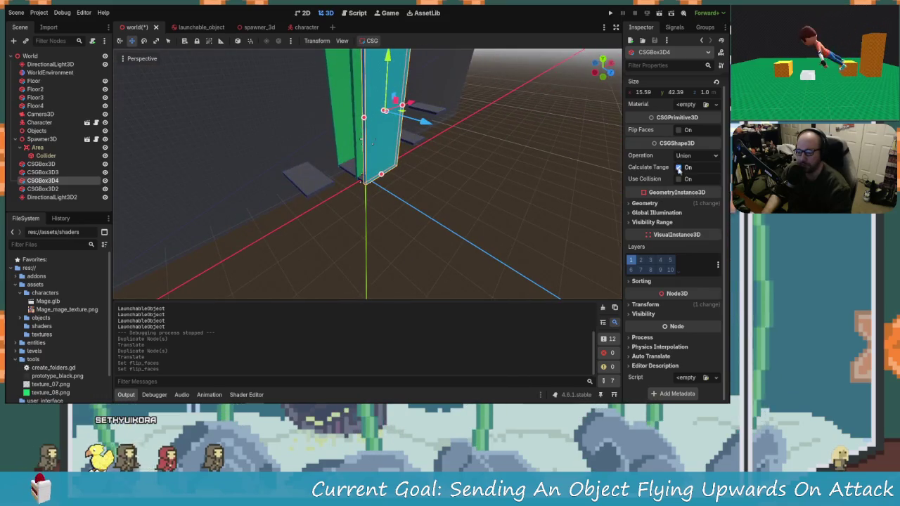
Enable collision on CSGBox3D4 on layer 3 only, with mask layer 1 off.
click(679, 179)
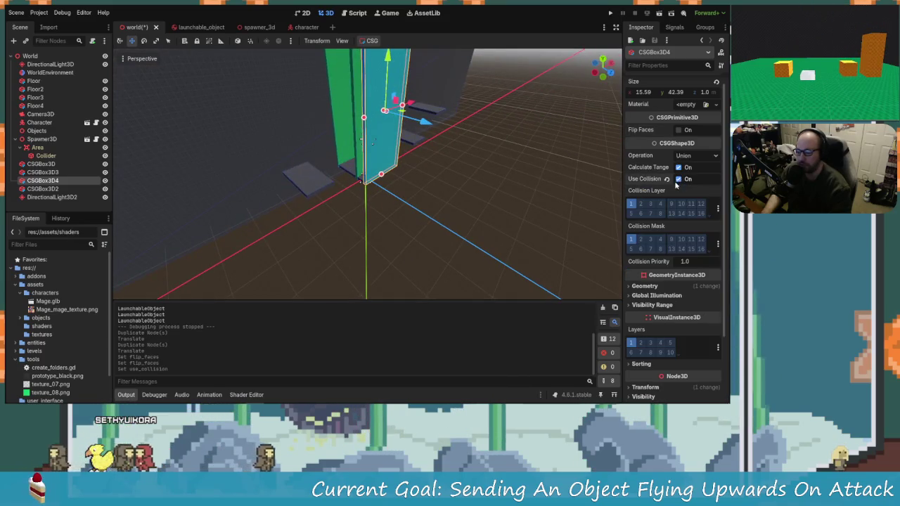
click(631, 204)
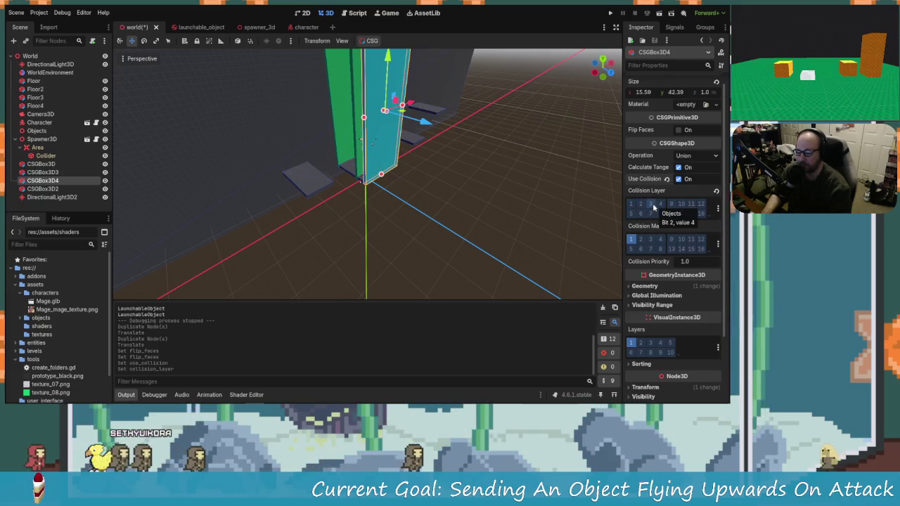
click(651, 204)
click(630, 239)
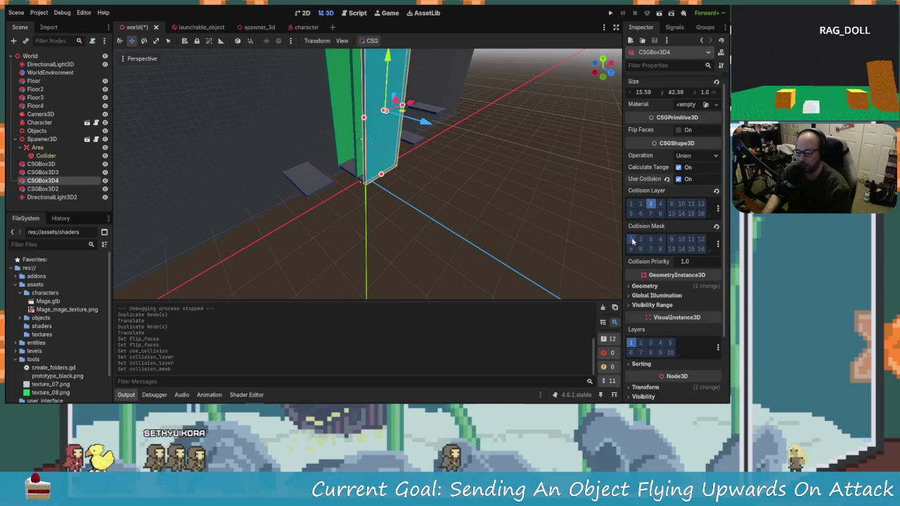
Give CSGBox3D3 the same collision: enabled, layer 3, mask layer 1 off.
click(44, 172)
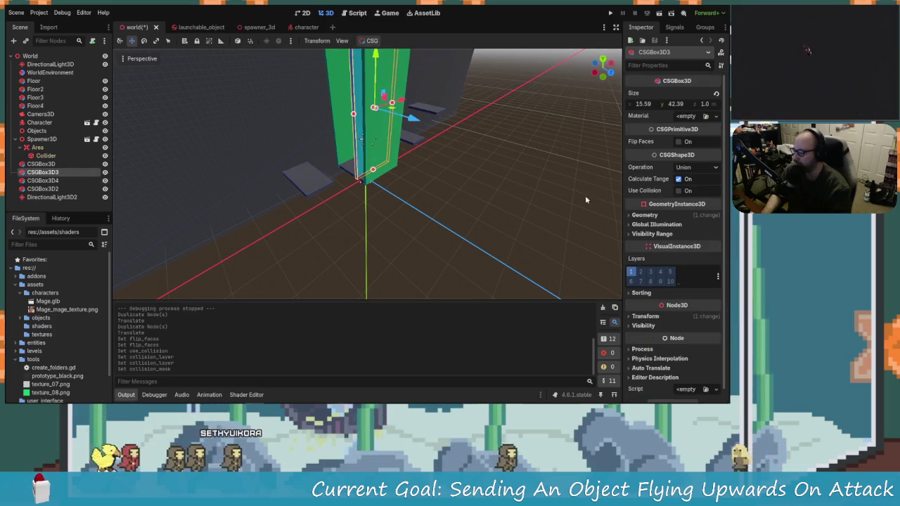
click(679, 191)
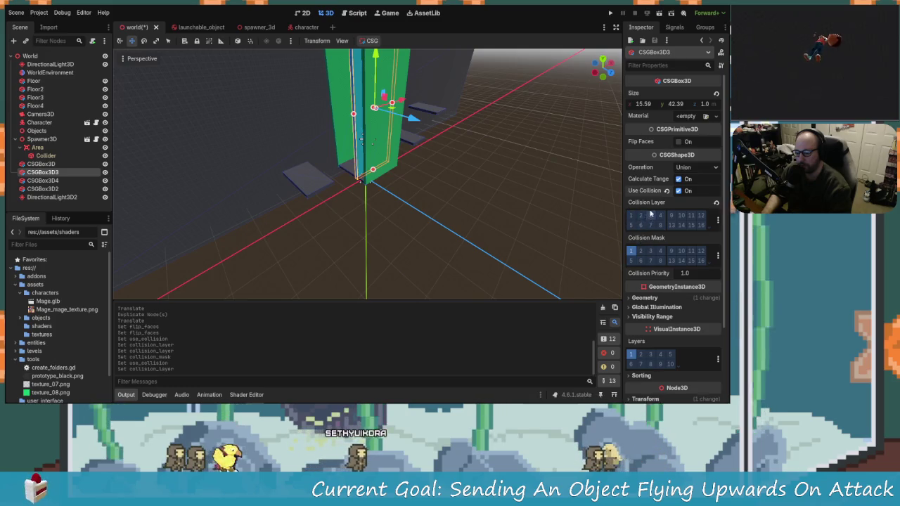
click(650, 216)
click(631, 252)
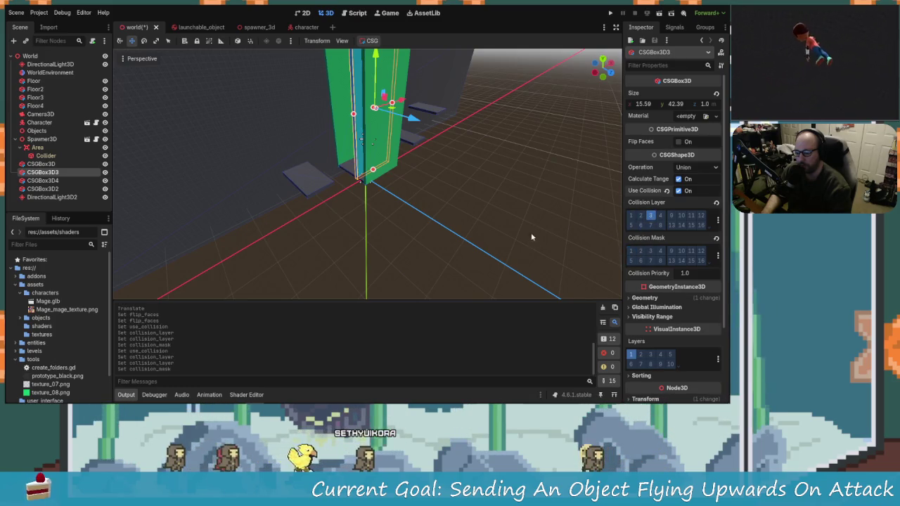
Delete the CSGBox3D3 wall copy and confirm.
drag(414, 187, 506, 213)
mouse_move(457, 207)
mouse_down()
mouse_move(485, 183)
mouse_move(490, 294)
mouse_move(464, 217)
mouse_move(404, 193)
mouse_move(238, 221)
mouse_move(197, 216)
mouse_move(485, 213)
mouse_move(490, 254)
mouse_move(450, 214)
mouse_move(465, 225)
mouse_up()
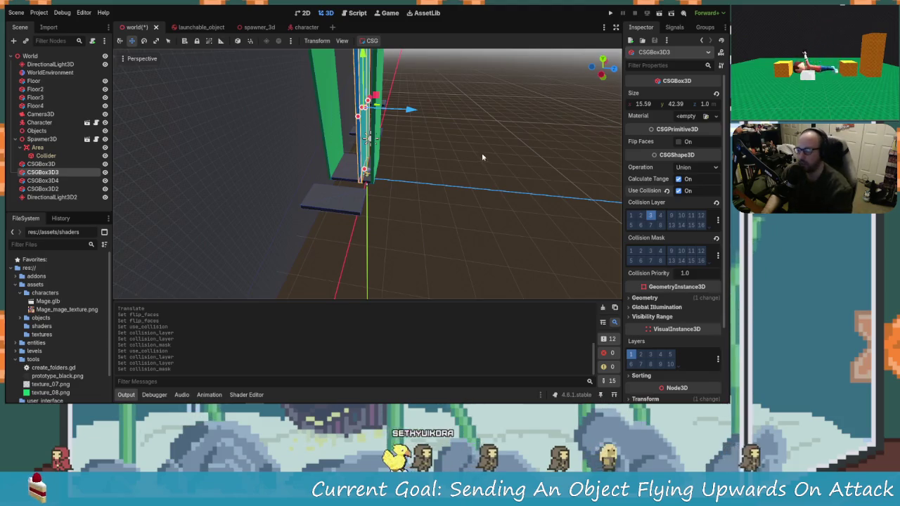
mouse_move(450, 173)
mouse_down()
mouse_move(412, 174)
mouse_move(589, 174)
mouse_move(513, 211)
mouse_up()
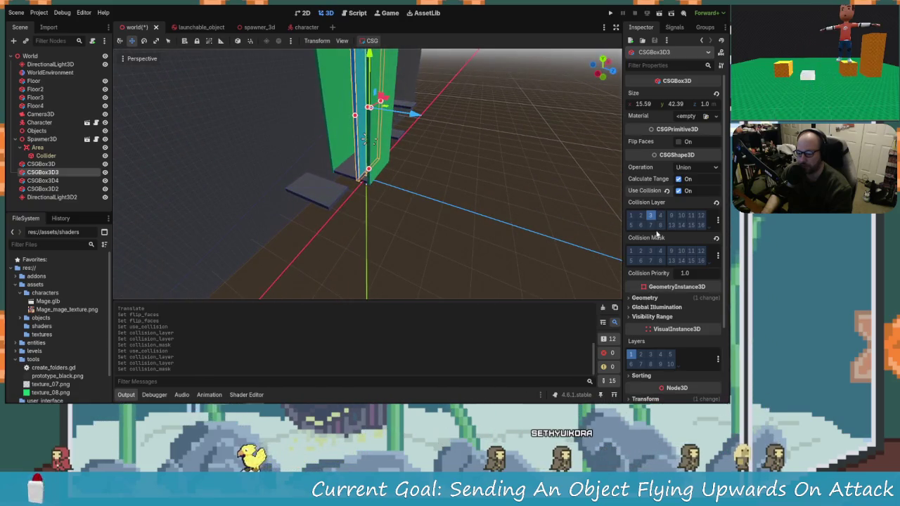
drag(481, 161, 478, 174)
key(Delete)
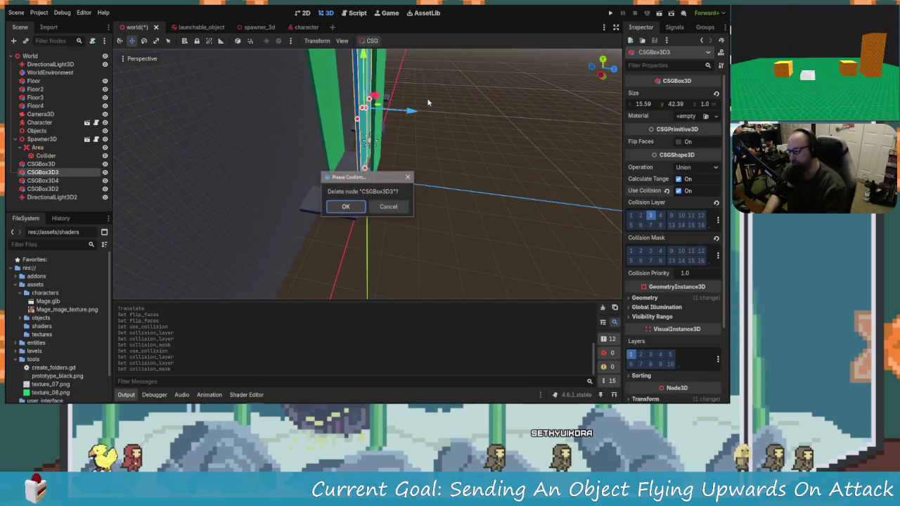
key(Return)
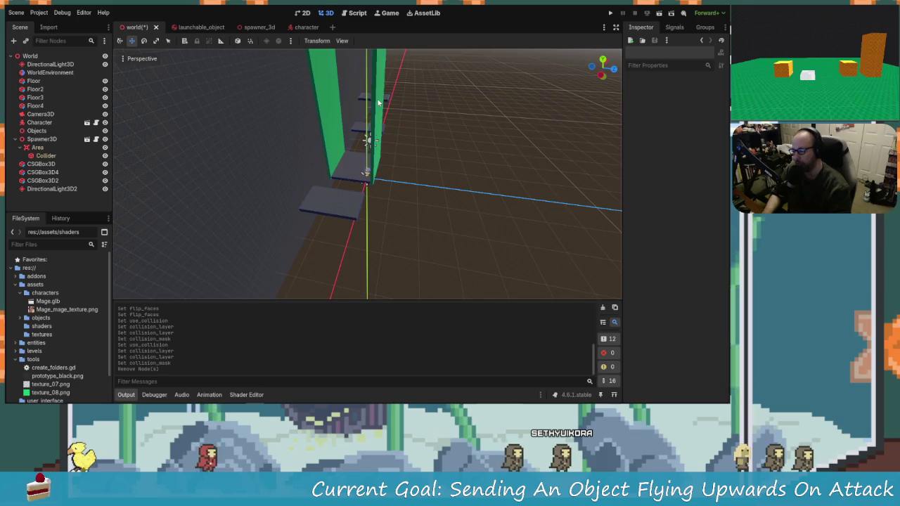
Delete the CSGBox3D4 wall copy and confirm.
click(378, 103)
key(Delete)
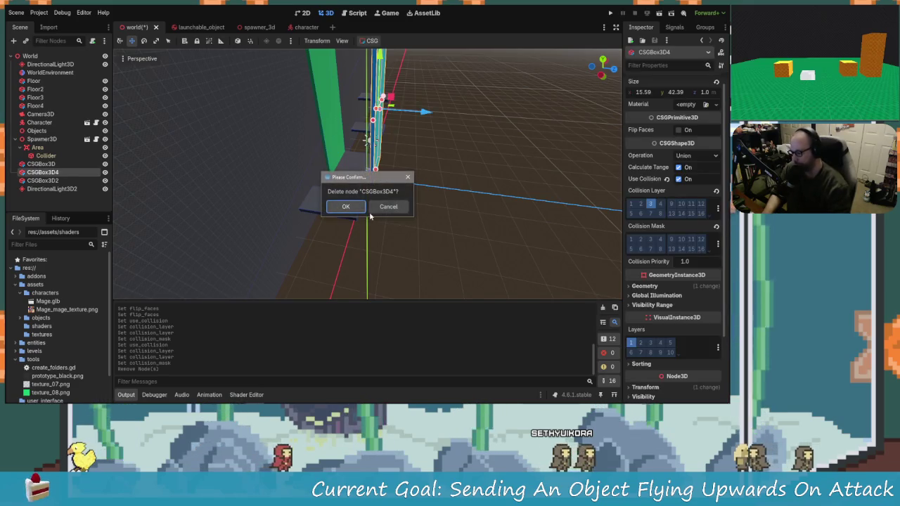
key(Return)
scroll(388, 176, down, 3)
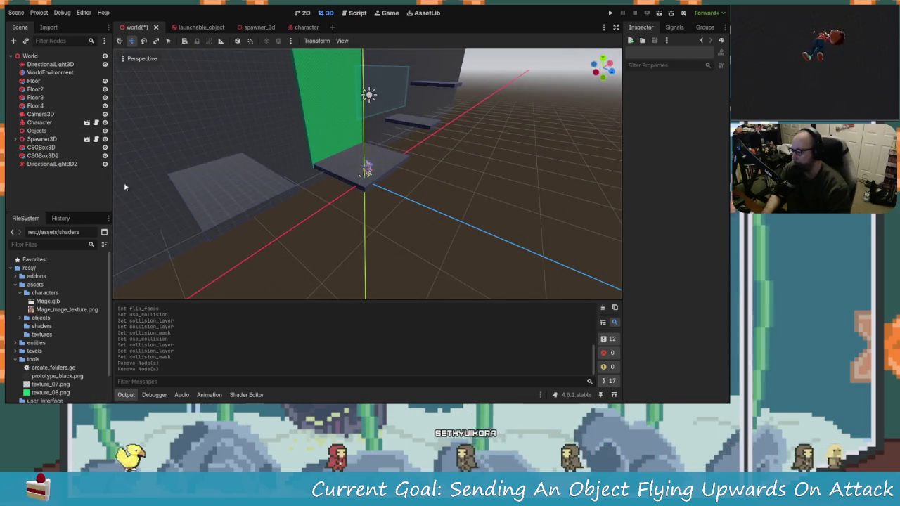
Add a StaticBody3D node under the World root.
click(27, 55)
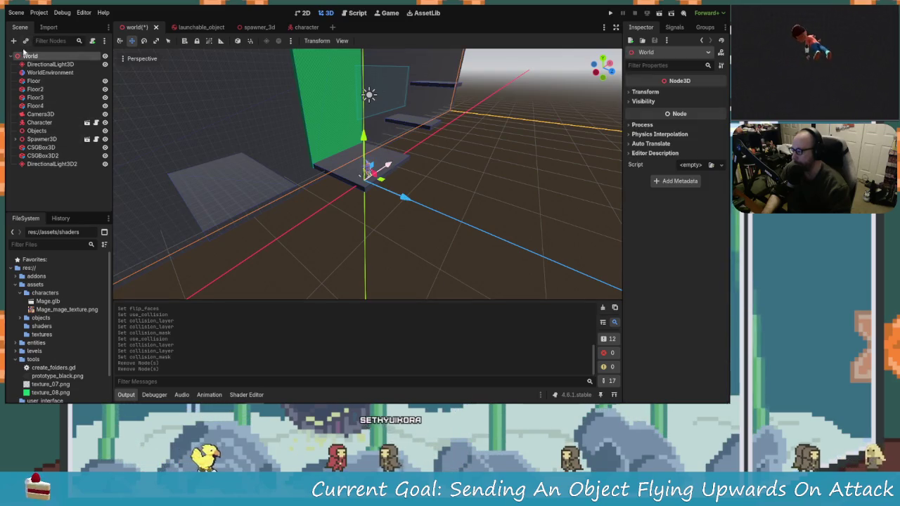
click(13, 42)
text(light)
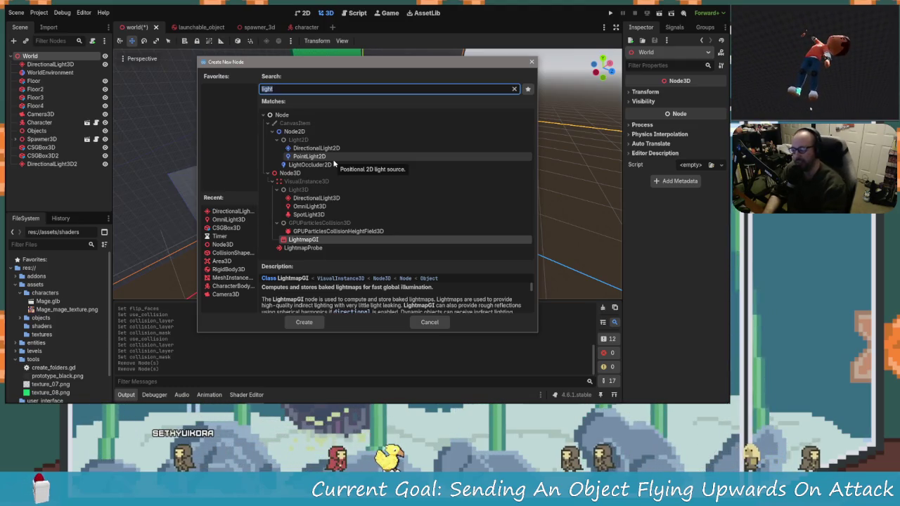
text(static)
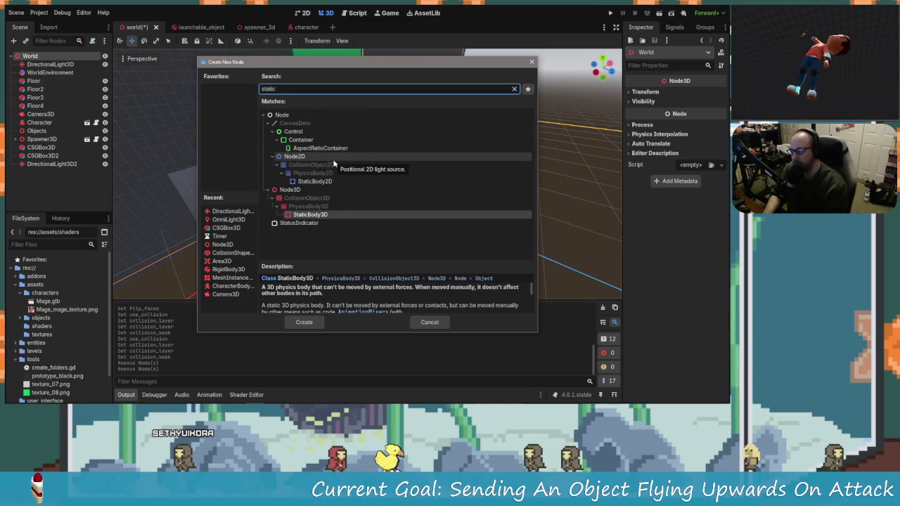
key(Return)
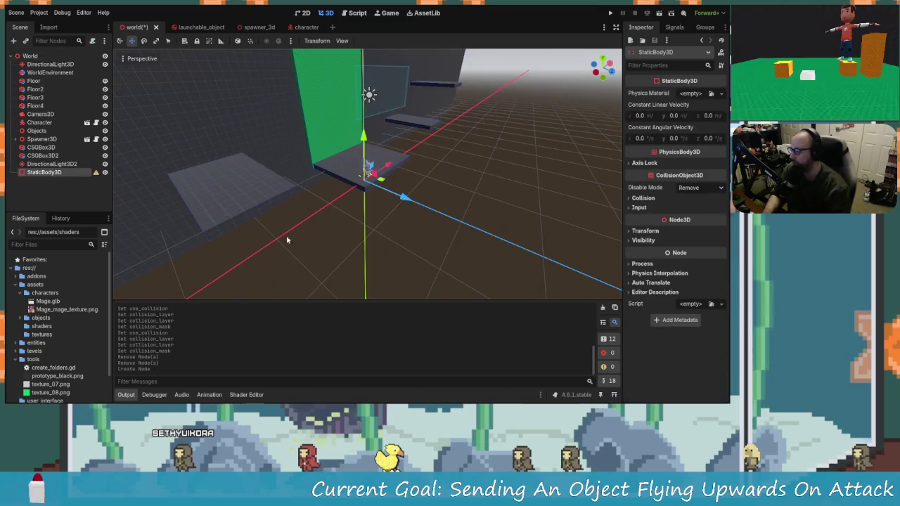
Search the child node picker for 'col' under StaticBody3D, then cancel without adding.
right_click(46, 173)
click(78, 179)
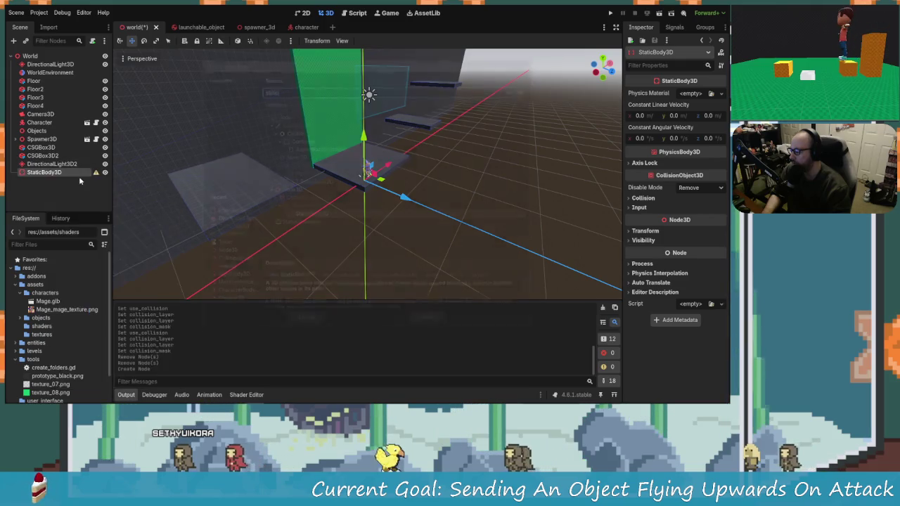
text(colo)
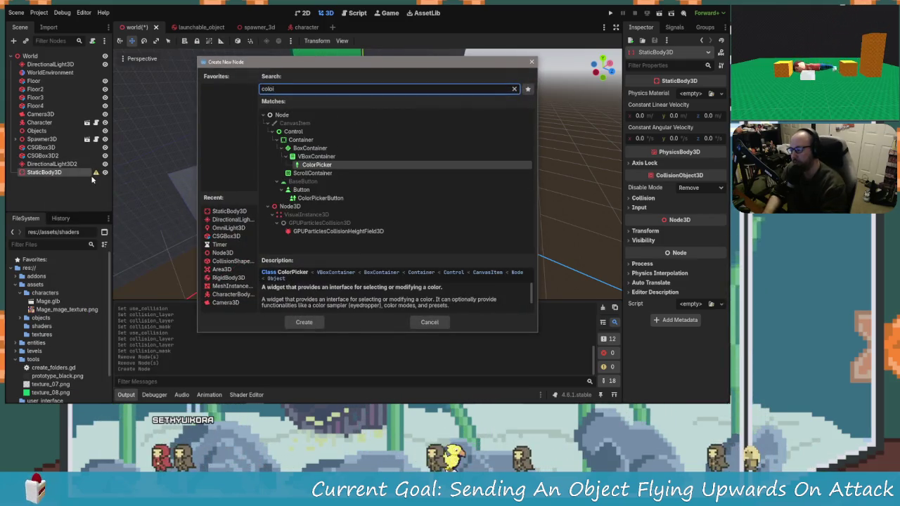
key(BackSpace)
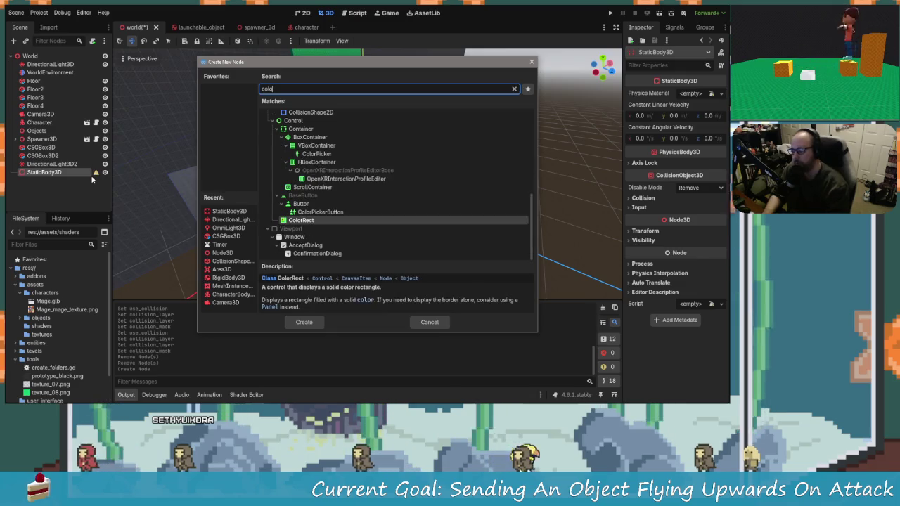
key(BackSpace)
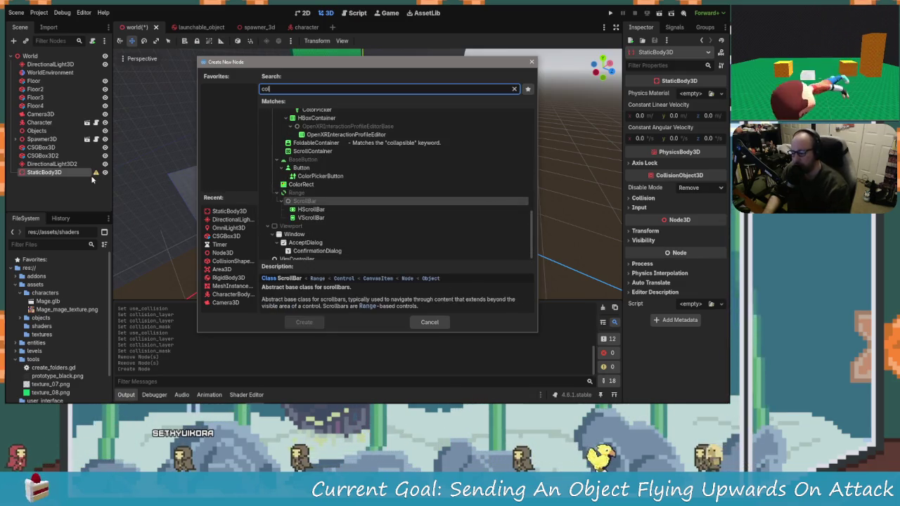
scroll(348, 204, up, 5)
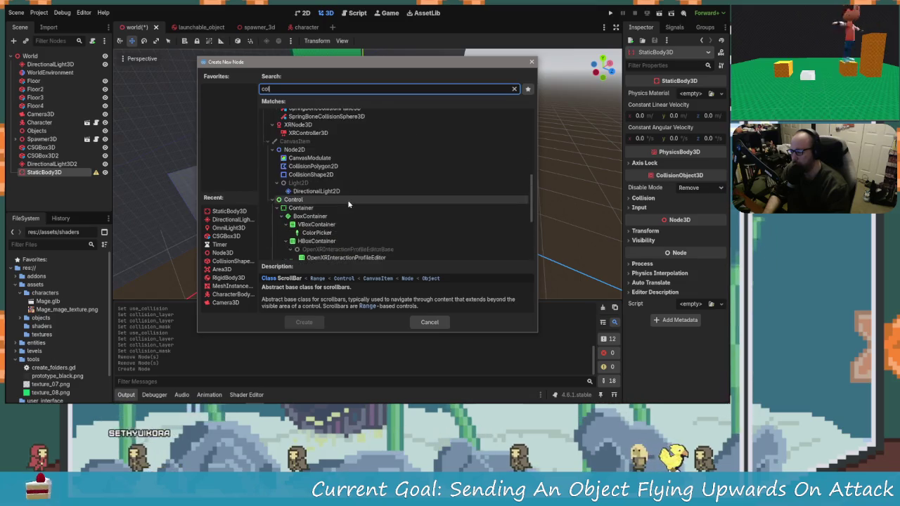
scroll(348, 204, up, 8)
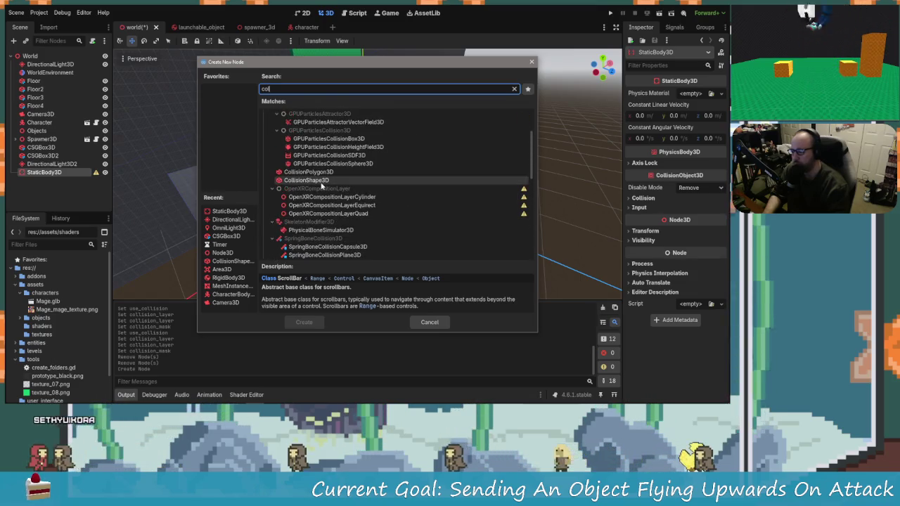
scroll(330, 188, up, 2)
click(323, 199)
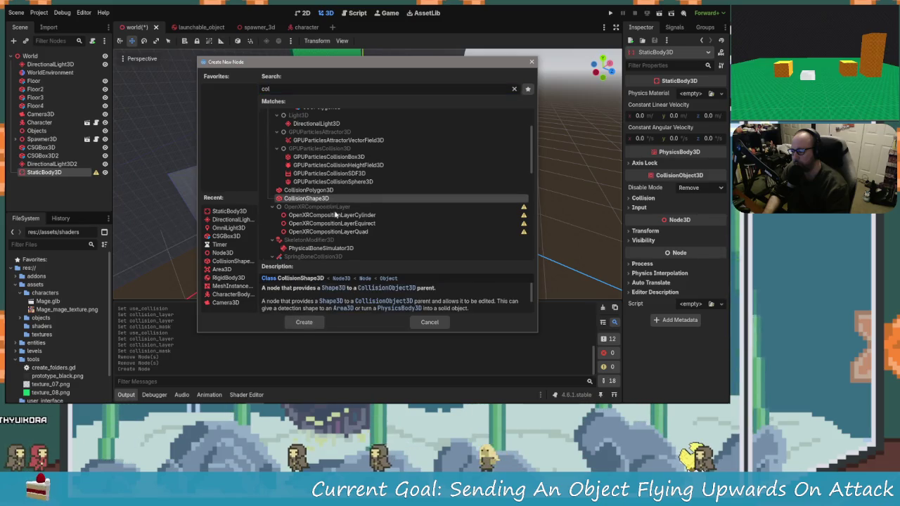
click(430, 322)
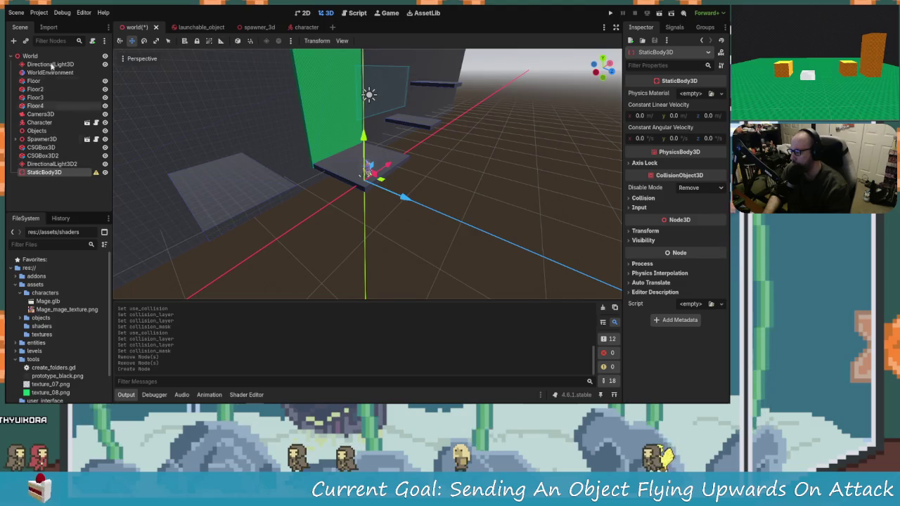
Add a CollisionShape3D child to StaticBody3D from the Recent list.
key(ctrl+a)
text(wor)
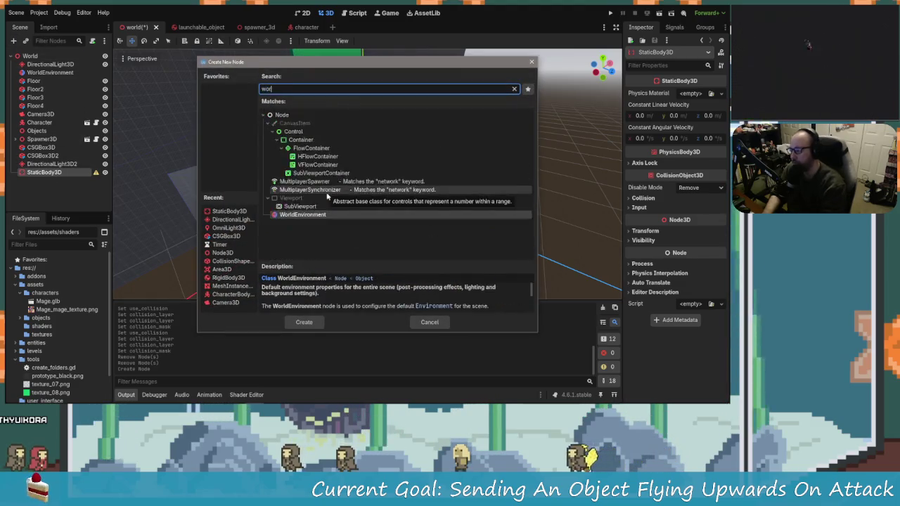
text(ld)
key(ctrl+a)
text(bound)
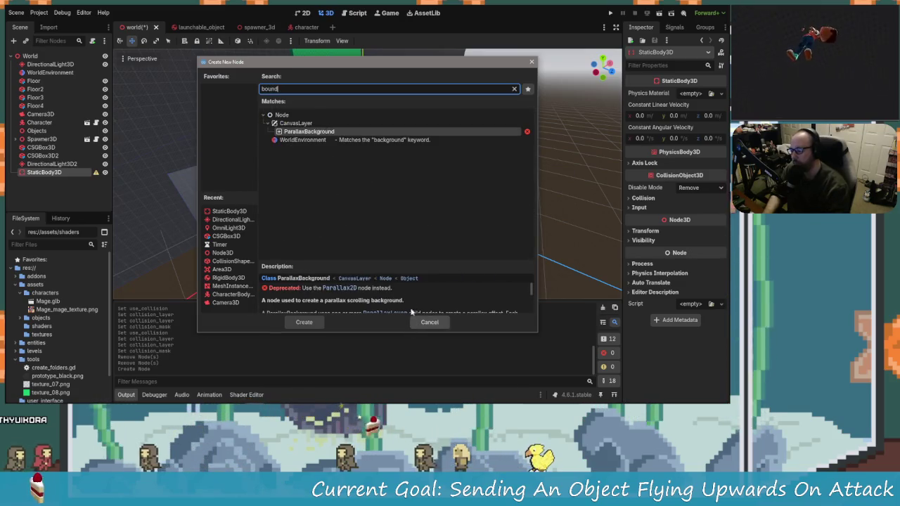
key(BackSpace)
key(BackSpace)
key(BackSpace)
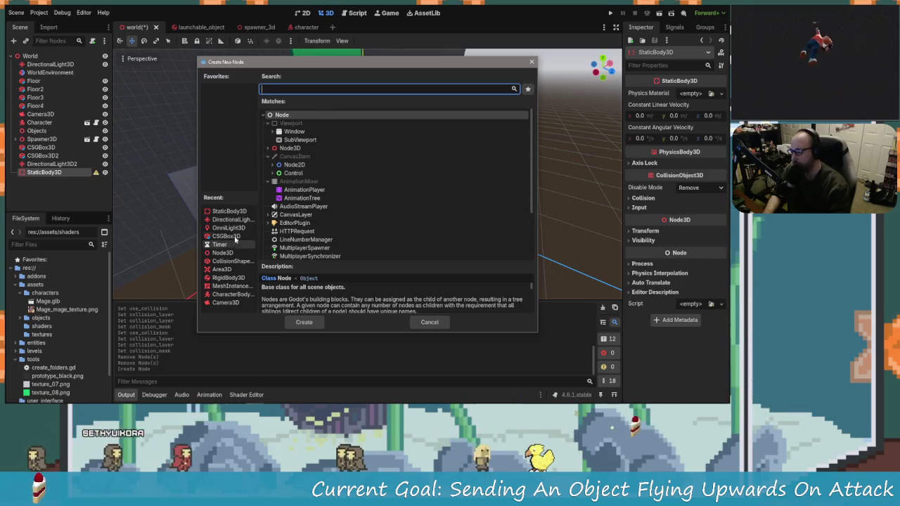
double_click(207, 262)
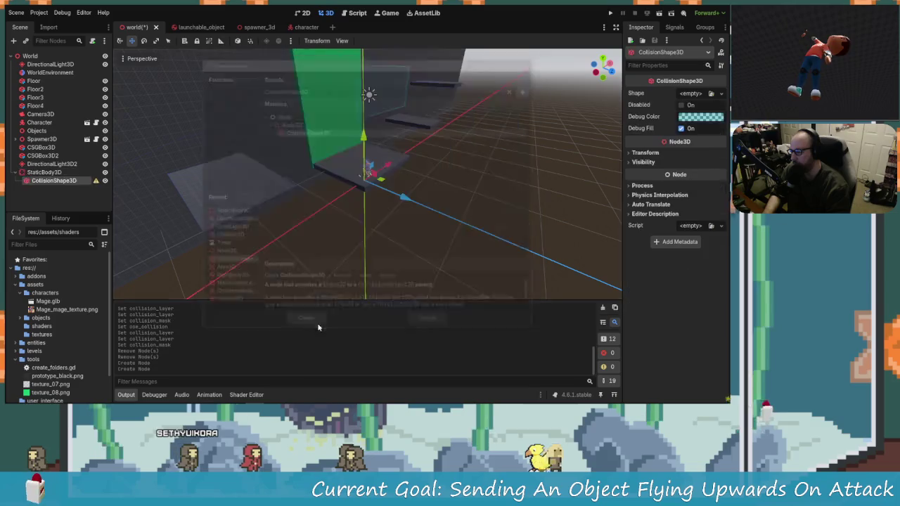
click(720, 94)
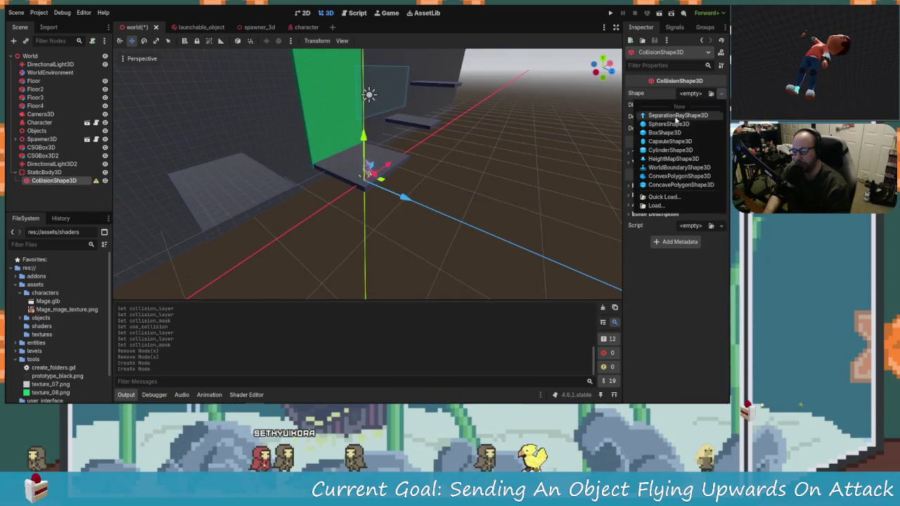
Make the shape a new WorldBoundaryShape3D with plane normal (0, 0, 1).
click(682, 169)
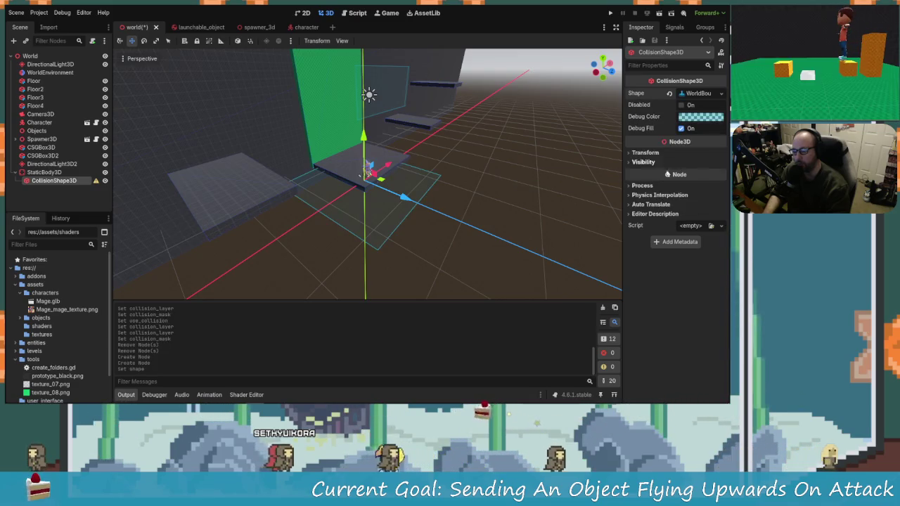
scroll(361, 185, up, 3)
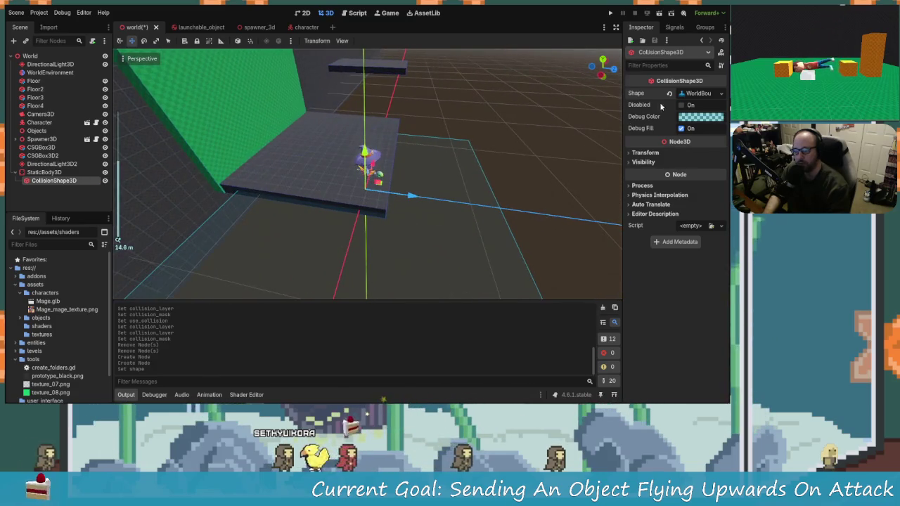
click(692, 94)
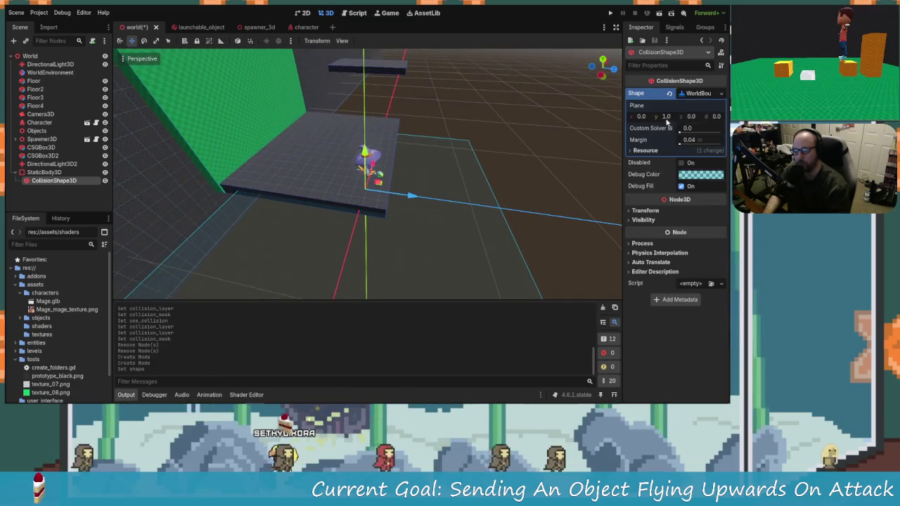
click(642, 117)
text(1)
key(Tab)
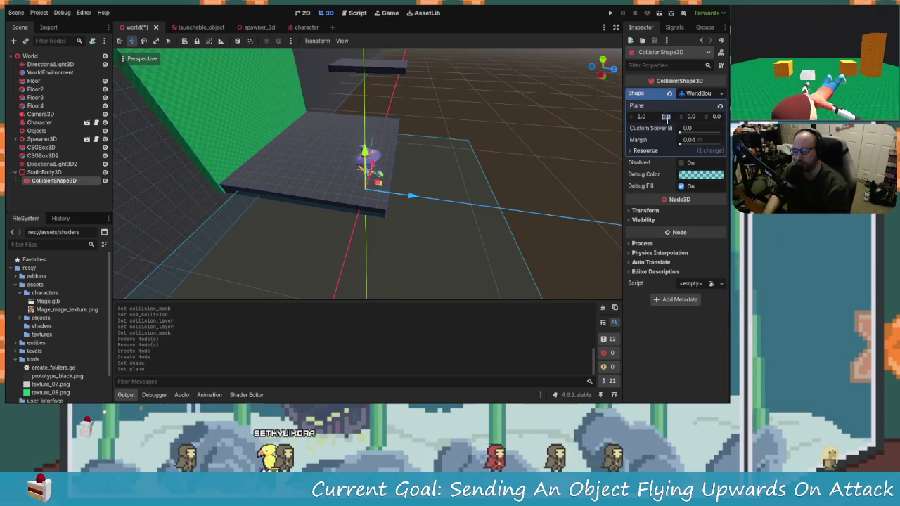
text(0)
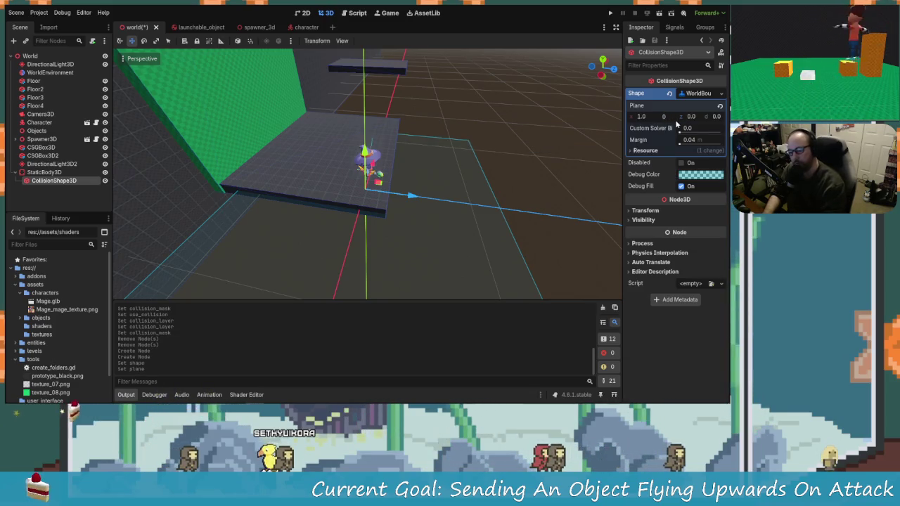
key(Return)
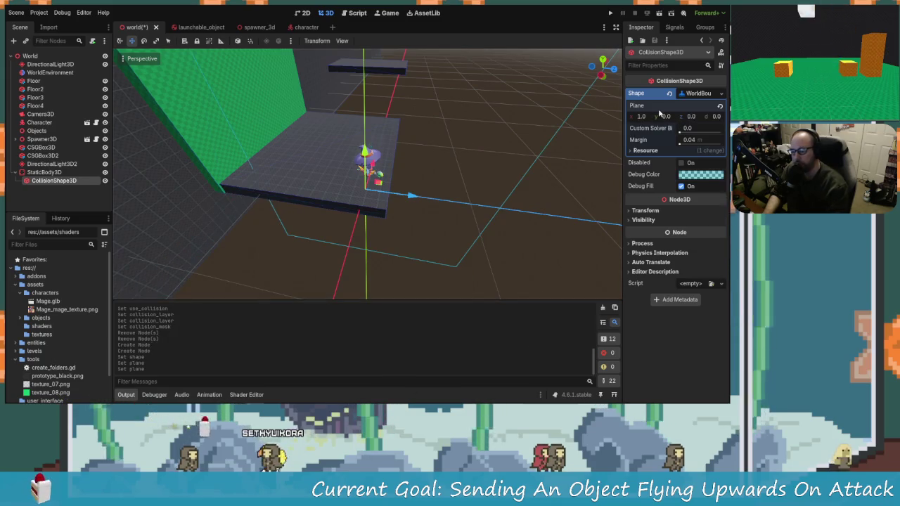
click(648, 115)
text(0)
key(Return)
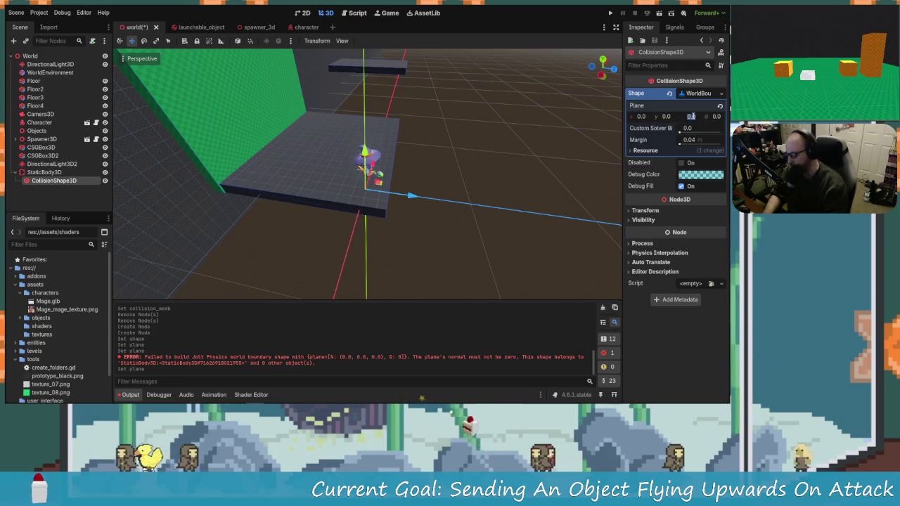
text(1)
key(Return)
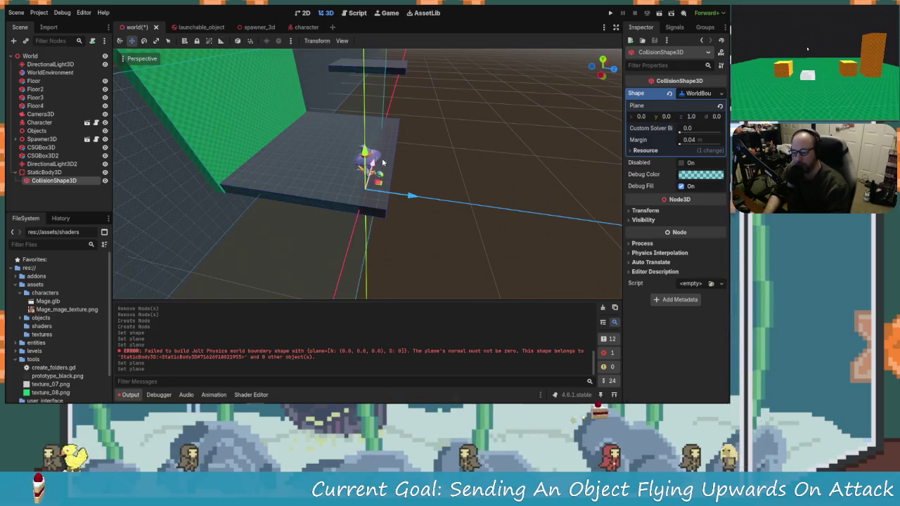
Move the boundary plane along the X and Z axes.
scroll(407, 174, down, 3)
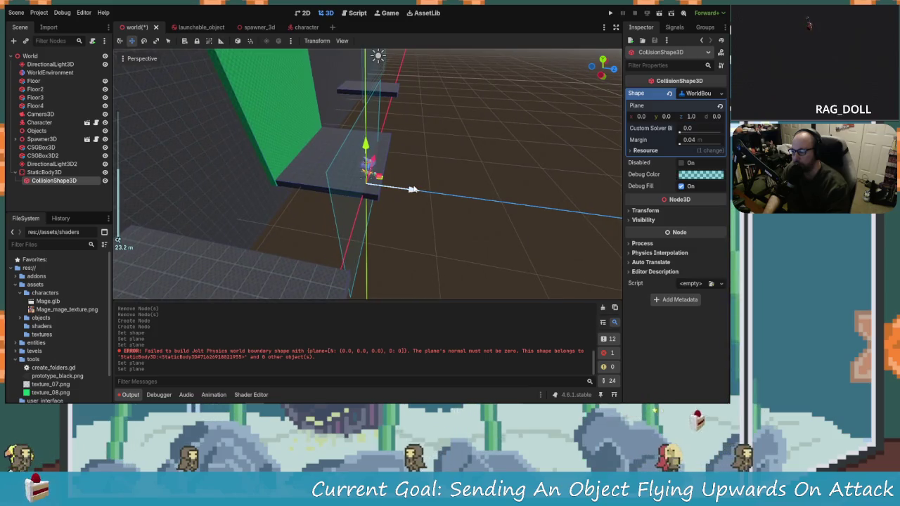
drag(413, 190, 403, 189)
mouse_move(467, 163)
mouse_down()
mouse_move(404, 165)
mouse_move(436, 176)
mouse_up()
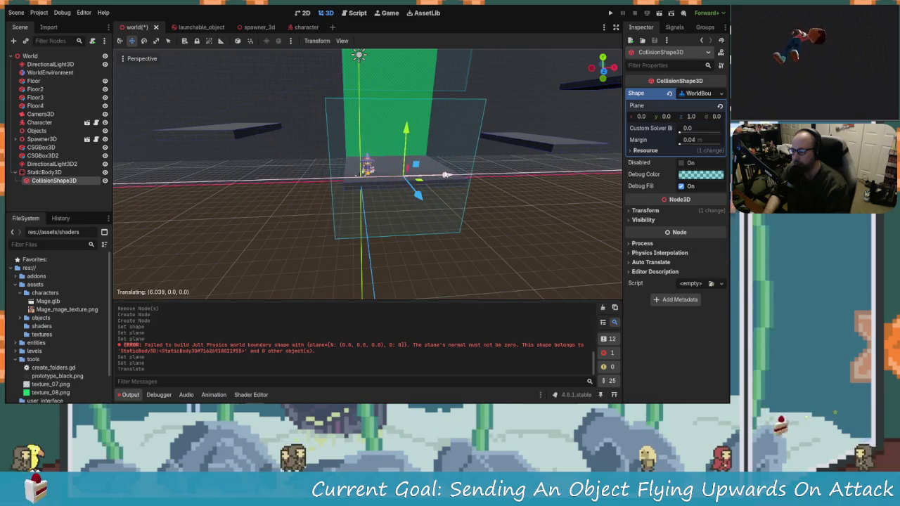
mouse_move(366, 169)
mouse_down()
mouse_move(301, 172)
mouse_move(450, 227)
mouse_move(410, 161)
mouse_up()
mouse_move(411, 161)
mouse_down()
mouse_move(329, 138)
mouse_move(416, 165)
mouse_up()
click(49, 173)
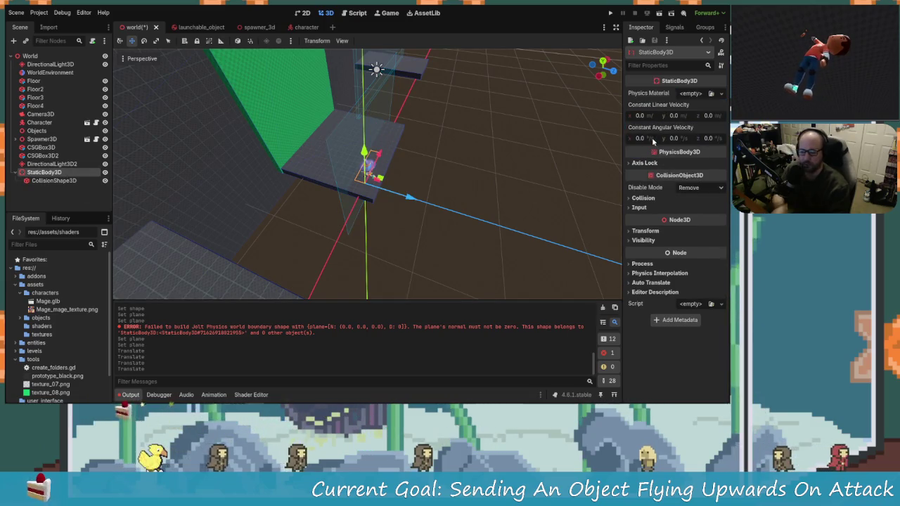
Give StaticBody3D a new PhysicsMaterial with Friction 0.
click(720, 94)
click(682, 106)
click(689, 95)
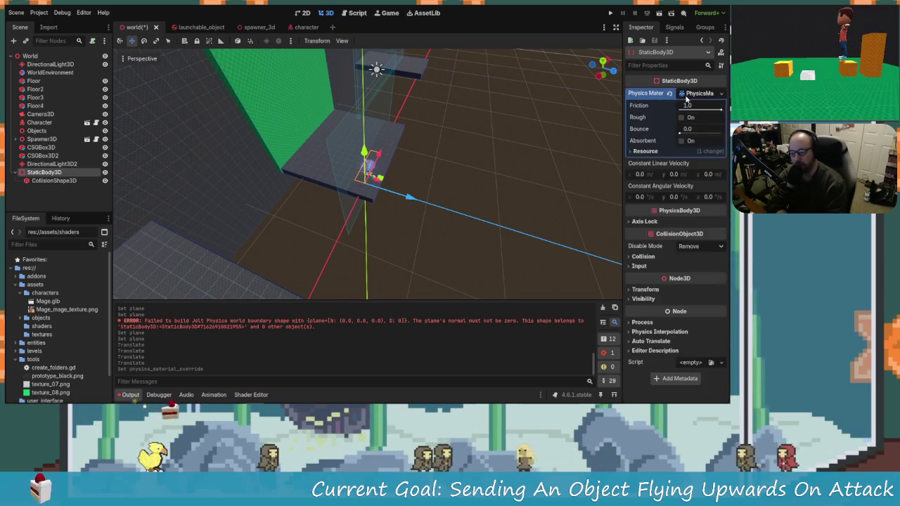
click(689, 106)
click(374, 206)
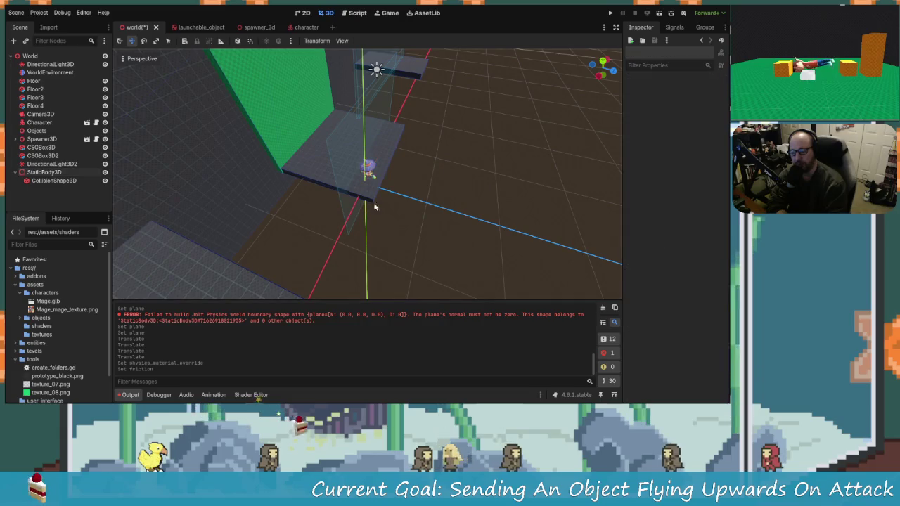
click(64, 173)
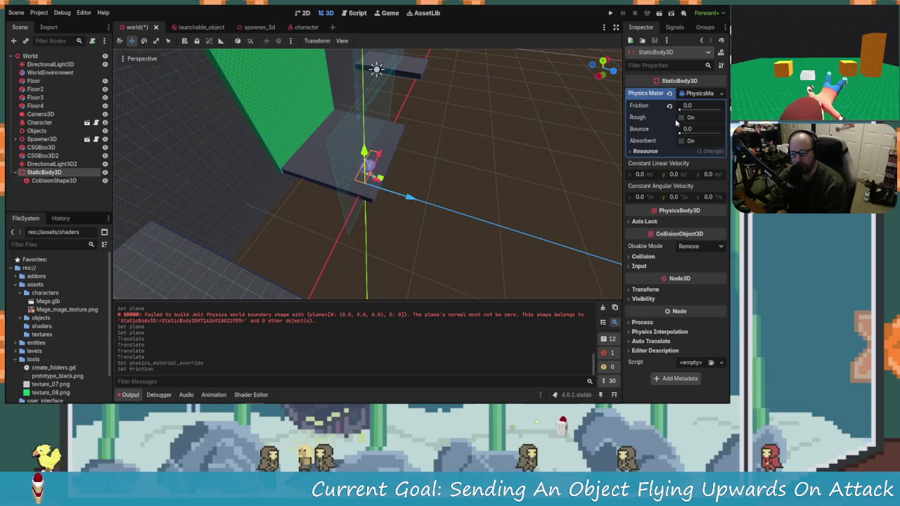
click(645, 152)
click(646, 152)
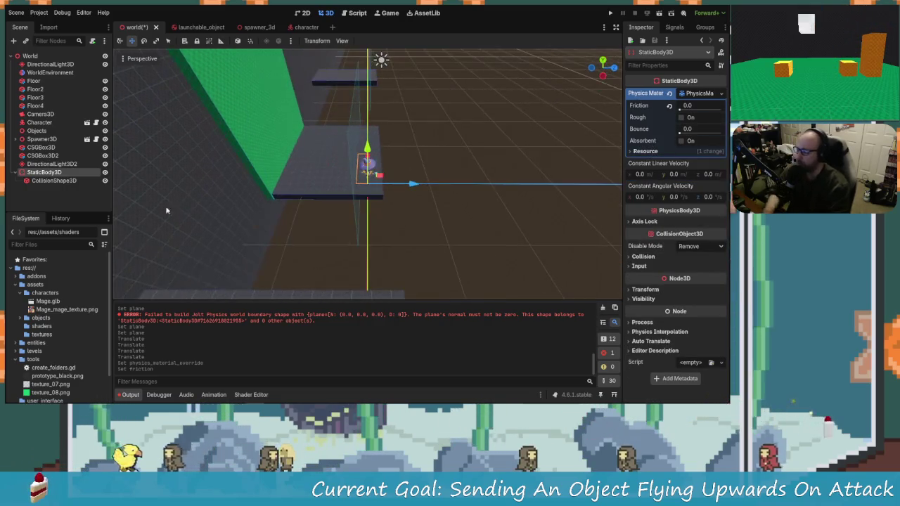
Nudge the CollisionShape3D boundary plane slightly along Z.
click(46, 180)
mouse_move(272, 211)
mouse_down()
mouse_move(281, 211)
mouse_move(256, 195)
mouse_move(386, 217)
mouse_up()
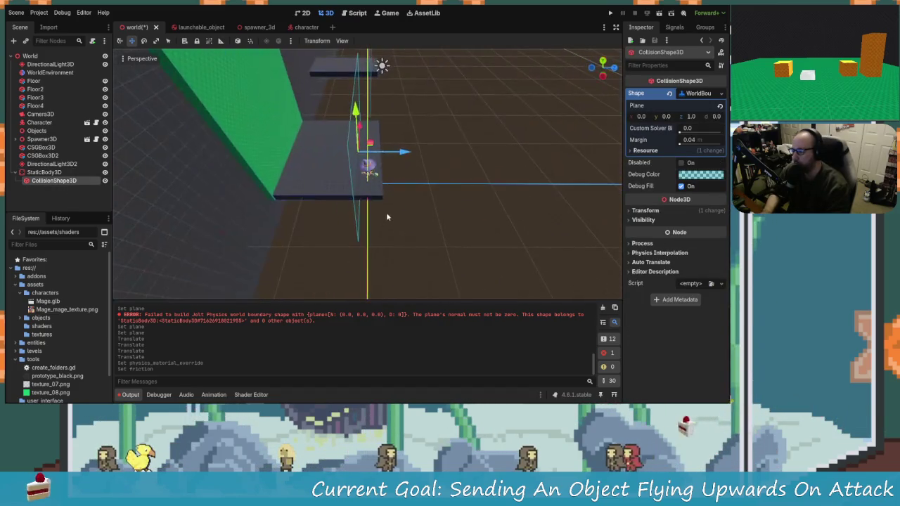
drag(400, 156, 394, 161)
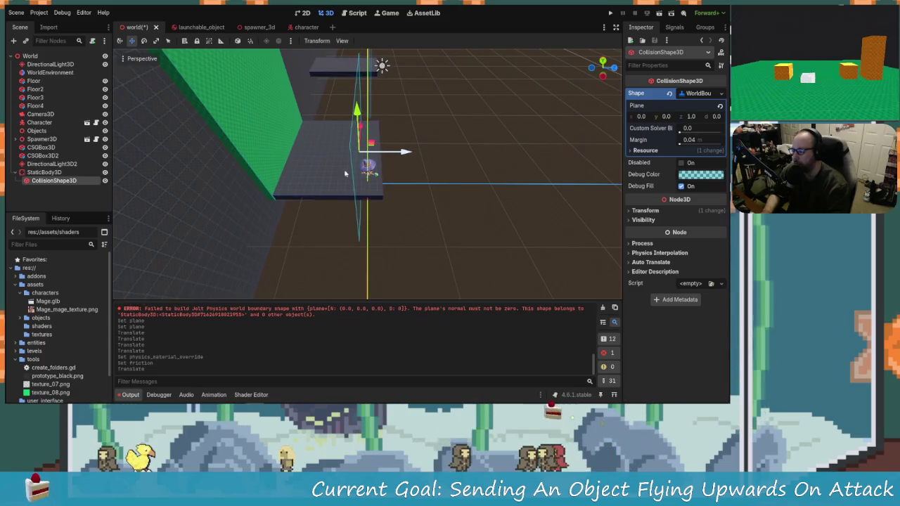
Duplicate StaticBody3D as StaticBody3D2 and move it along the Z axis.
click(366, 168)
key(ctrl+d)
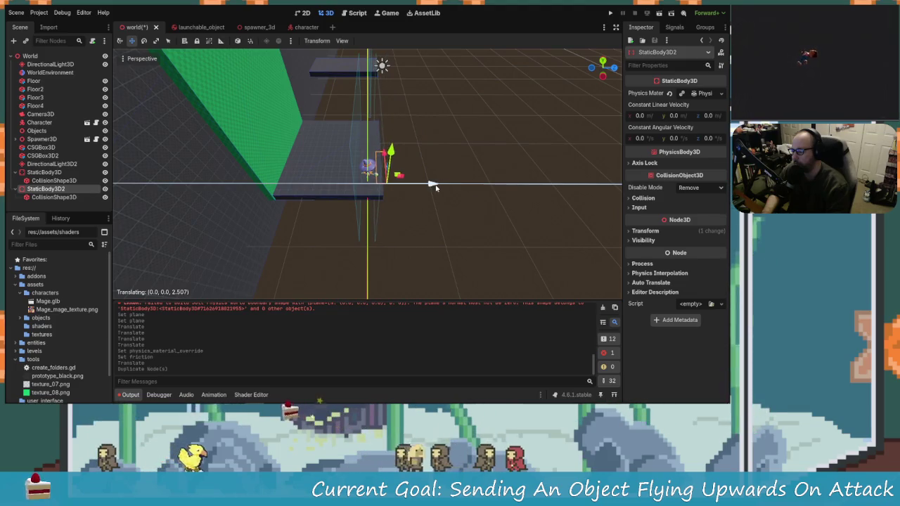
mouse_move(436, 186)
mouse_down()
mouse_move(303, 161)
mouse_move(380, 201)
mouse_move(366, 167)
mouse_move(450, 189)
mouse_move(471, 215)
mouse_move(408, 197)
mouse_move(393, 211)
mouse_move(482, 223)
mouse_move(458, 232)
mouse_move(524, 165)
mouse_up()
Save and run the game, jump and walk left, then close it.
click(611, 13)
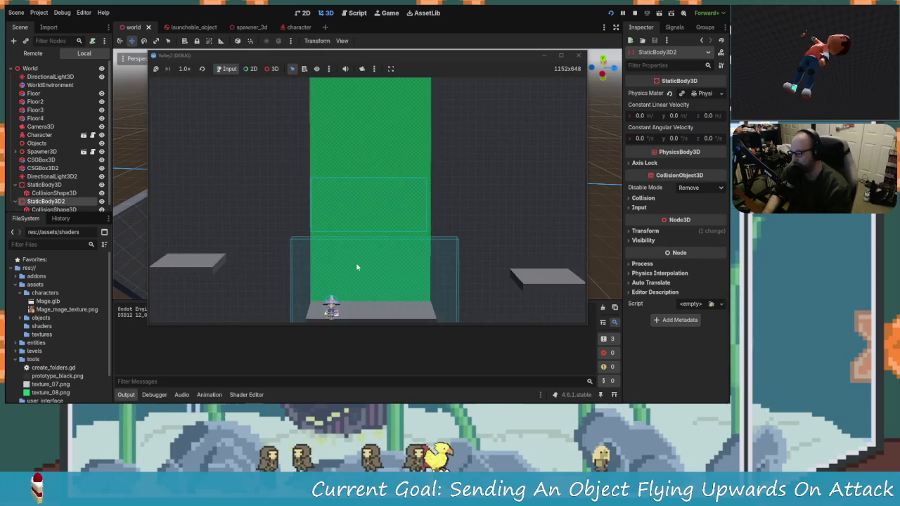
key(space)
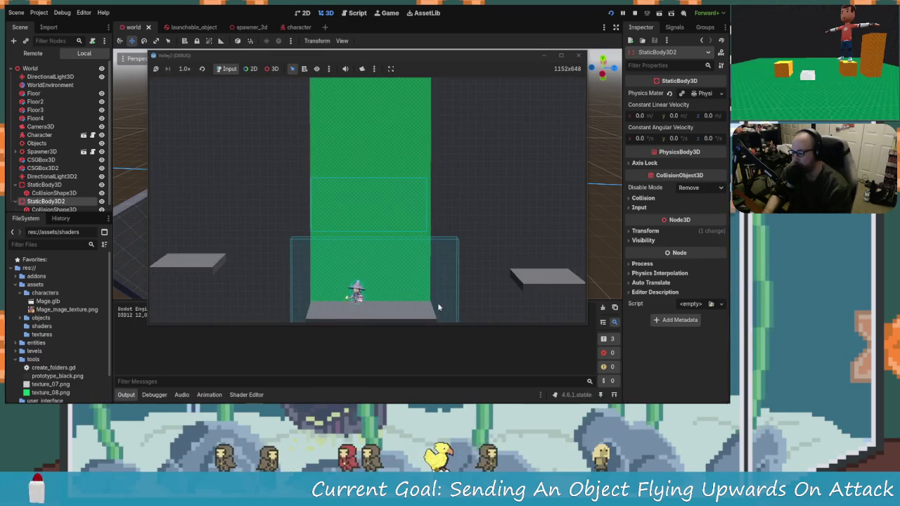
key(a)
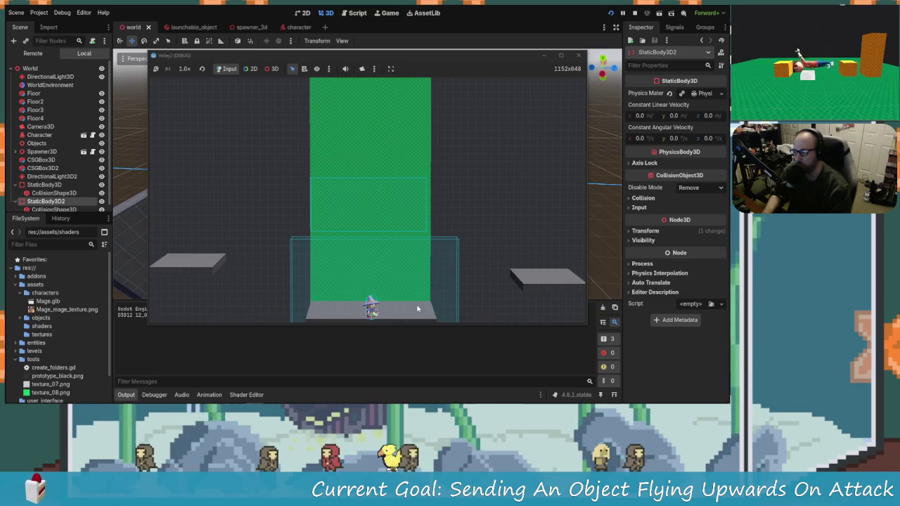
click(578, 55)
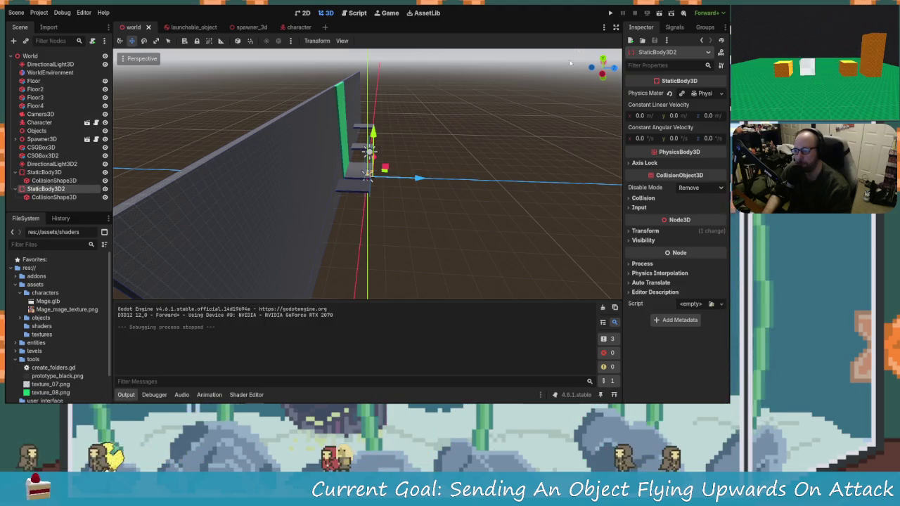
Run the game again, close it, then select StaticBody3D's collision layer setting.
click(610, 12)
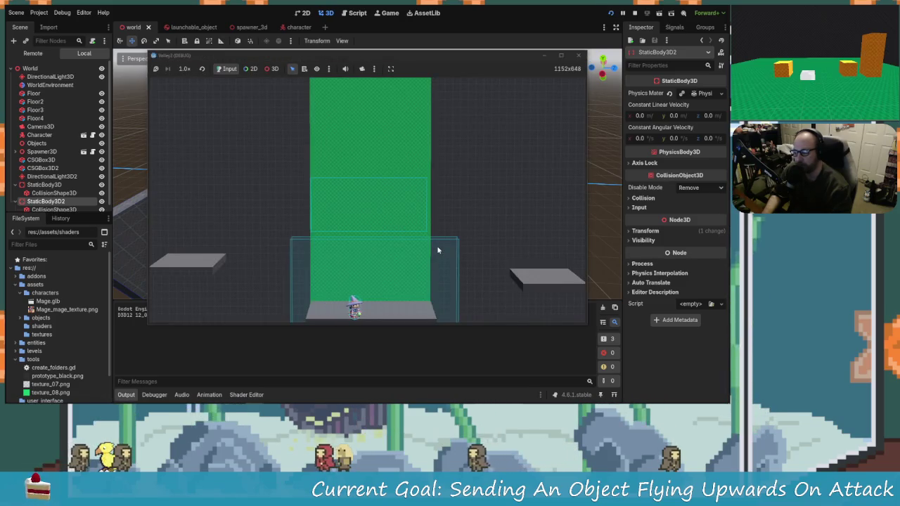
click(578, 55)
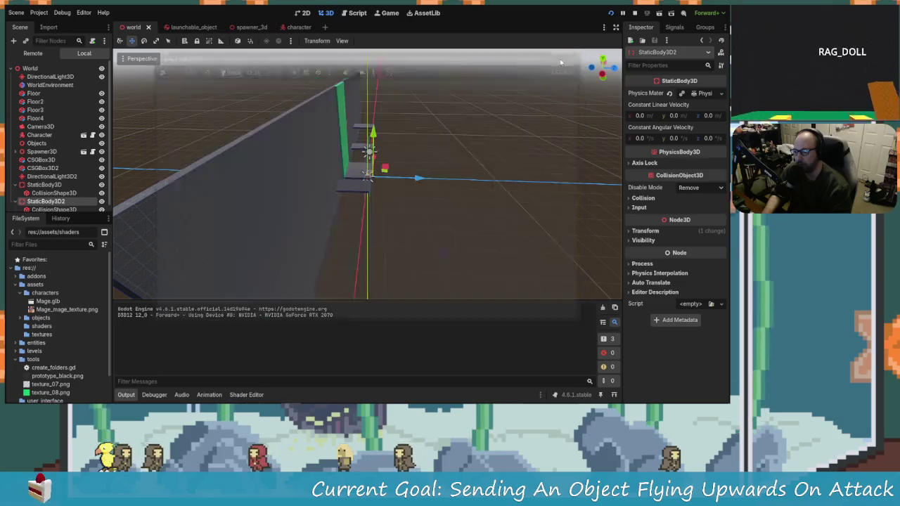
click(43, 172)
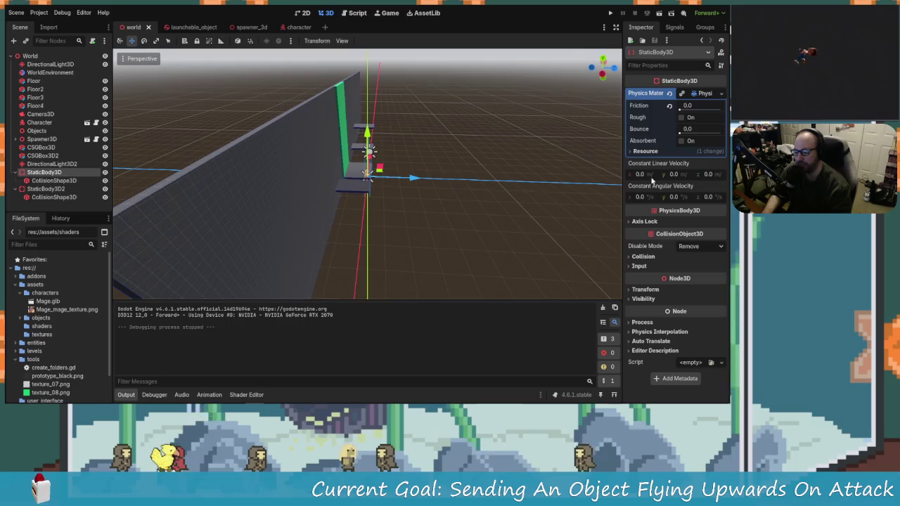
click(643, 257)
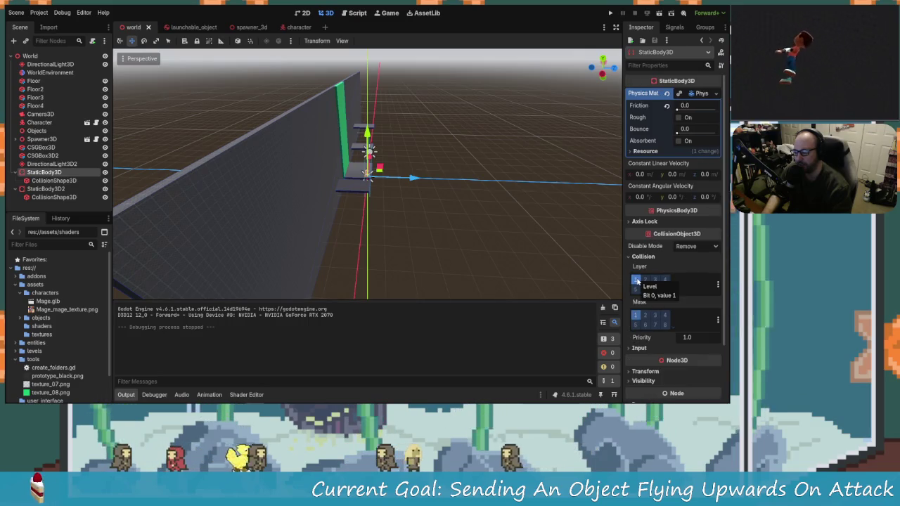
Put StaticBody3D on collision layer 3 with mask bit 1 cleared, then show StaticBody3D2's collision settings.
click(635, 280)
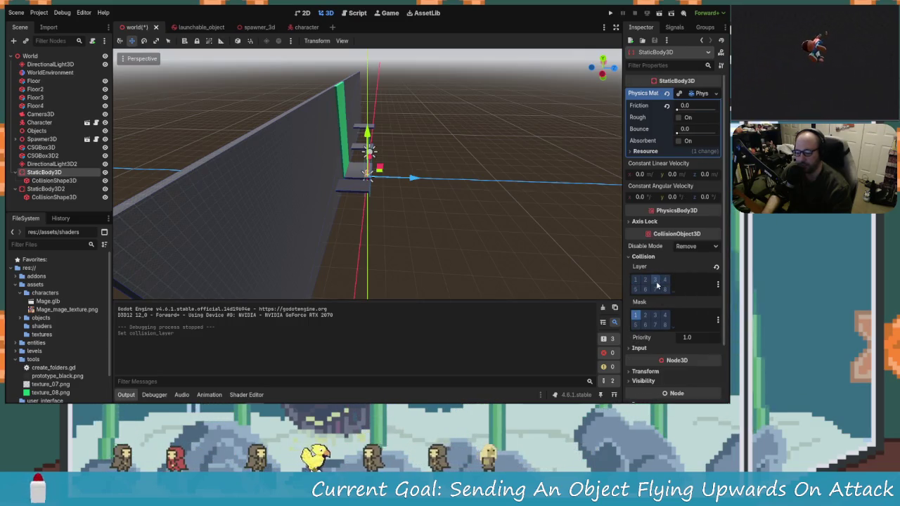
click(637, 316)
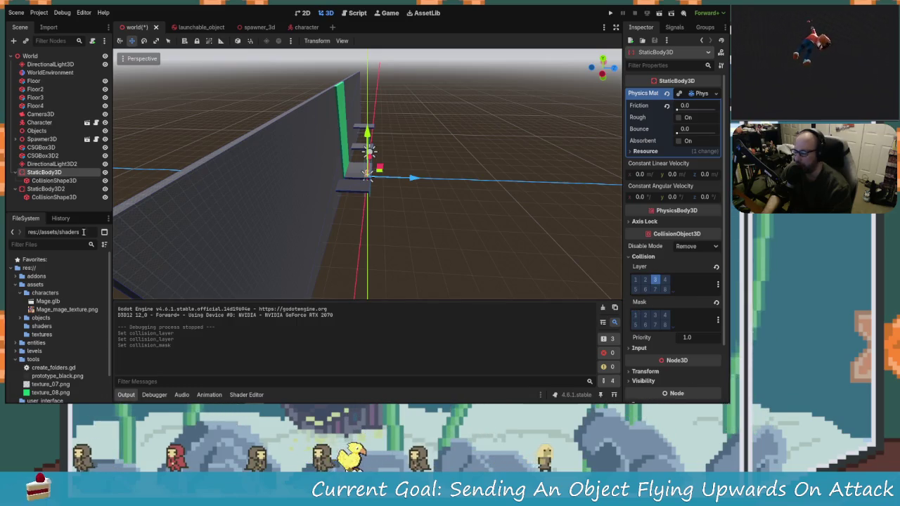
click(46, 188)
click(645, 231)
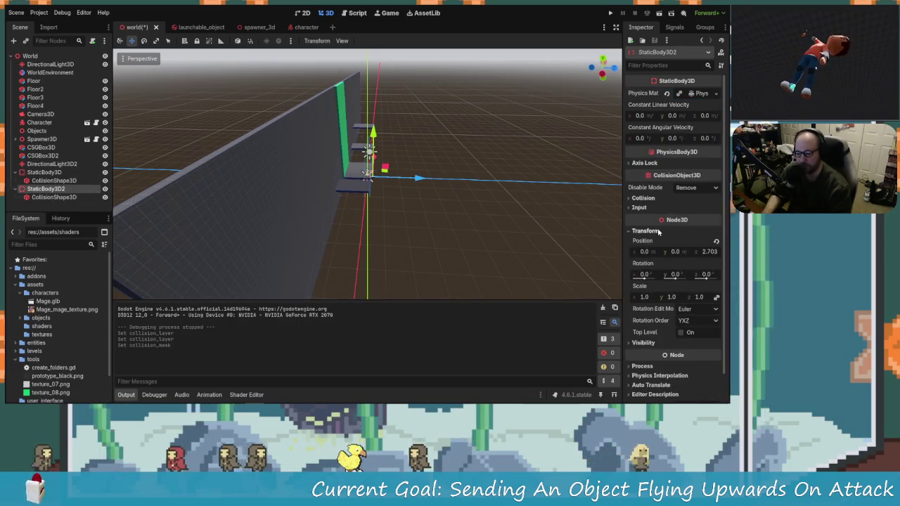
click(645, 231)
click(643, 198)
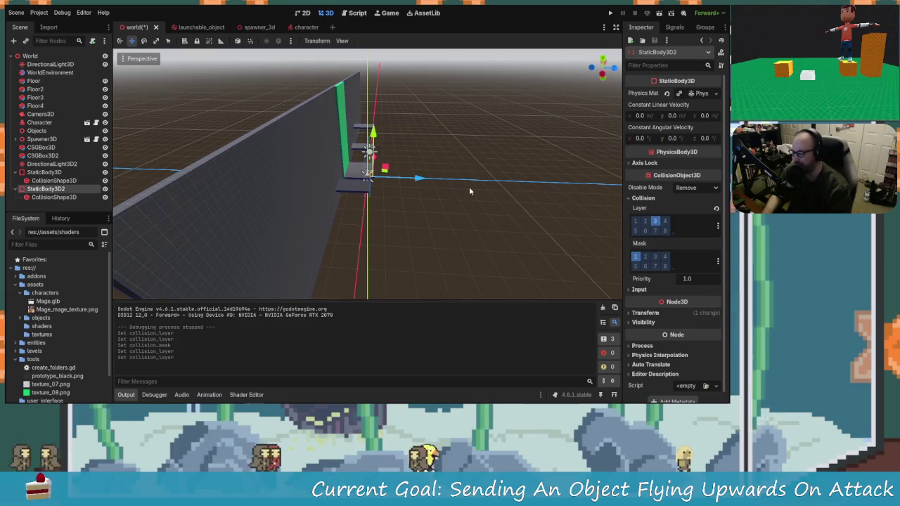
Orbit the view around the second static body and save the world scene.
scroll(422, 190, up, 3)
mouse_move(393, 197)
mouse_down()
mouse_move(425, 213)
mouse_move(338, 157)
mouse_move(457, 173)
mouse_move(394, 175)
mouse_move(337, 161)
mouse_move(365, 194)
mouse_up()
scroll(366, 193, down, 2)
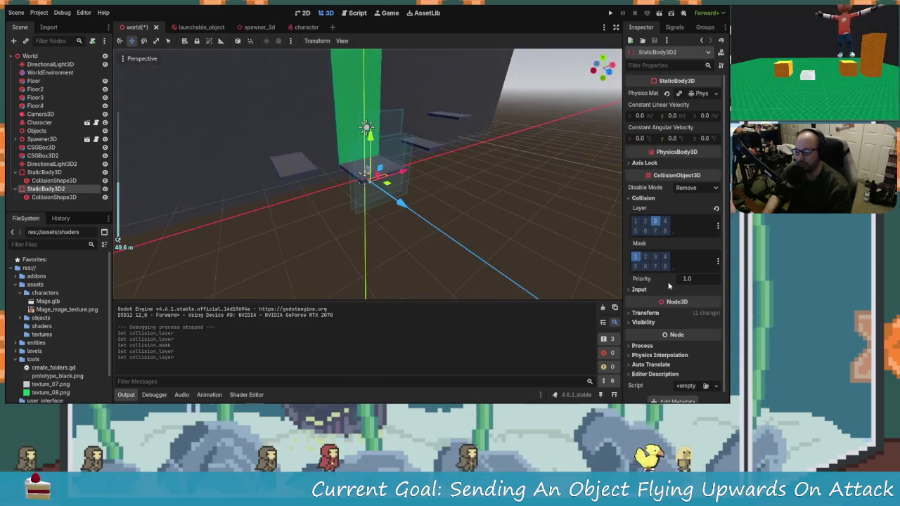
mouse_move(414, 230)
mouse_down()
mouse_move(513, 231)
mouse_move(504, 182)
mouse_up()
key(ctrl+s)
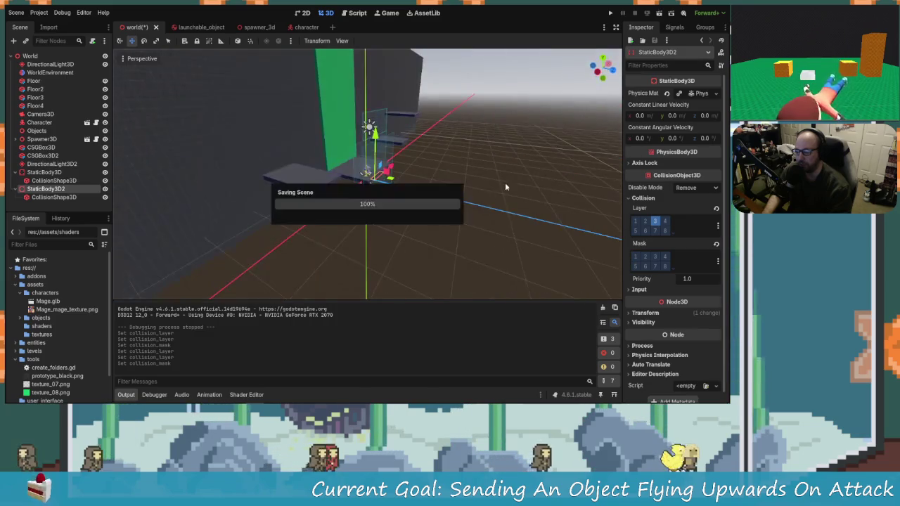
Run the game, attack an object so it launches upward, walk around, then stop it.
click(610, 13)
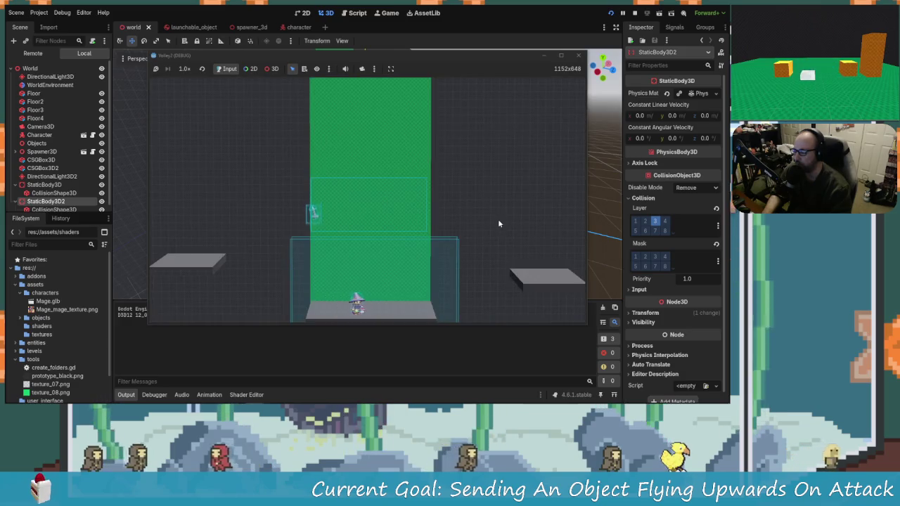
key(a)
click(497, 224)
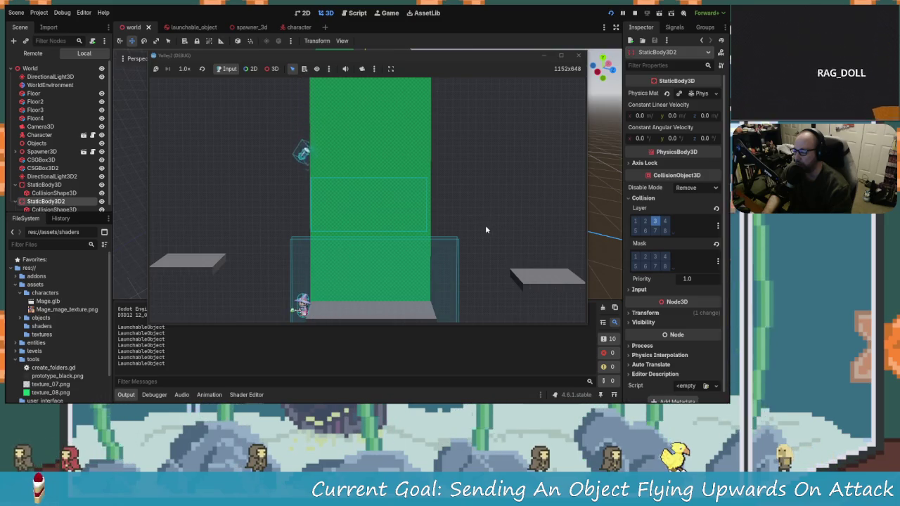
key(d)
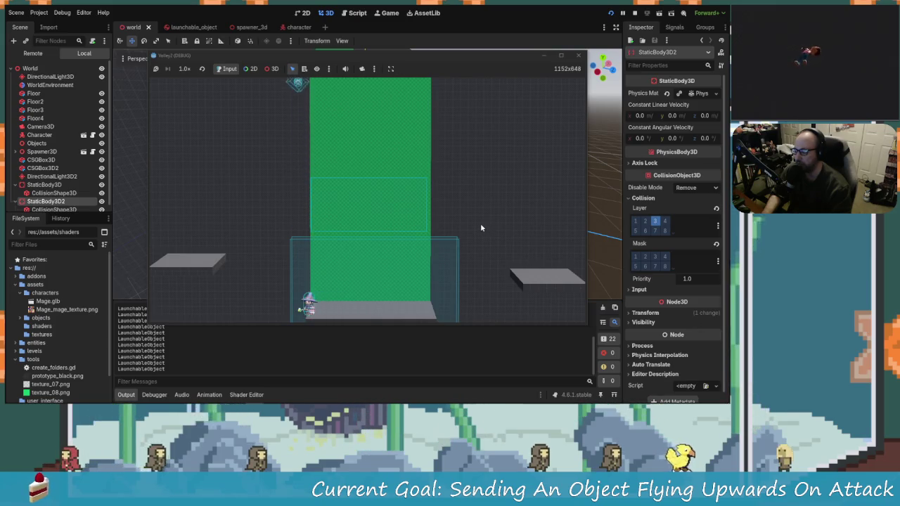
key(a)
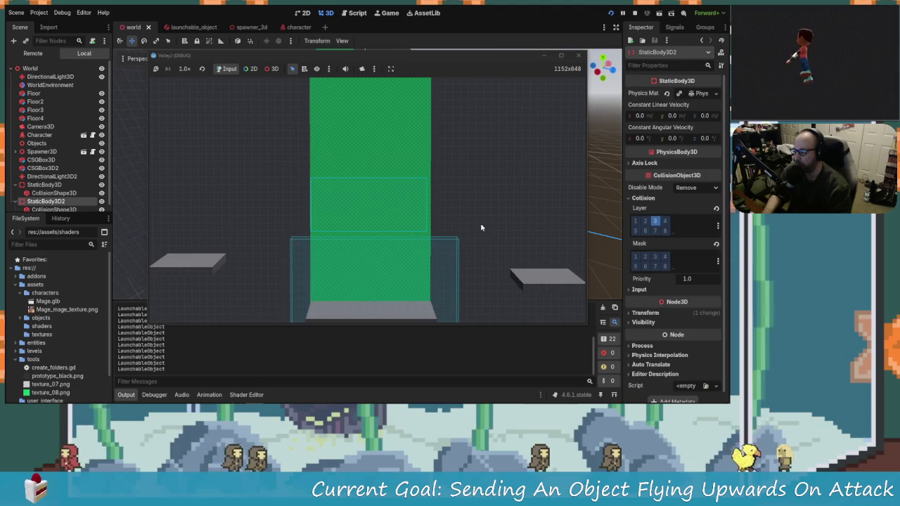
key(F8)
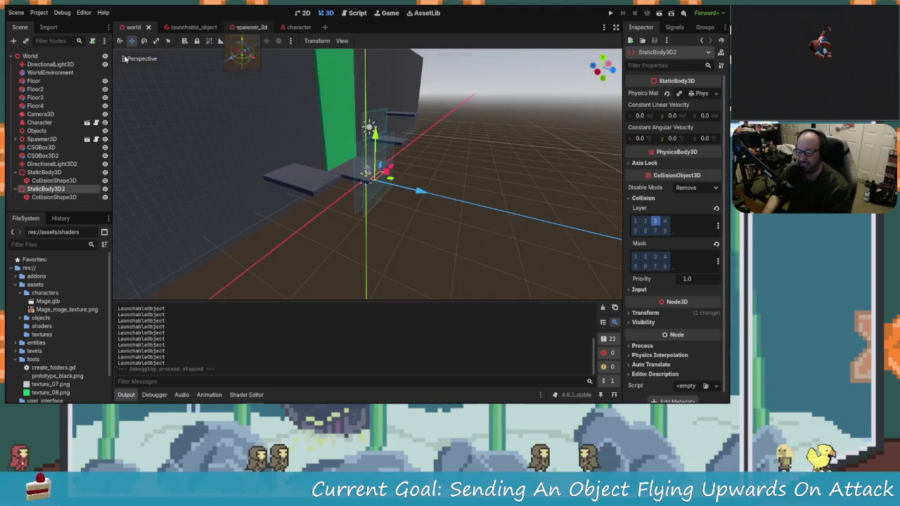
Run the game again to launch another object, stop it, and return to the script editor.
key(F5)
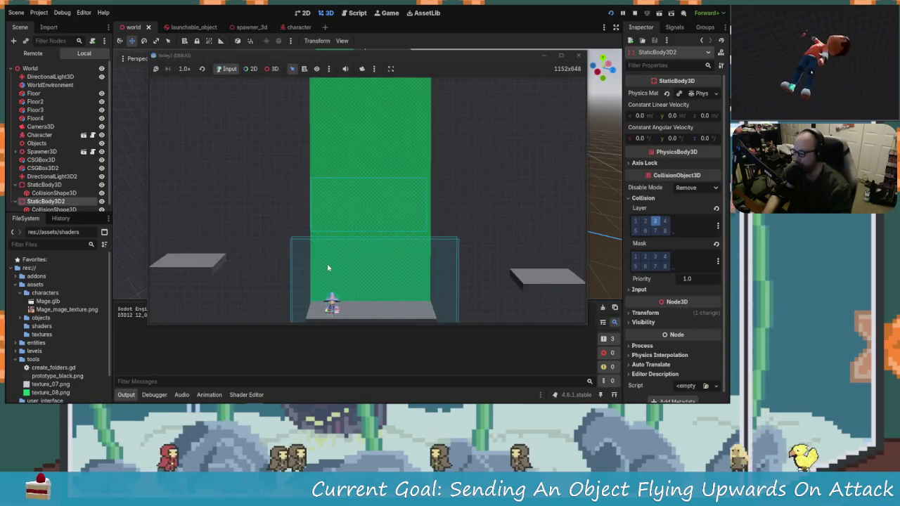
key(d)
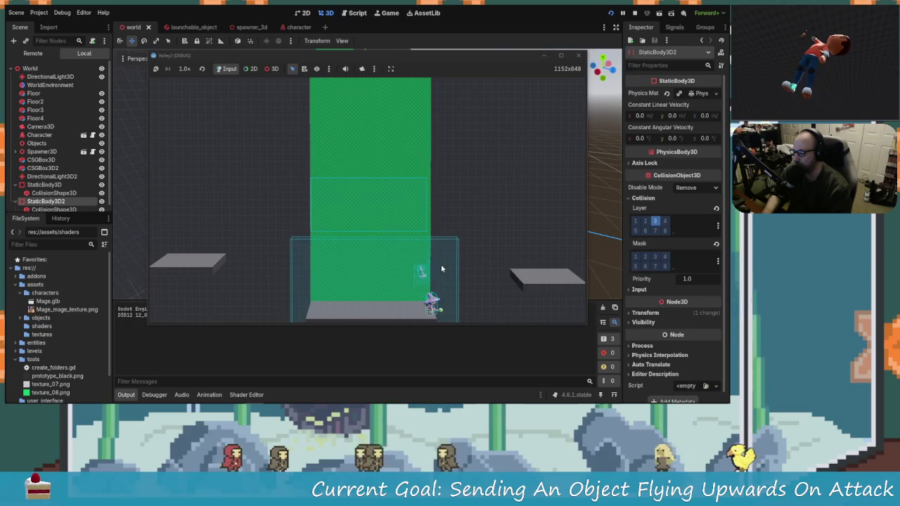
key(a)
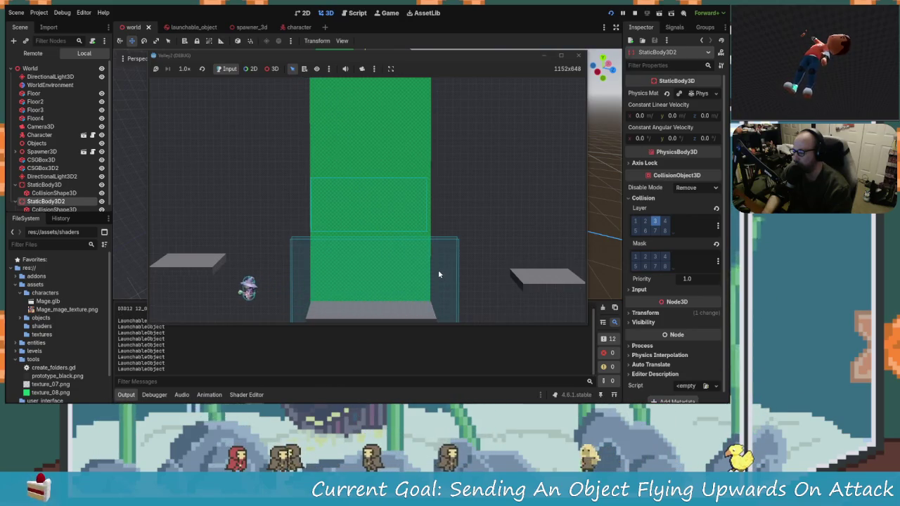
click(578, 55)
scroll(327, 154, up, 2)
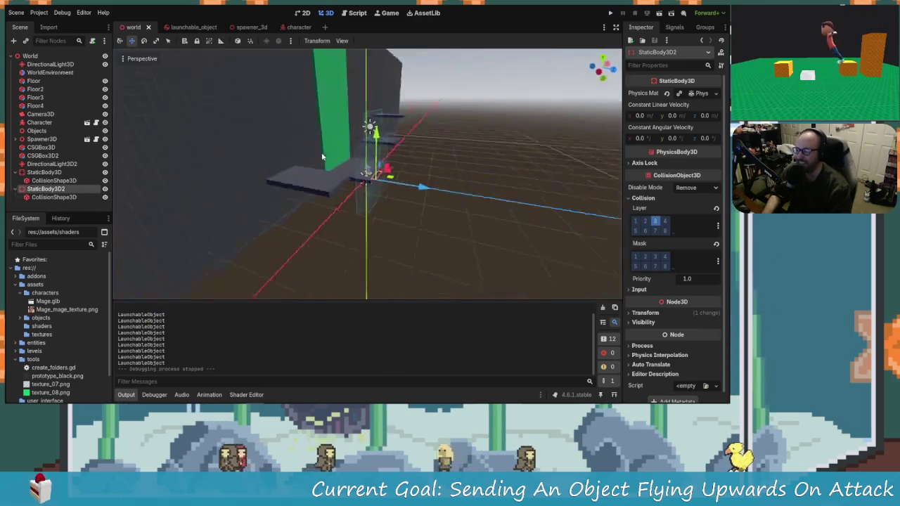
click(355, 13)
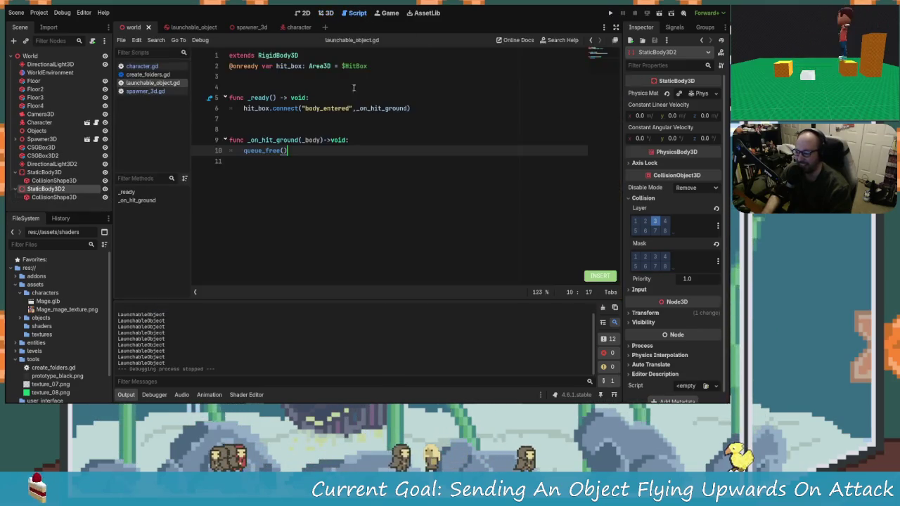
Open character.gd and look over the code around line 35.
click(142, 66)
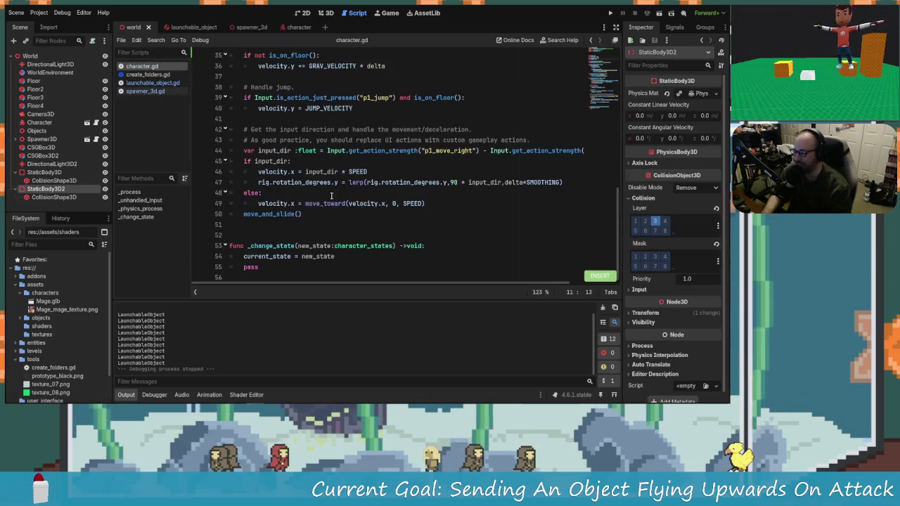
scroll(357, 223, up, 5)
scroll(352, 222, down, 3)
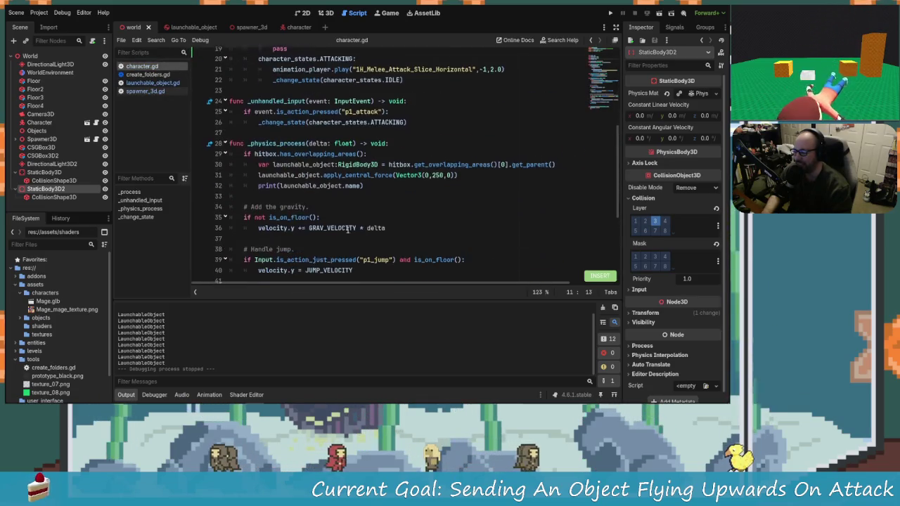
click(276, 214)
click(343, 220)
scroll(334, 190, up, 6)
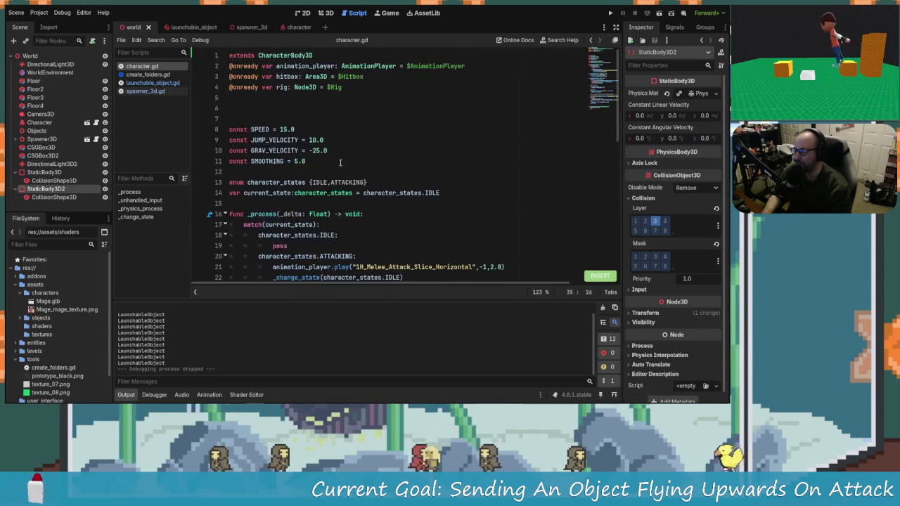
Add 'var jumps_remaining = 2' on a new line below the SMOOTHING constant.
click(326, 163)
key(Return)
text(con)
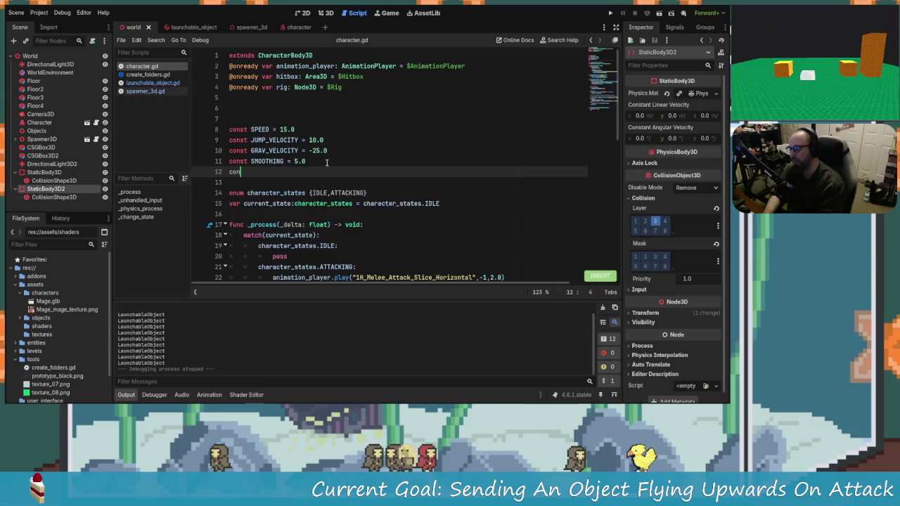
key(BackSpace)
key(BackSpace)
key(BackSpace)
text(var)
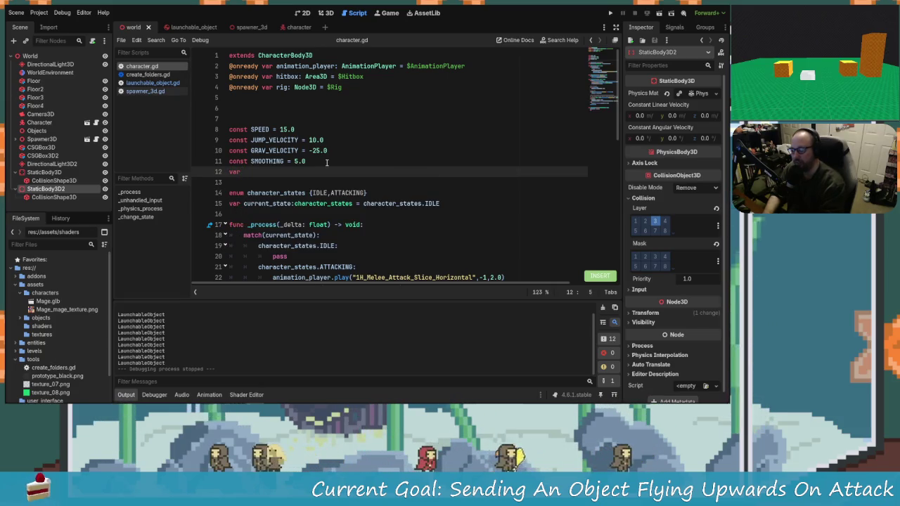
key(BackSpace)
key(BackSpace)
key(BackSpace)
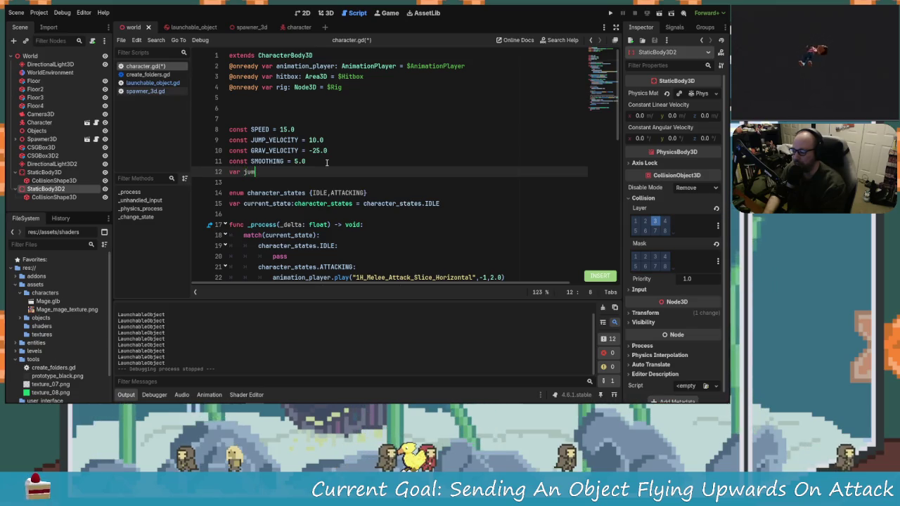
text(ps_remaining)
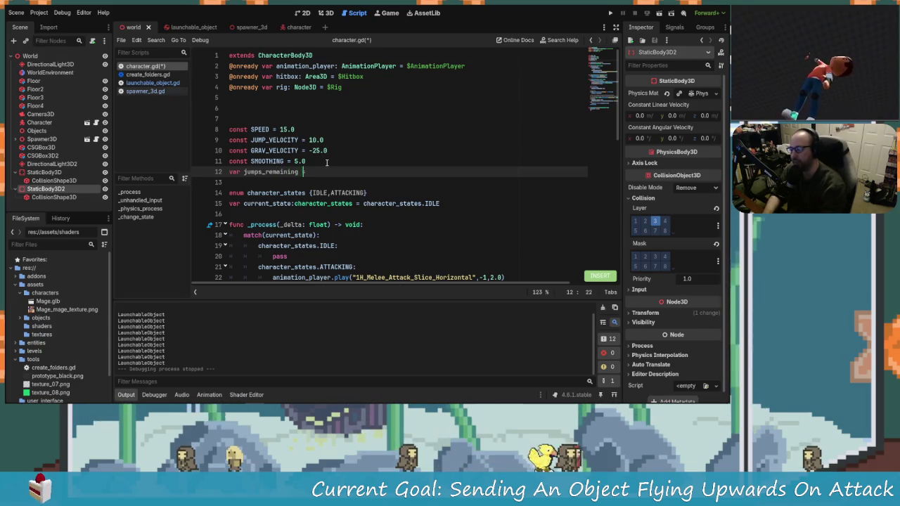
text( = 2.)
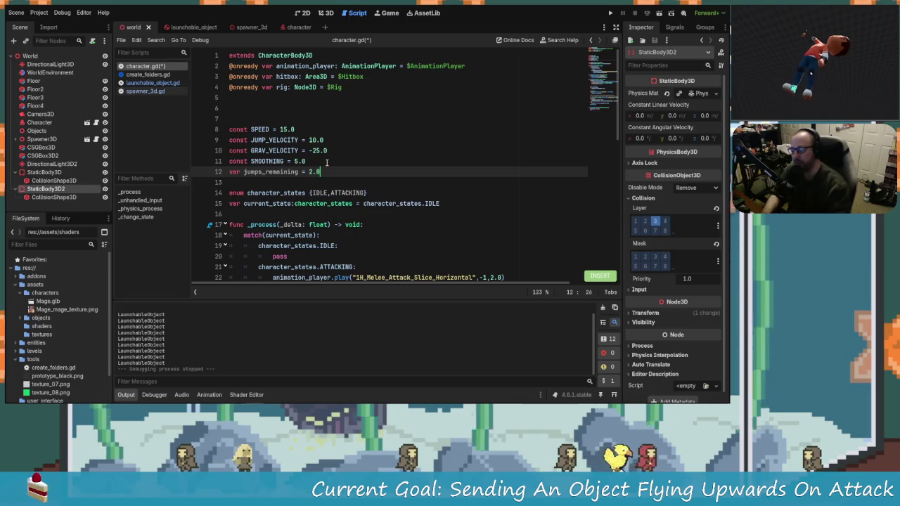
key(BackSpace)
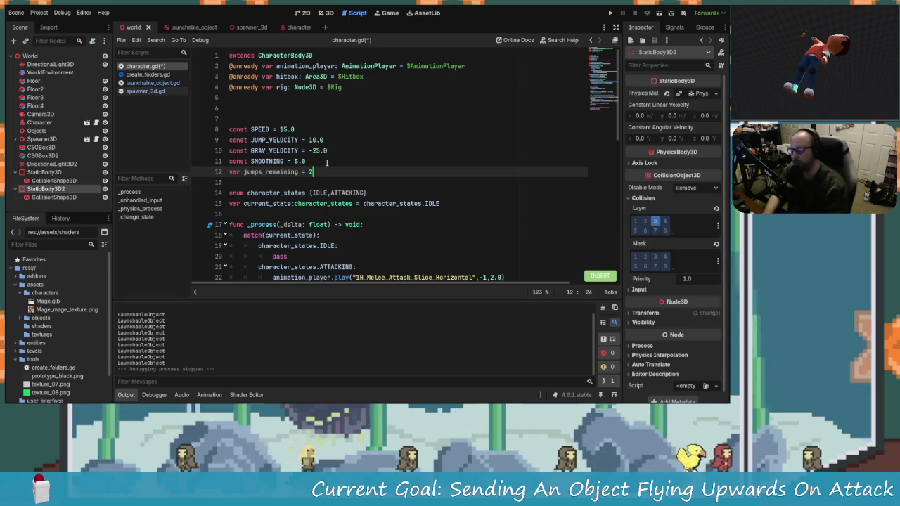
Scroll down to the jump code and place the caret on the jump condition line.
scroll(218, 201, down, 3)
scroll(273, 204, down, 5)
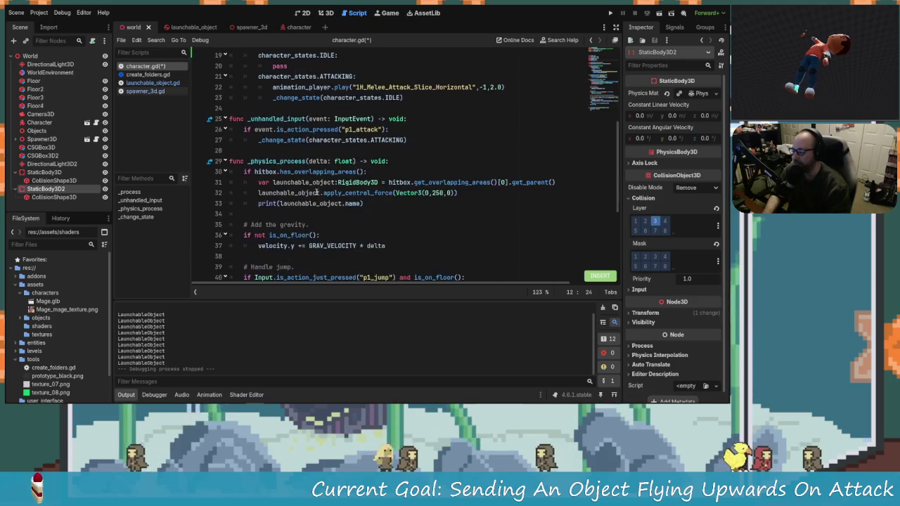
scroll(310, 214, up, 2)
scroll(310, 214, down, 1)
scroll(310, 214, down, 4)
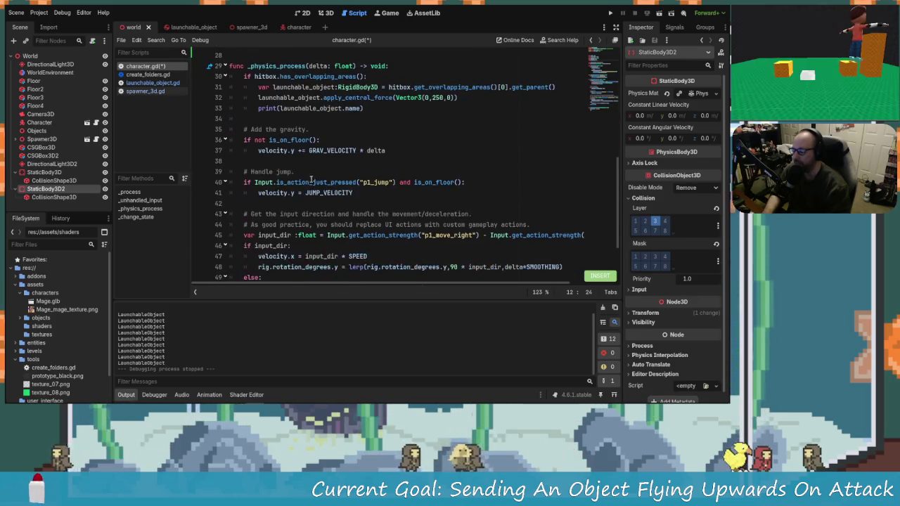
scroll(432, 202, up, 3)
scroll(432, 201, down, 1)
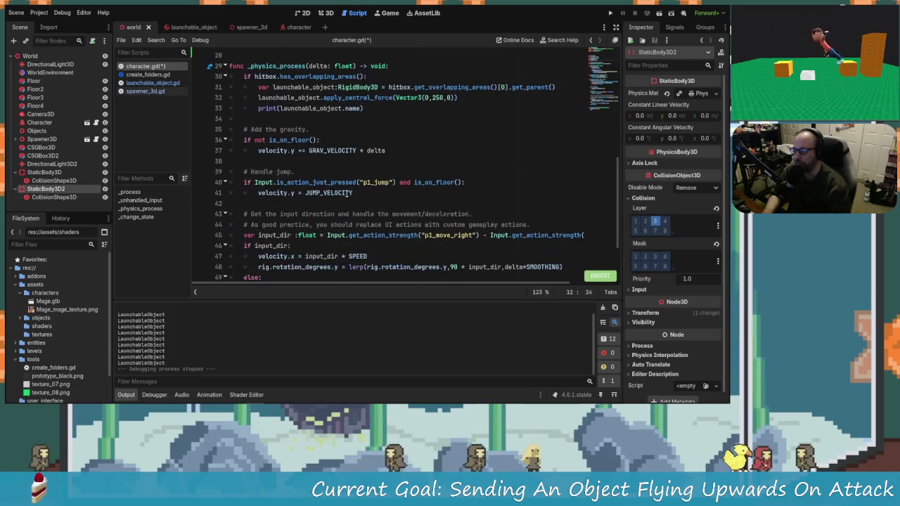
click(494, 186)
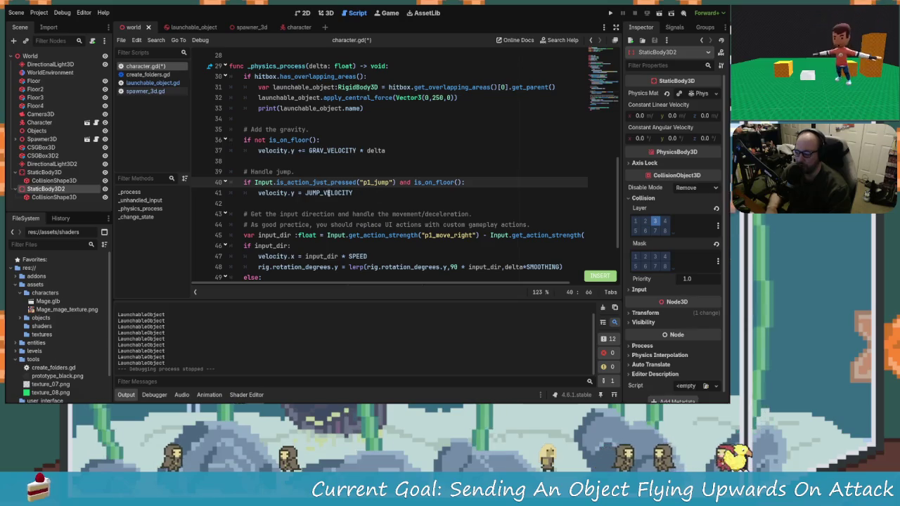
Change the jump condition so it requires jumps_remaining >=1.
click(396, 183)
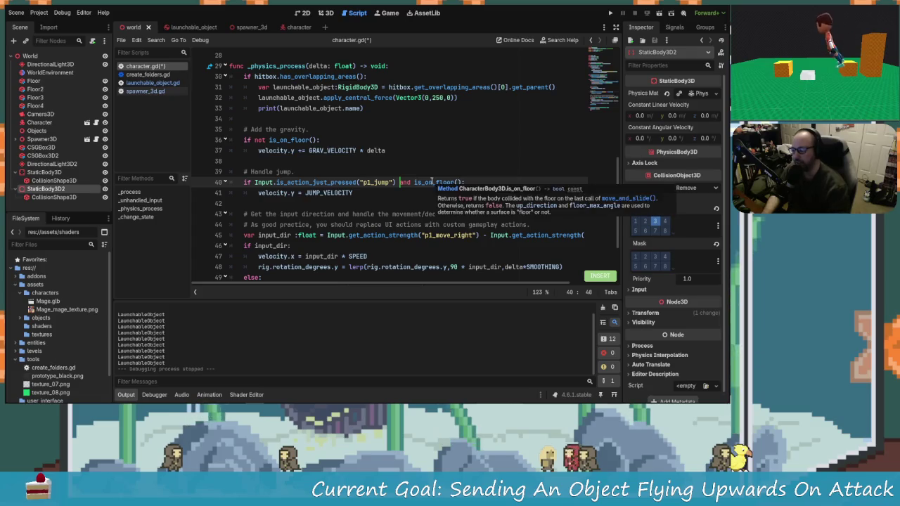
key(Right)
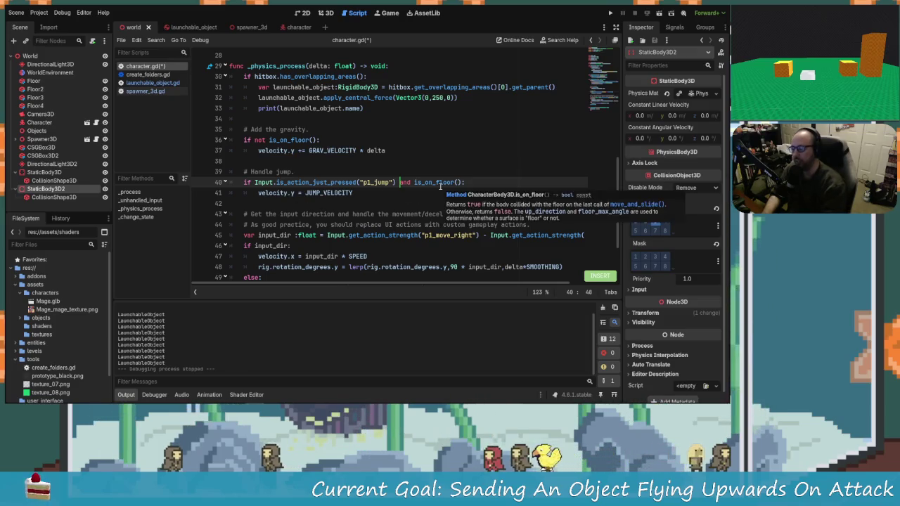
text(and jumpand)
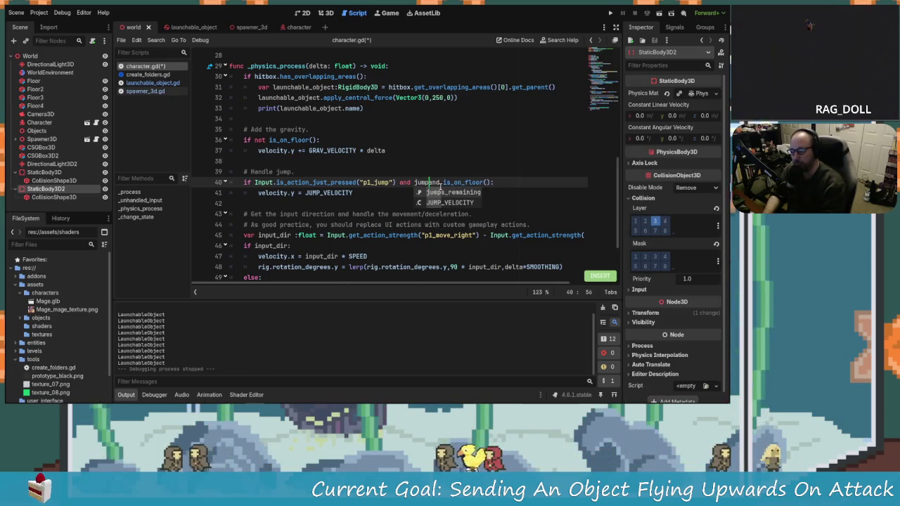
key(Return)
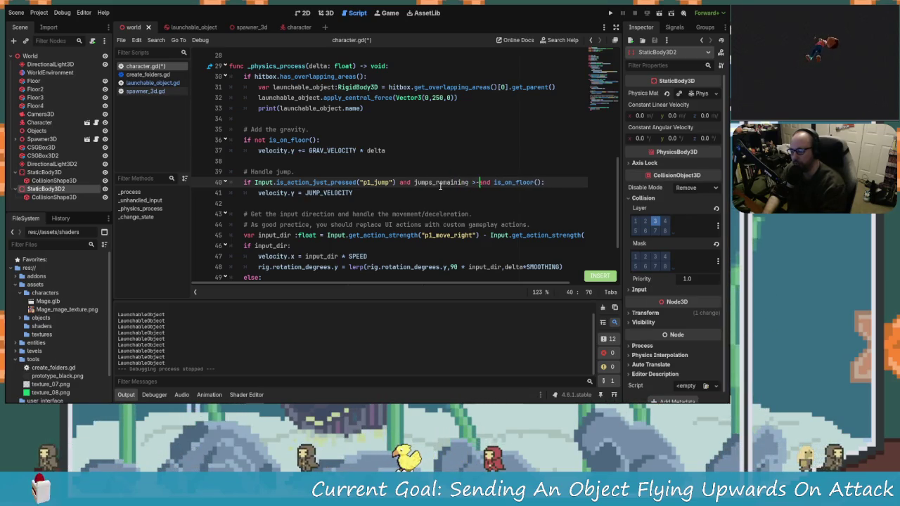
text(=1)
key(Right)
key(Right)
key(Right)
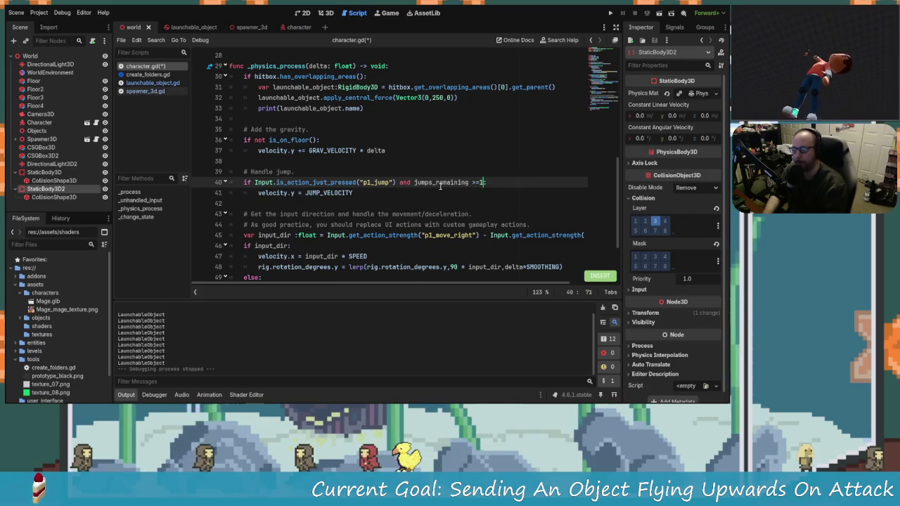
key(BackSpace)
key(BackSpace)
key(BackSpace)
text(:)
key(Down)
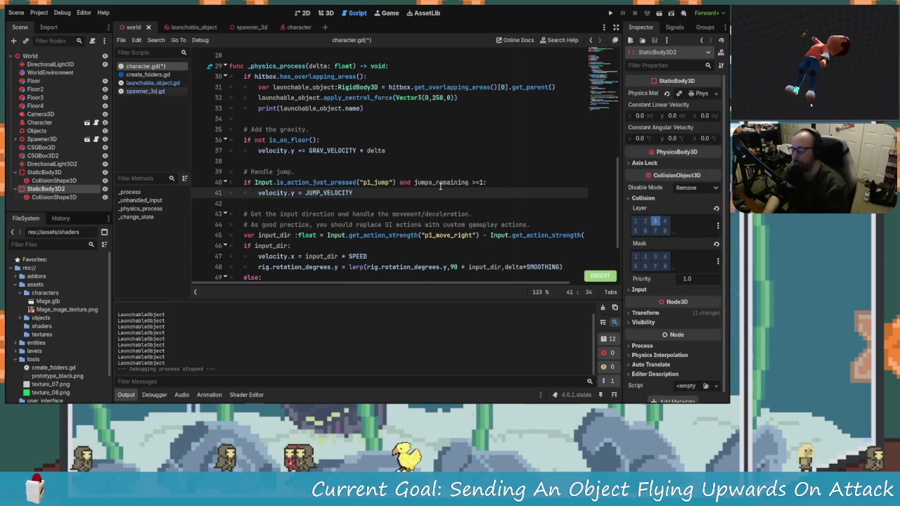
Add 'jumps_remaining -=1' below the jump velocity line and save the character script.
key(Return)
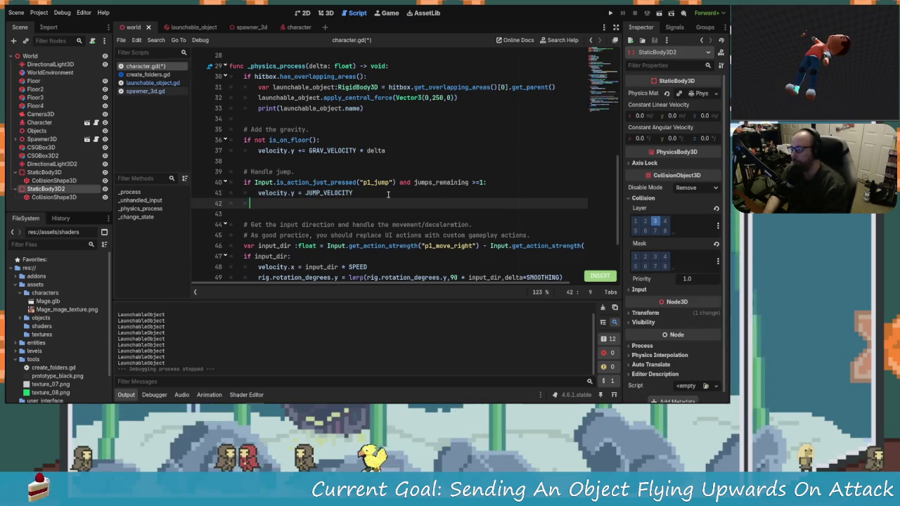
key(Tab)
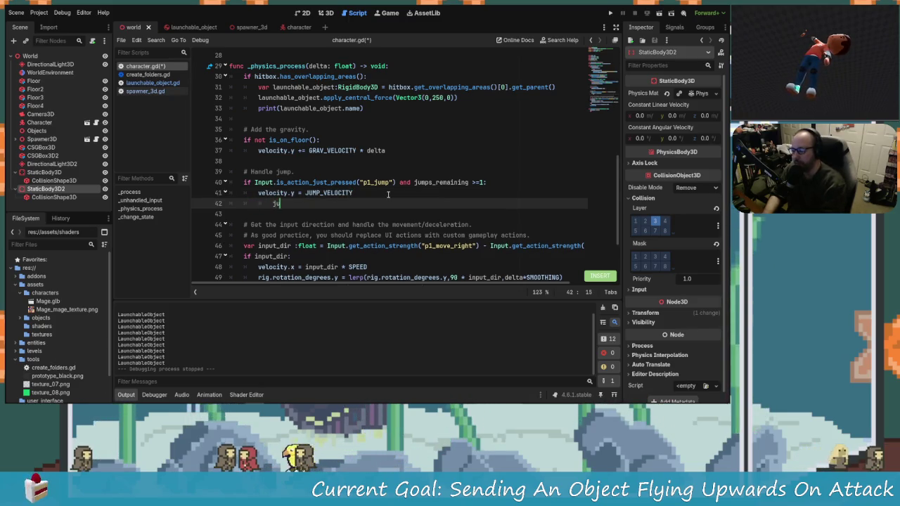
text(jump)
key(BackSpace)
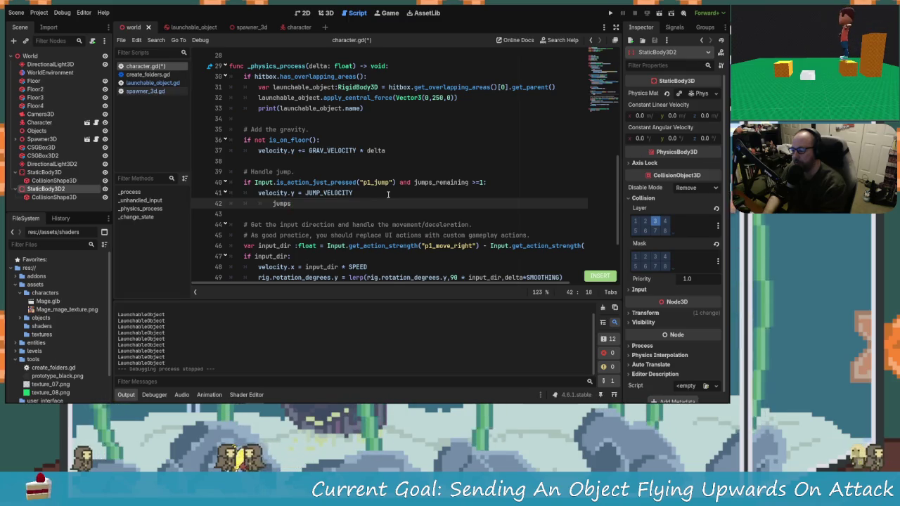
key(BackSpace)
key(BackSpace)
key(BackSpace)
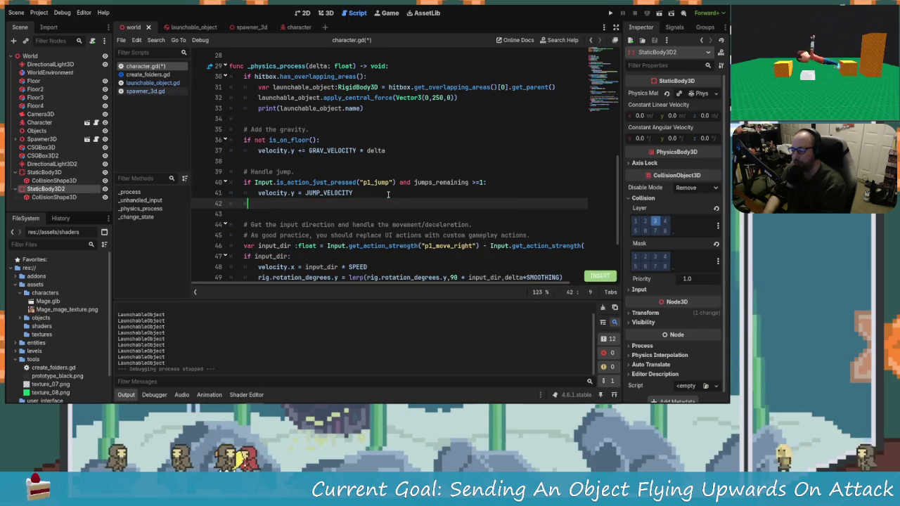
key(Tab)
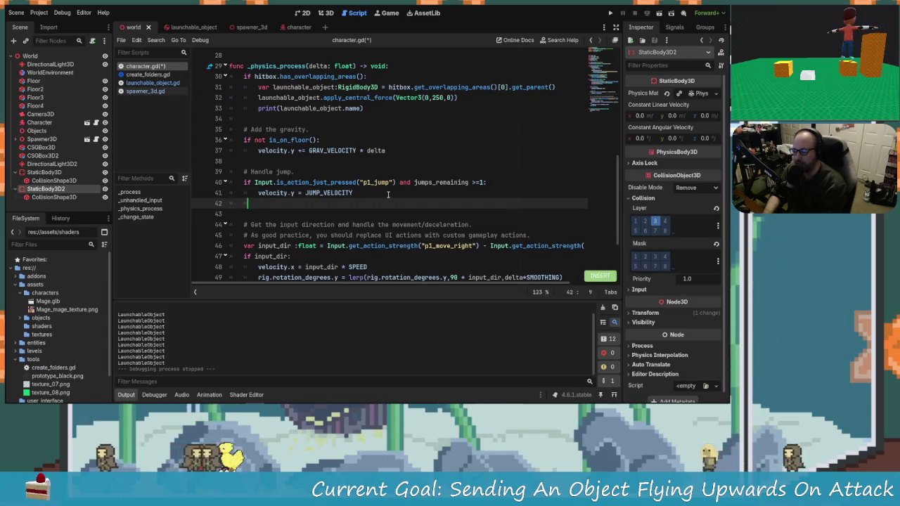
text(jumps_)
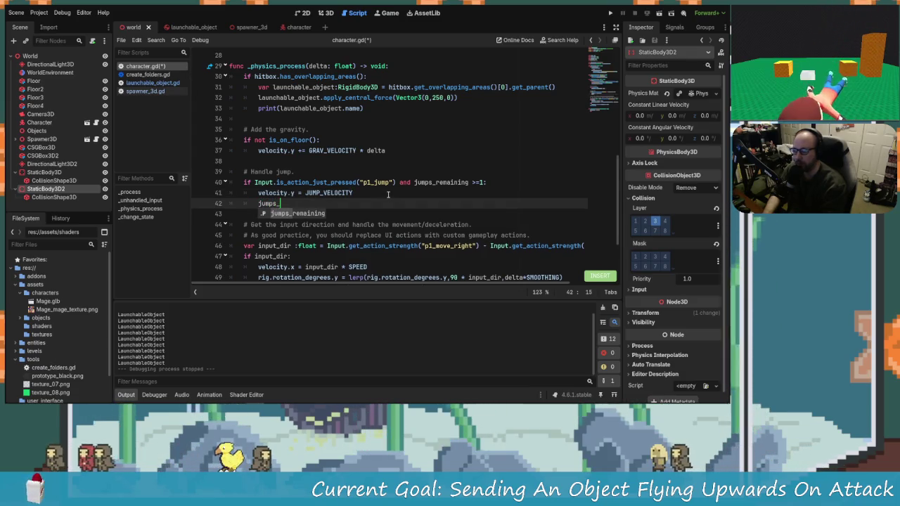
key(Return)
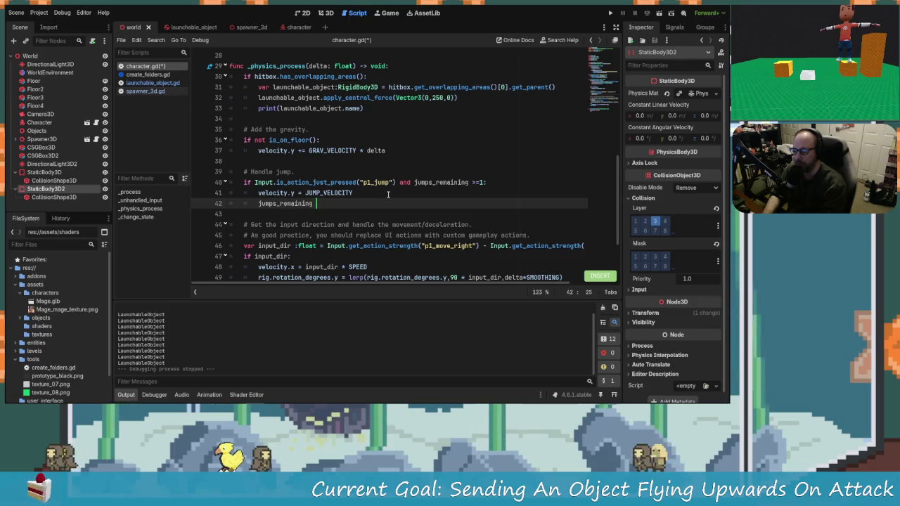
text(-=1)
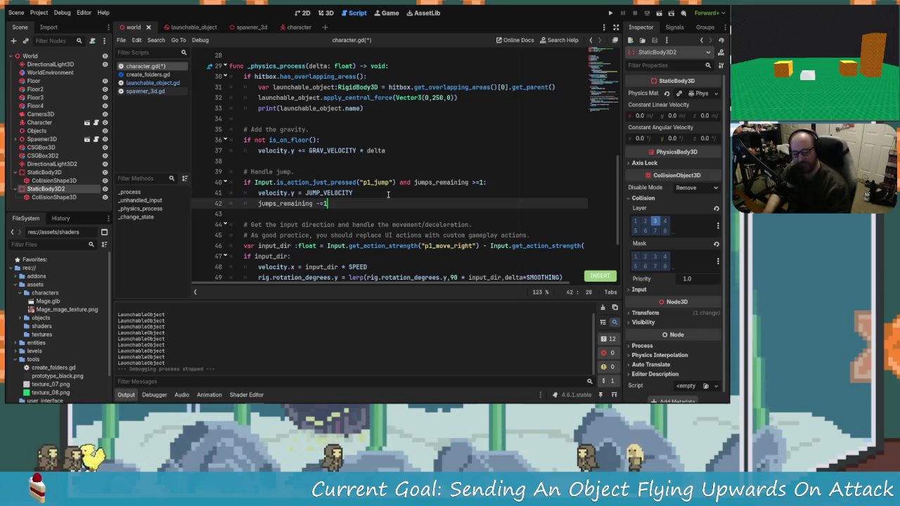
key(ctrl+s)
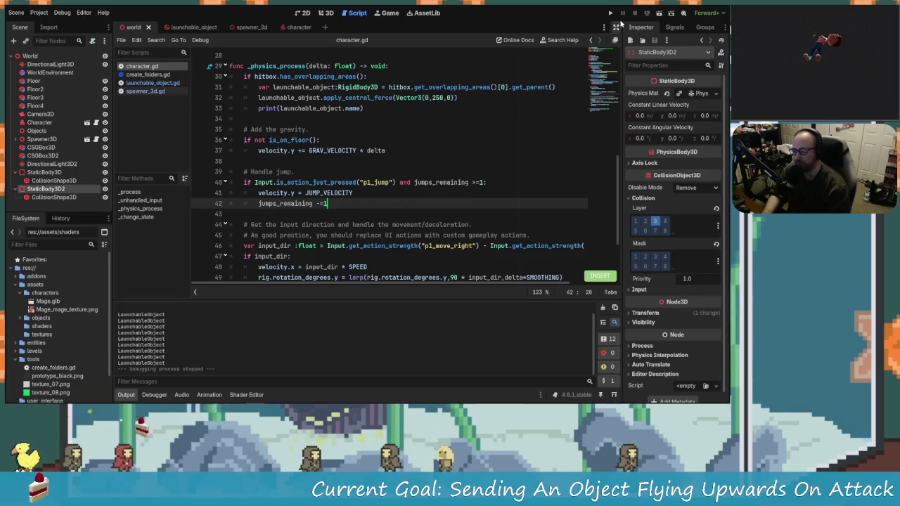
key(F5)
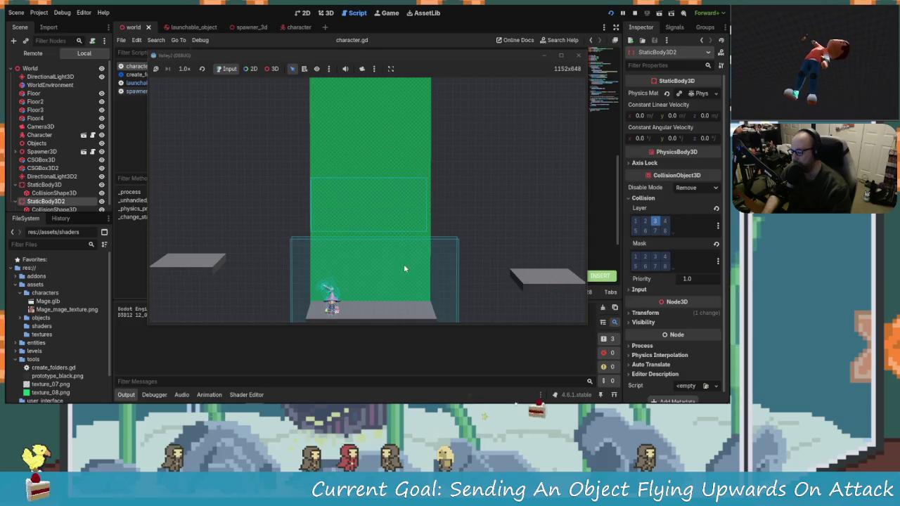
key(F8)
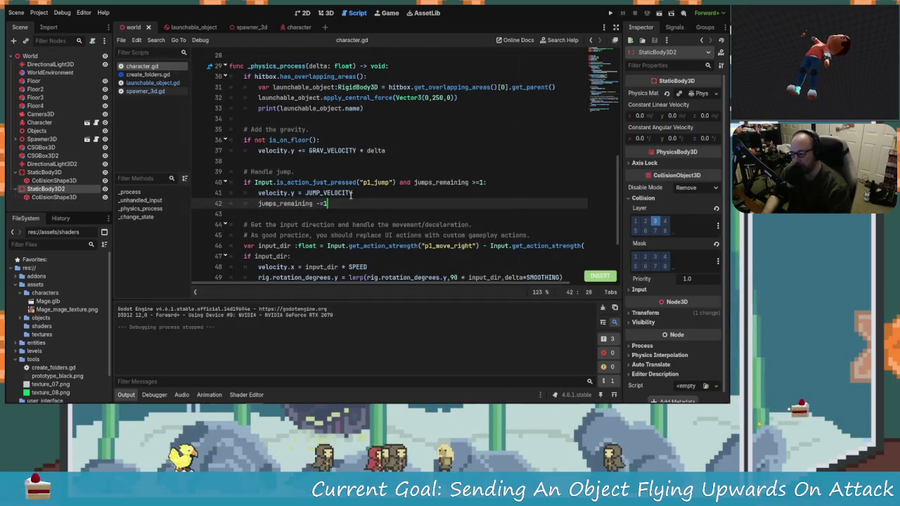
scroll(289, 151, up, 1)
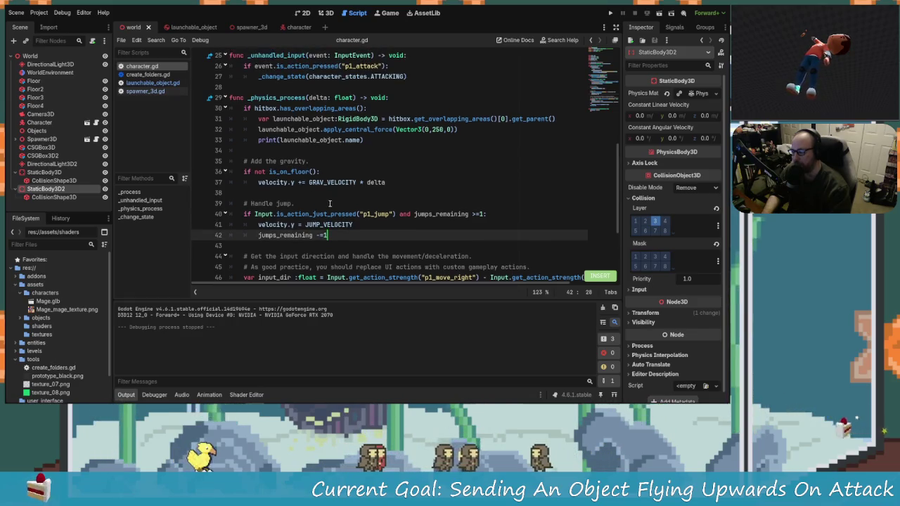
scroll(329, 203, down, 2)
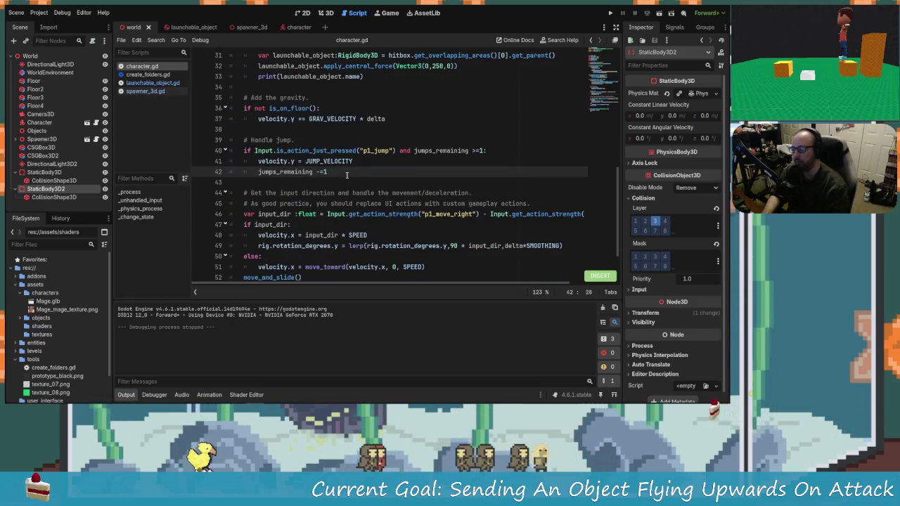
Undo the accidental extra line and is_on_ceiling() insertion below the jump decrement.
key(Return)
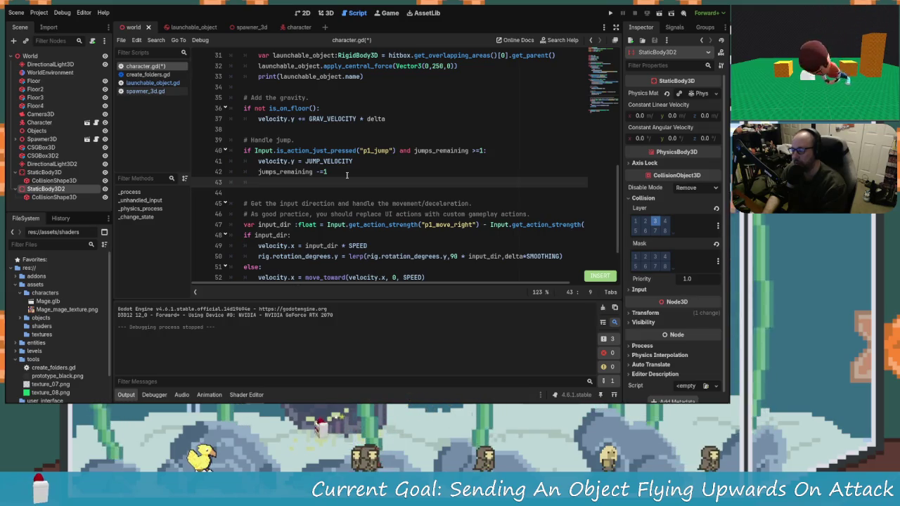
text(is)
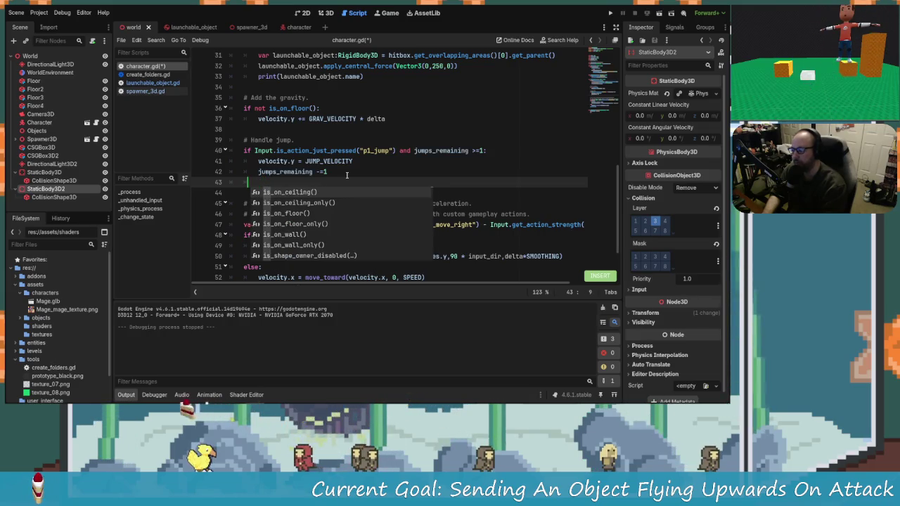
key(BackSpace)
key(BackSpace)
key(BackSpace)
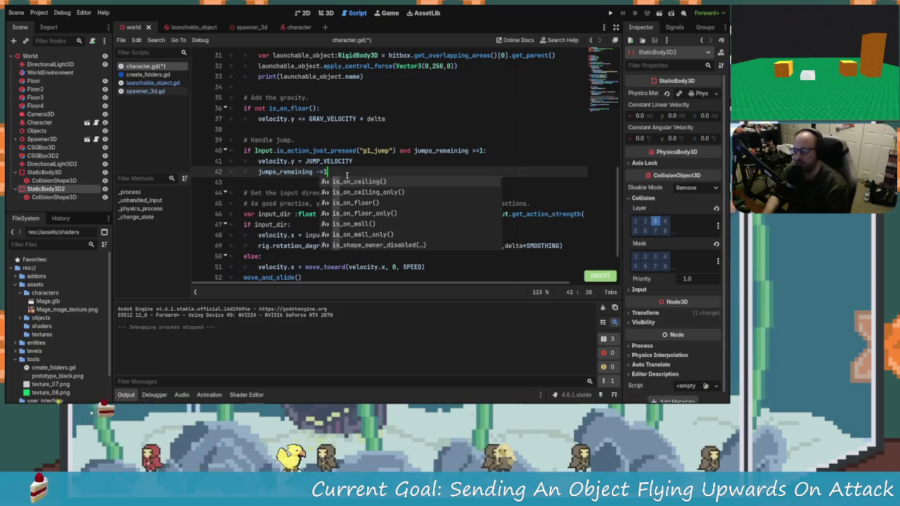
key(BackSpace)
key(BackSpace)
key(Return)
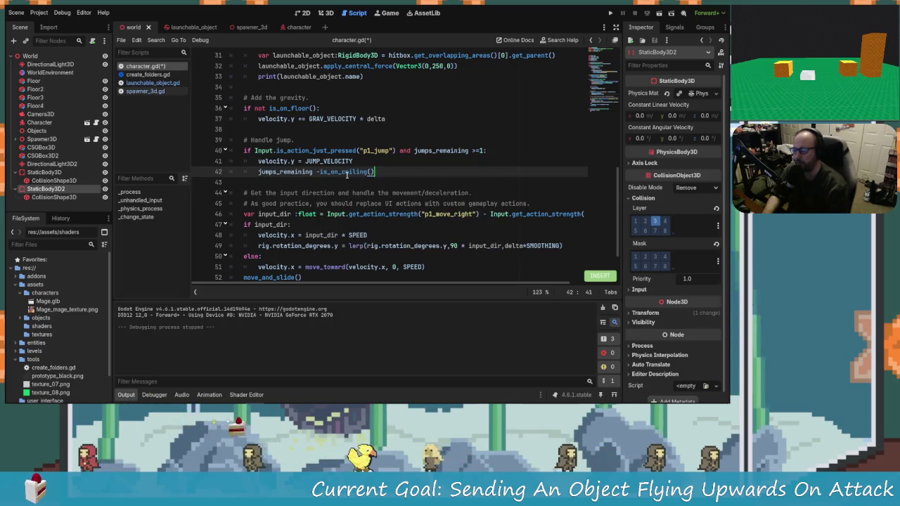
key(ctrl+z)
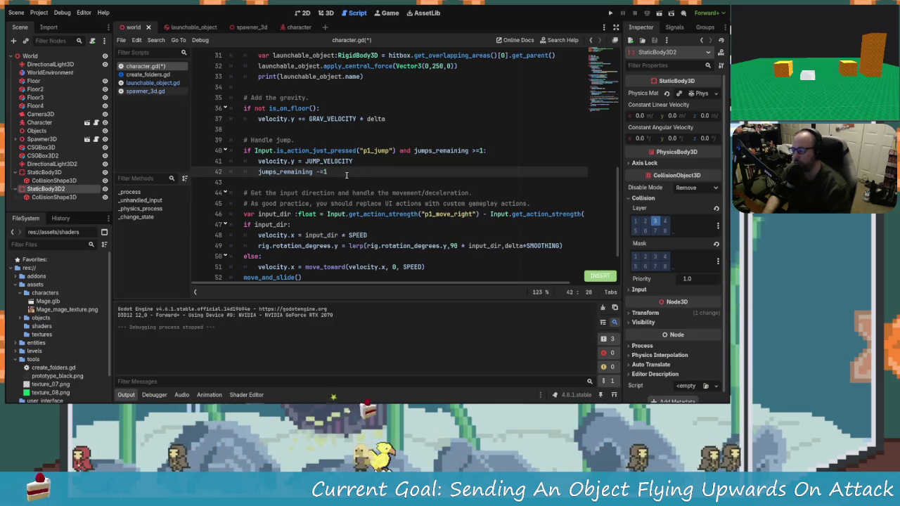
scroll(316, 235, up, 2)
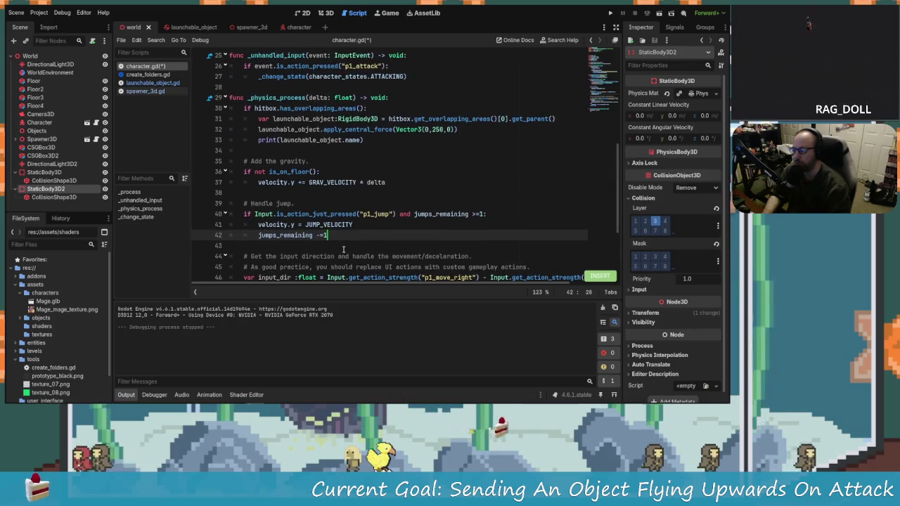
scroll(343, 249, down, 1)
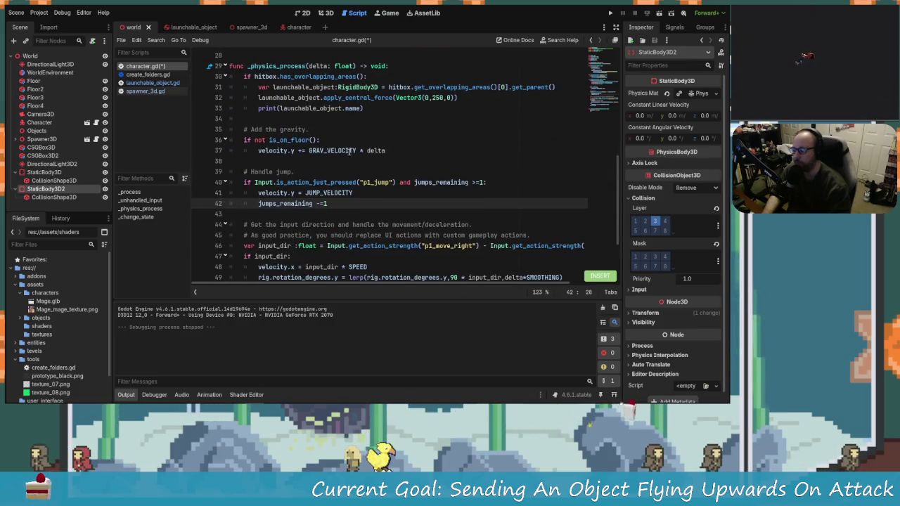
Add an else: branch after the gravity line in _physics_process.
click(408, 150)
key(Return)
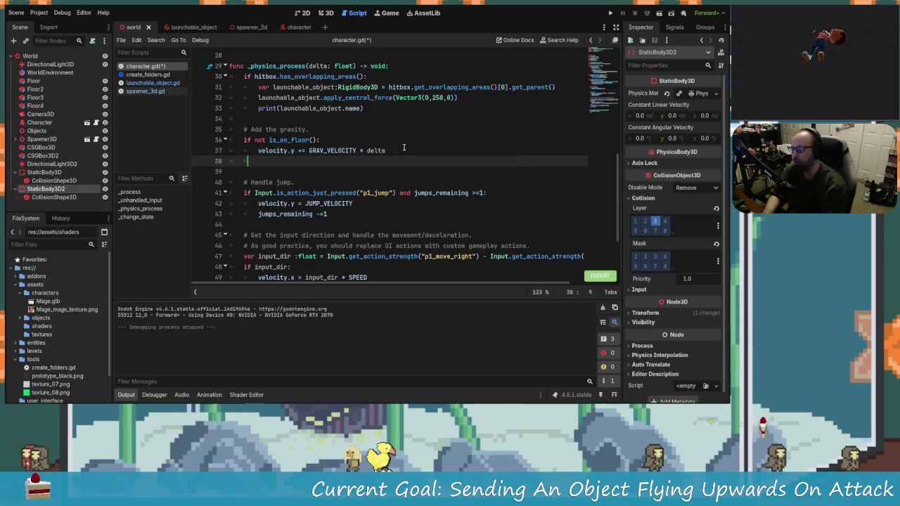
text(else)
key(ctrl+space)
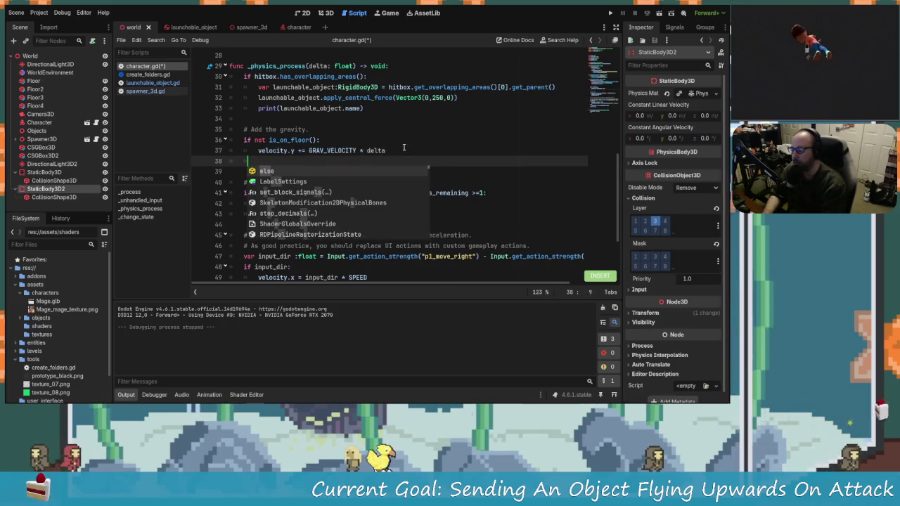
text(else:)
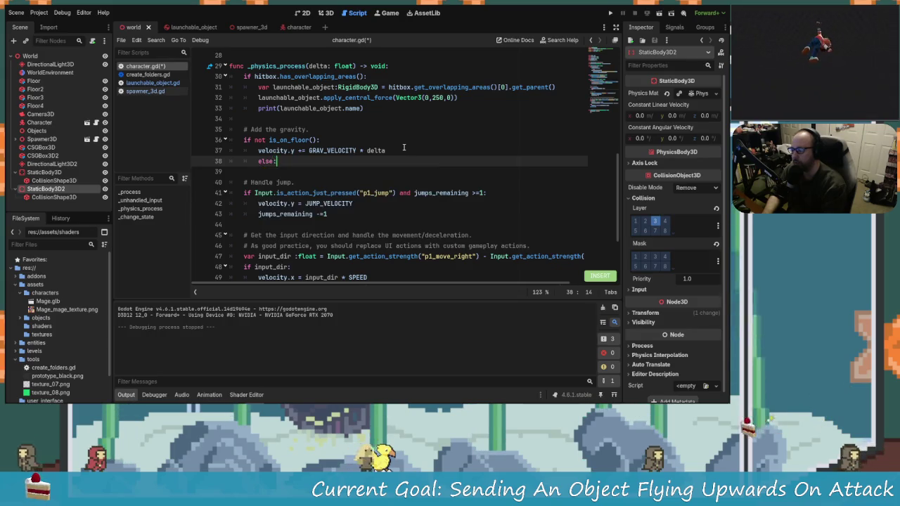
key(Return)
key(Up)
key(Left)
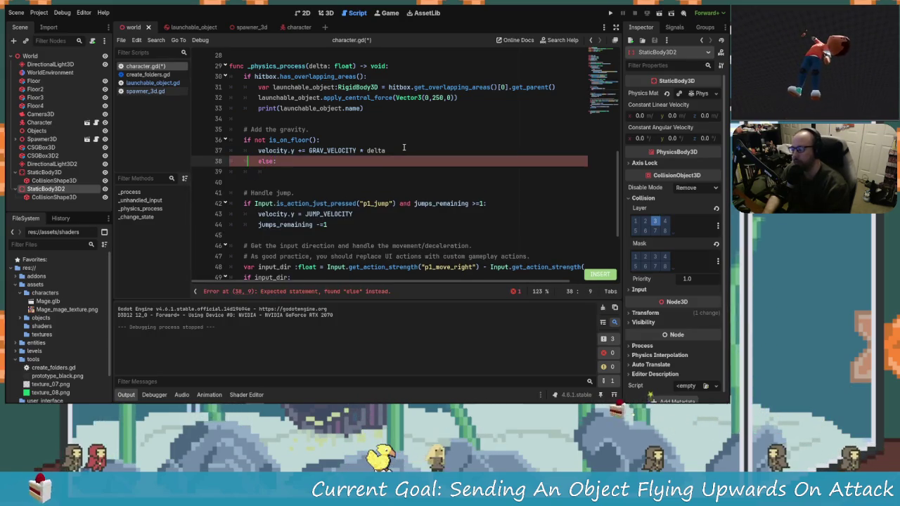
key(Down)
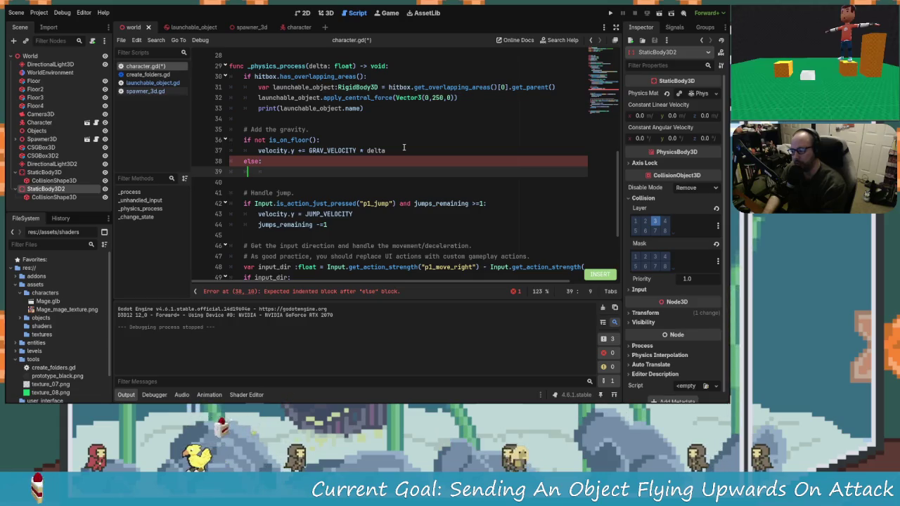
Reset jumps_remaining to 2 inside the else block, then save and run the game with F5.
key(BackSpace)
key(Tab)
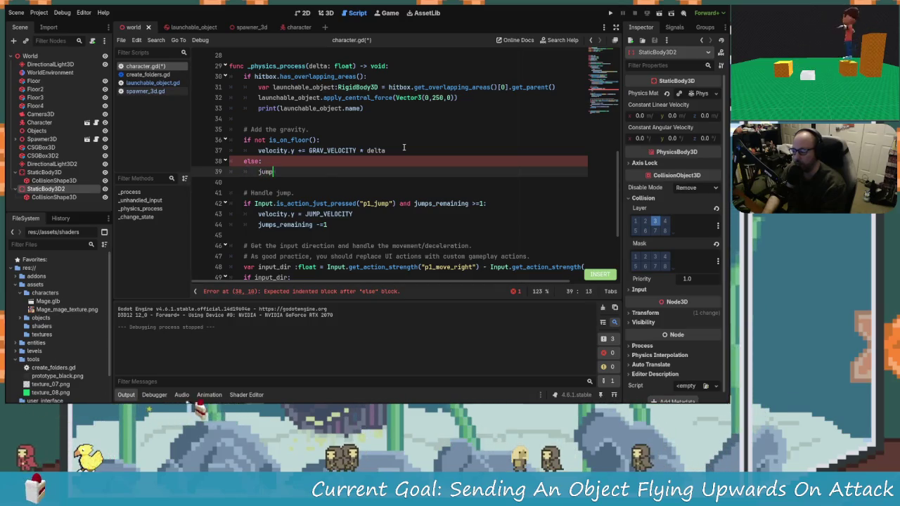
text(m)
key(Return)
text(=)
key(BackSpace)
text(= 0)
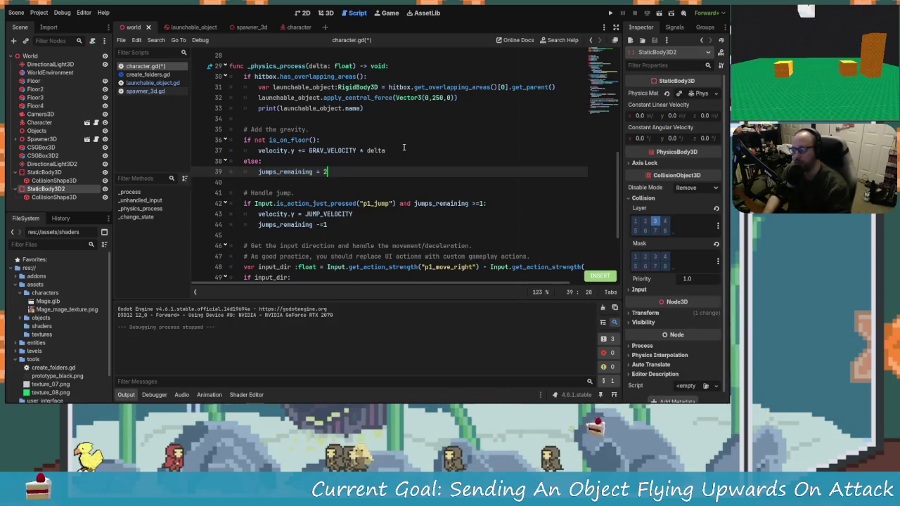
click(310, 171)
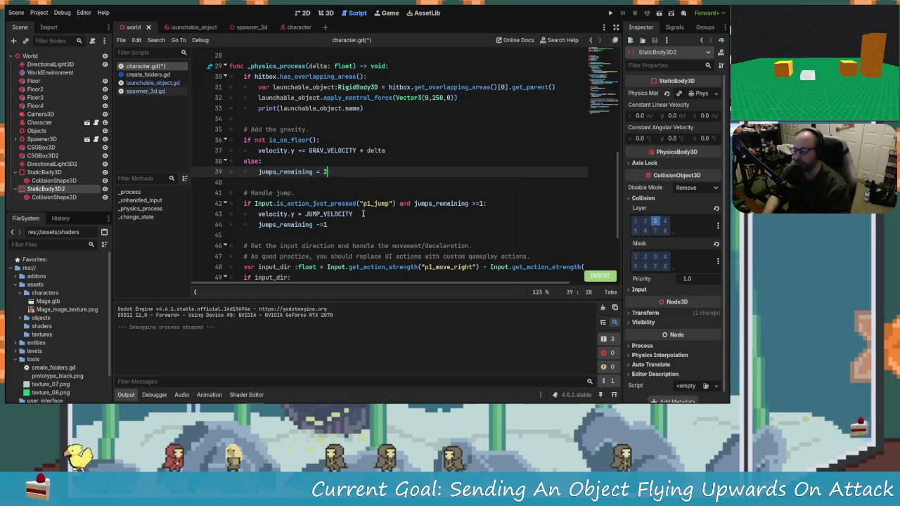
key(F5)
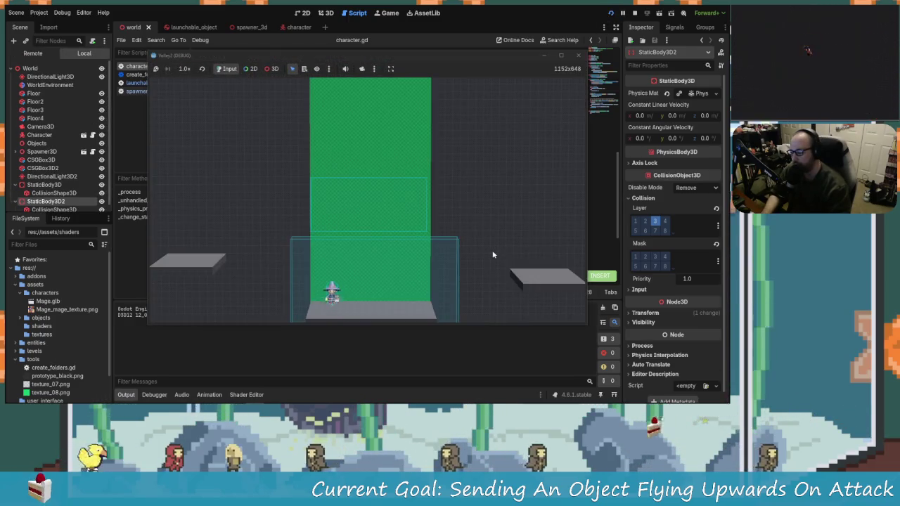
Jump and walk left and right near the platforms, then stop the game and scroll the script to its top.
key(space)
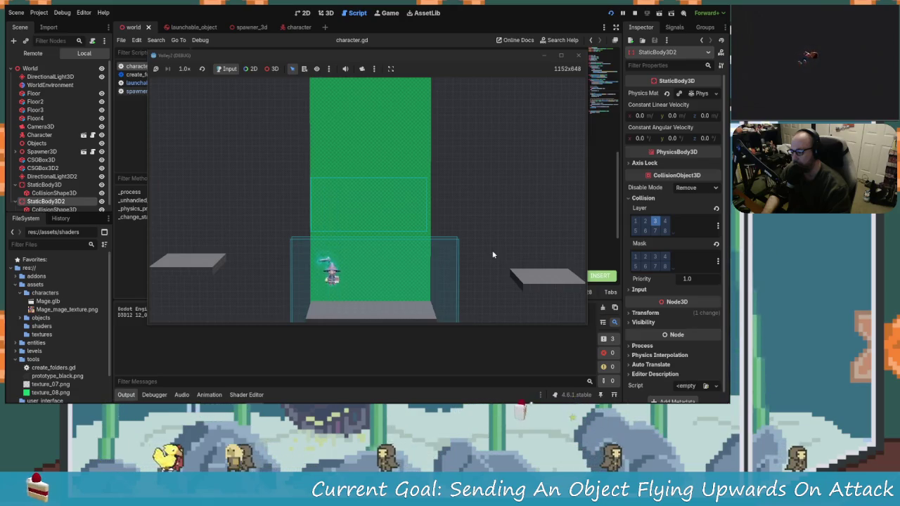
key(a)
key(d)
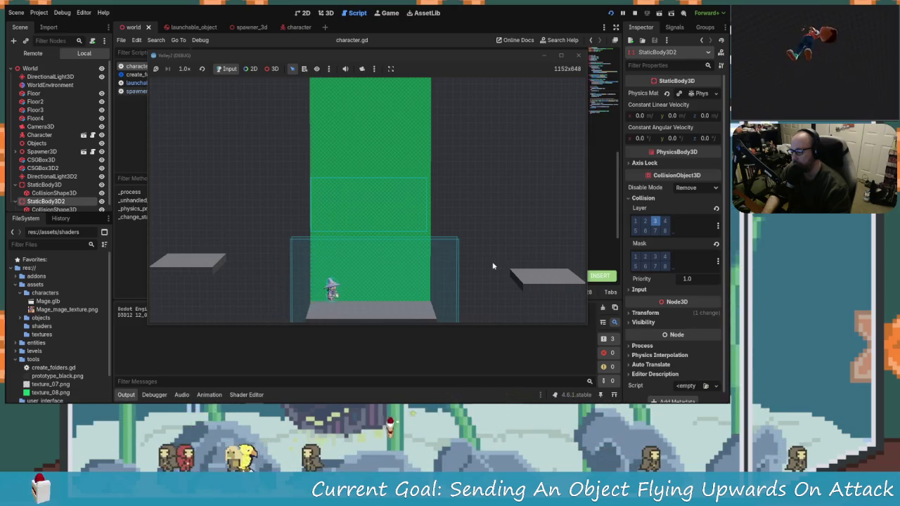
key(a)
key(space)
key(d)
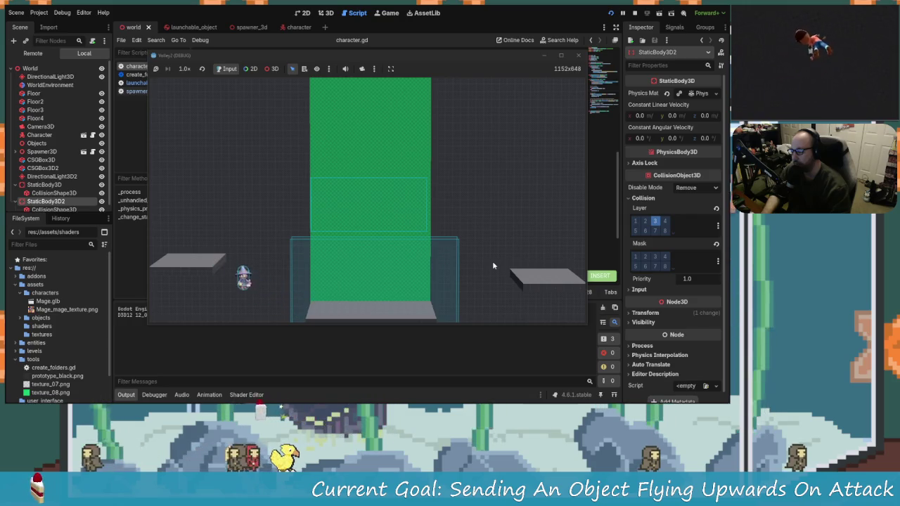
click(578, 54)
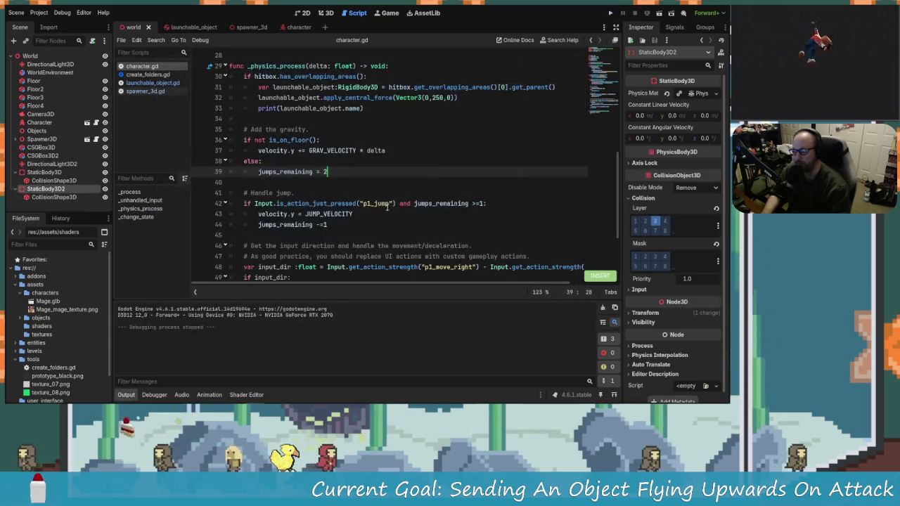
scroll(386, 206, up, 9)
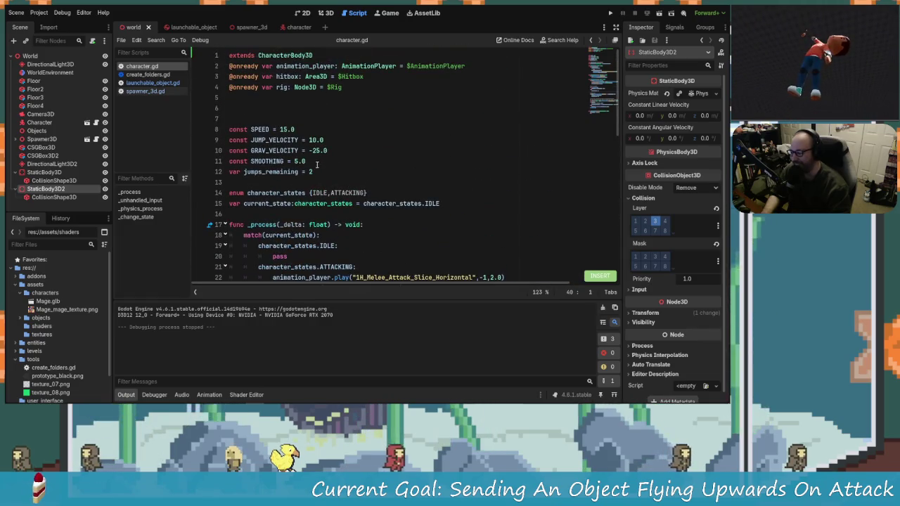
Change JUMP_VELOCITY from 10.0 to 20.0 and save the character script.
click(322, 160)
key(Up)
key(Up)
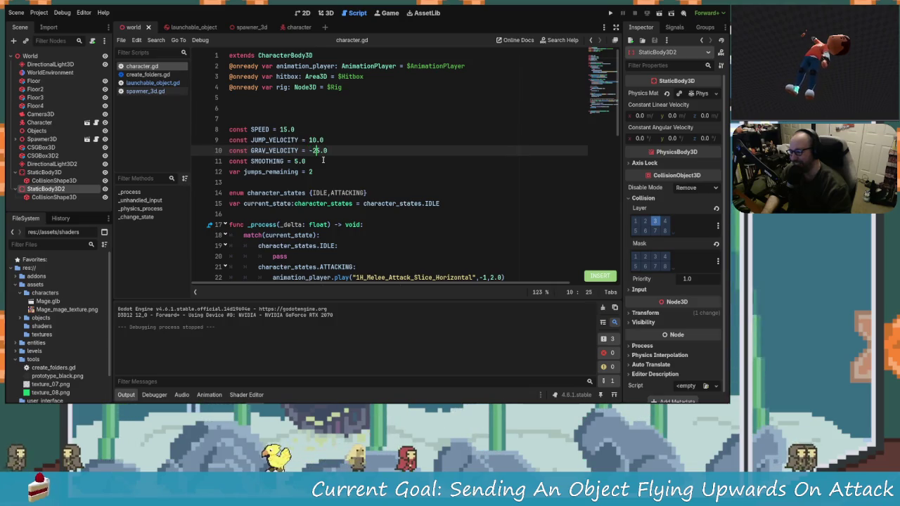
key(Up)
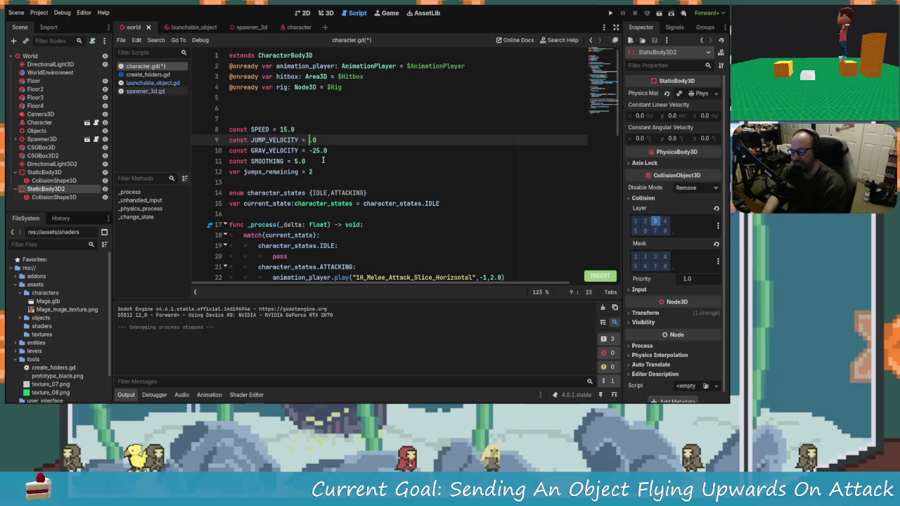
text(20)
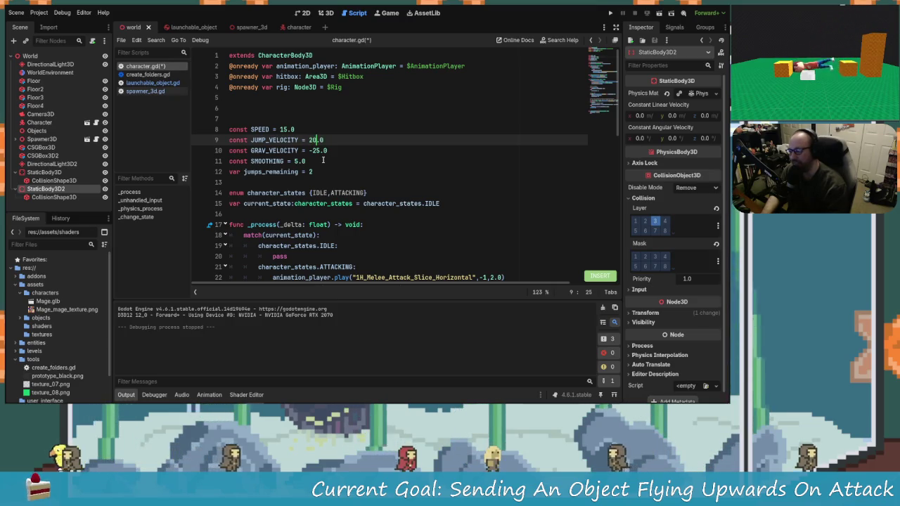
key(Down)
key(ctrl+s)
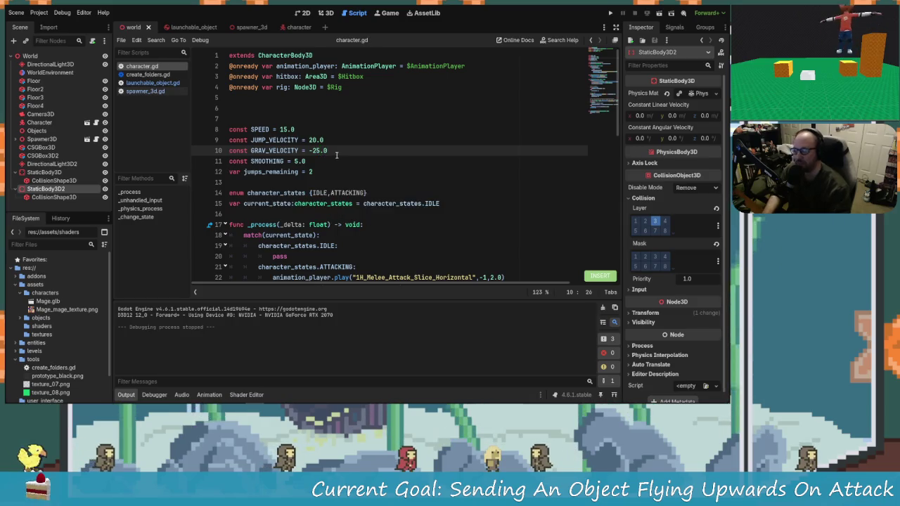
Run the game, try the higher jumps left and right, then stop it.
click(610, 14)
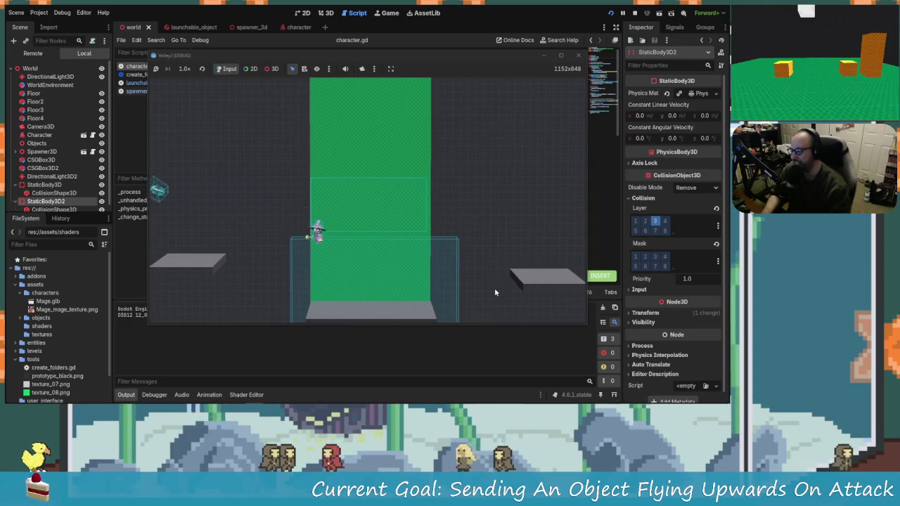
key(space)
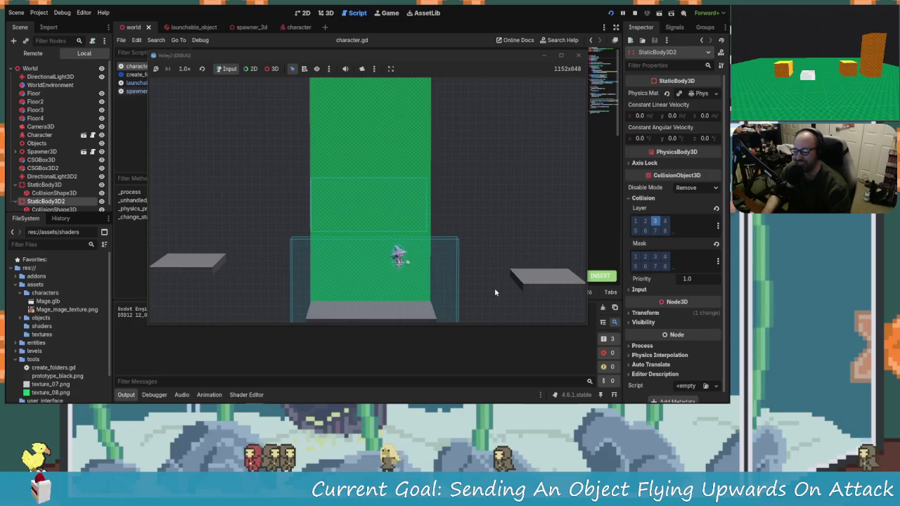
key(a)
key(space)
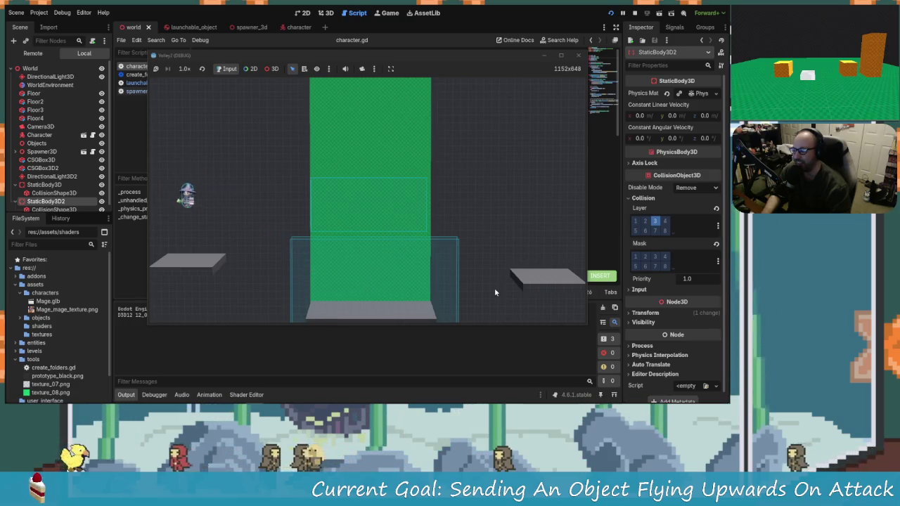
click(578, 54)
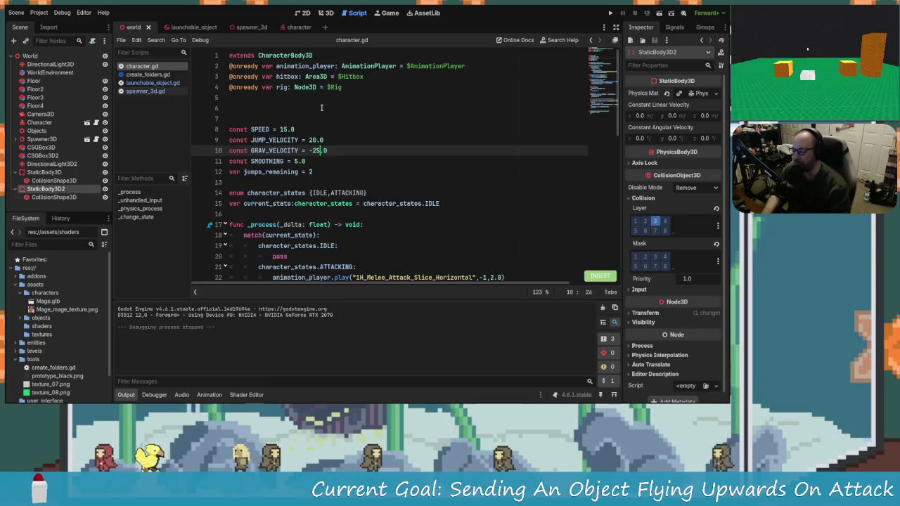
Change GRAV_VELOCITY from -25.0 to -45.0, save, and run the project.
click(317, 150)
key(BackSpace)
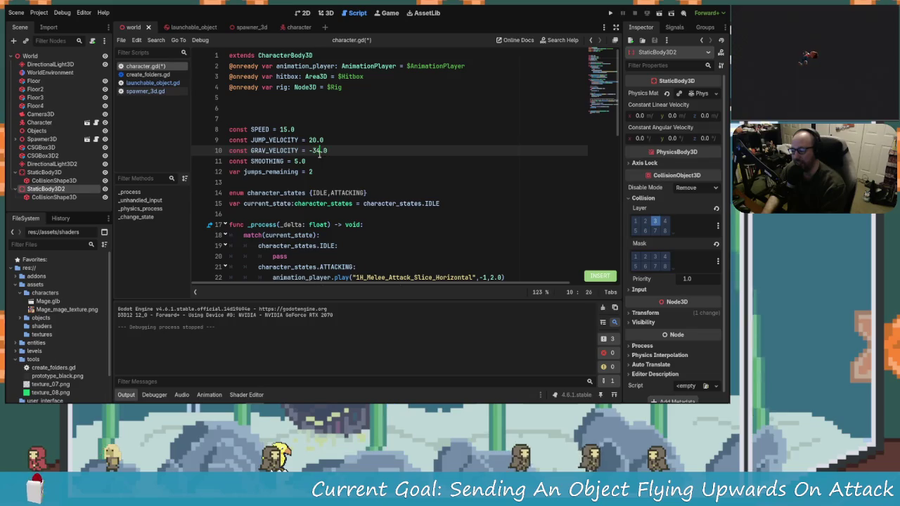
key(ctrl+s)
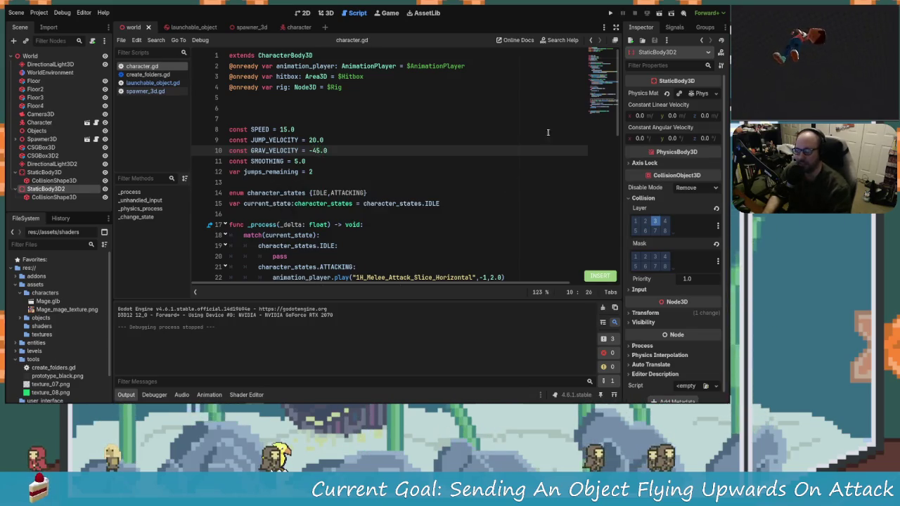
click(611, 14)
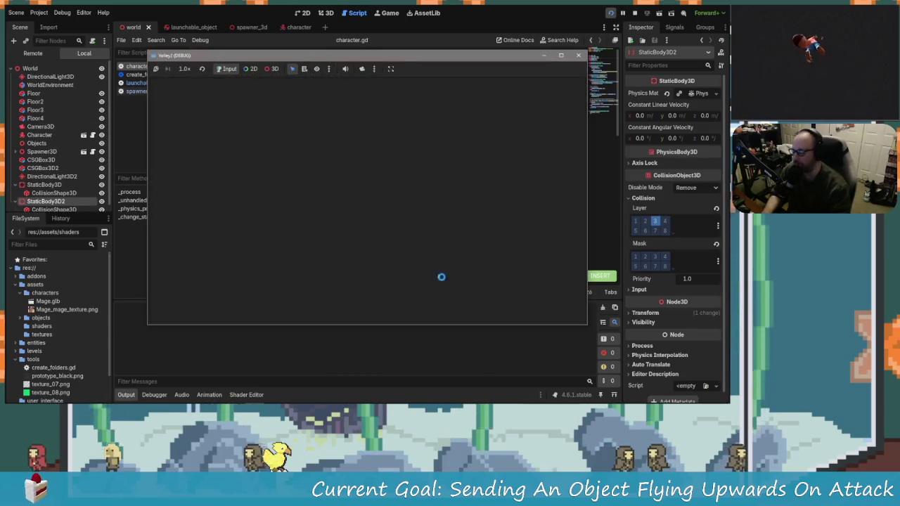
Walk and jump left and right across the floor and platforms with -45.0 gravity, then stop the game.
key(space)
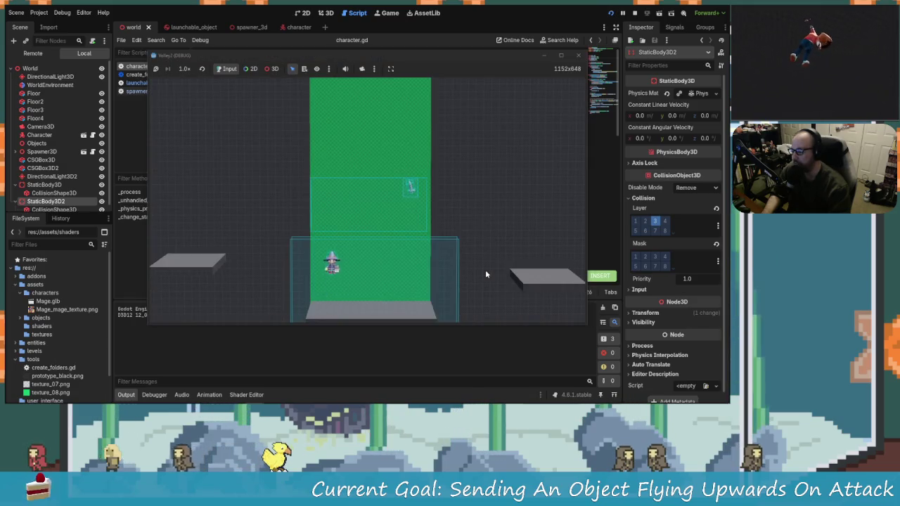
key(d)
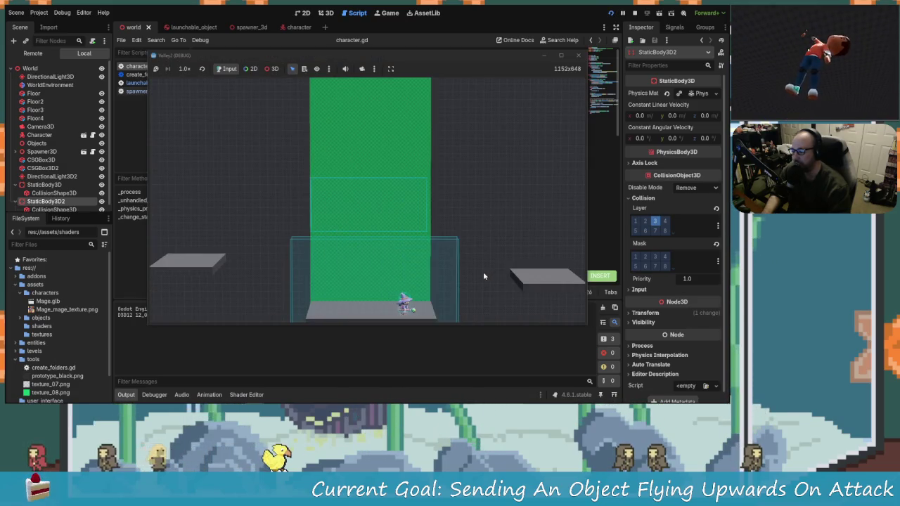
key(a)
key(space)
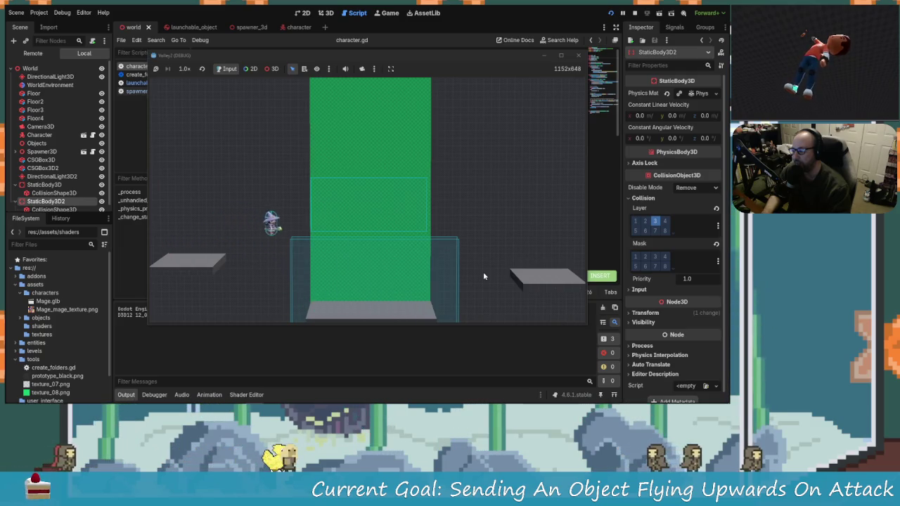
key(d)
key(space)
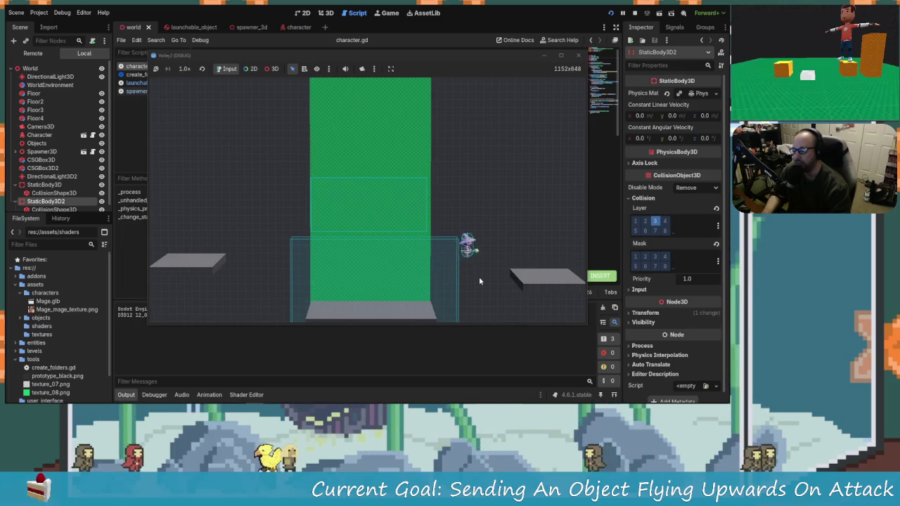
key(a)
key(space)
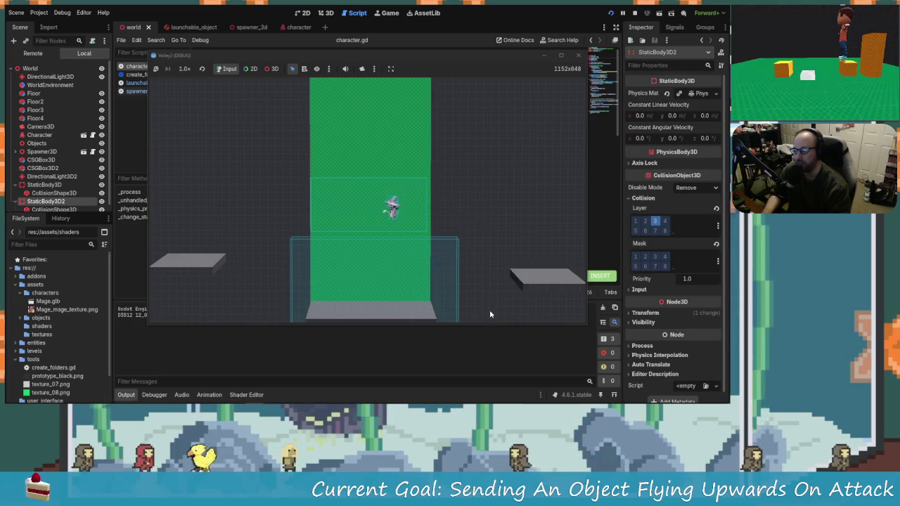
key(space)
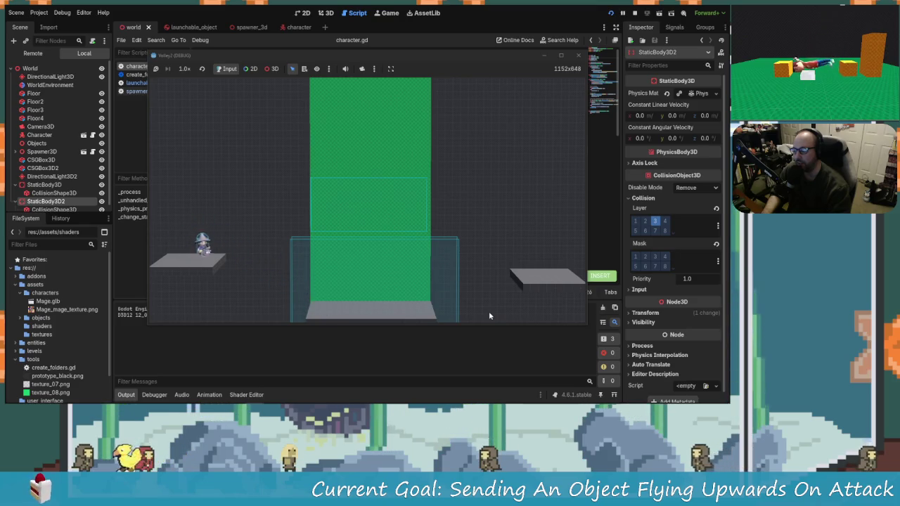
key(d)
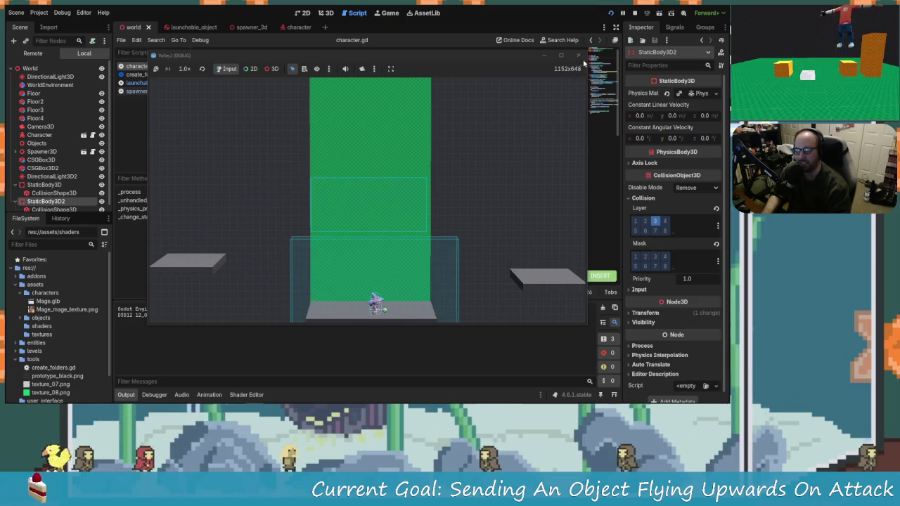
click(579, 55)
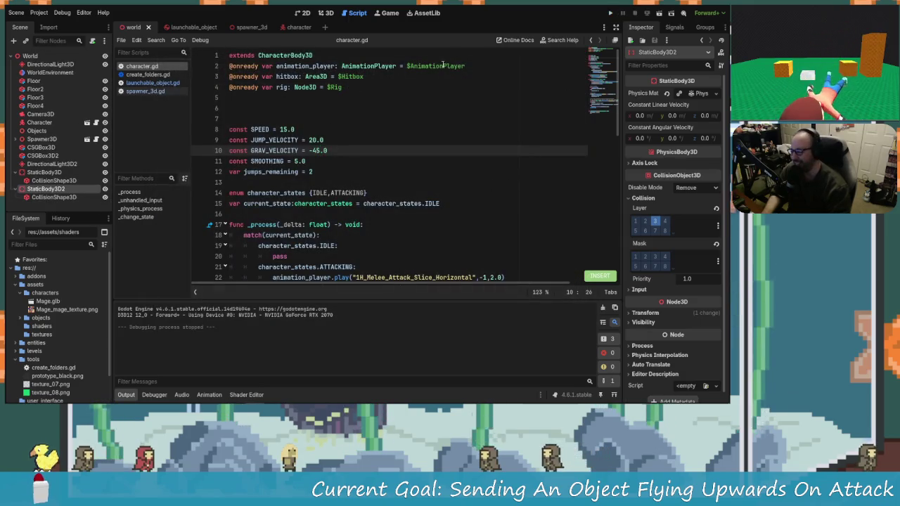
Rerun the game, walk right, attack a nearby object, and enlarge the game window.
click(610, 12)
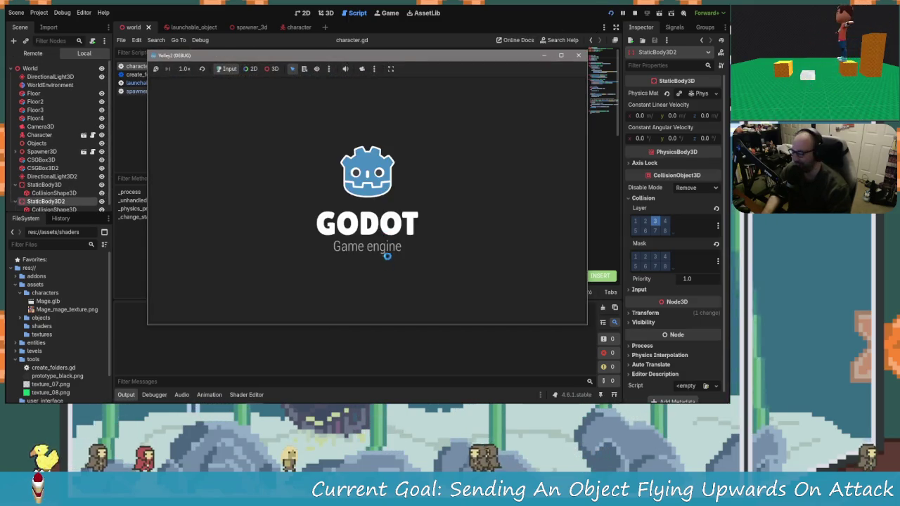
key(d)
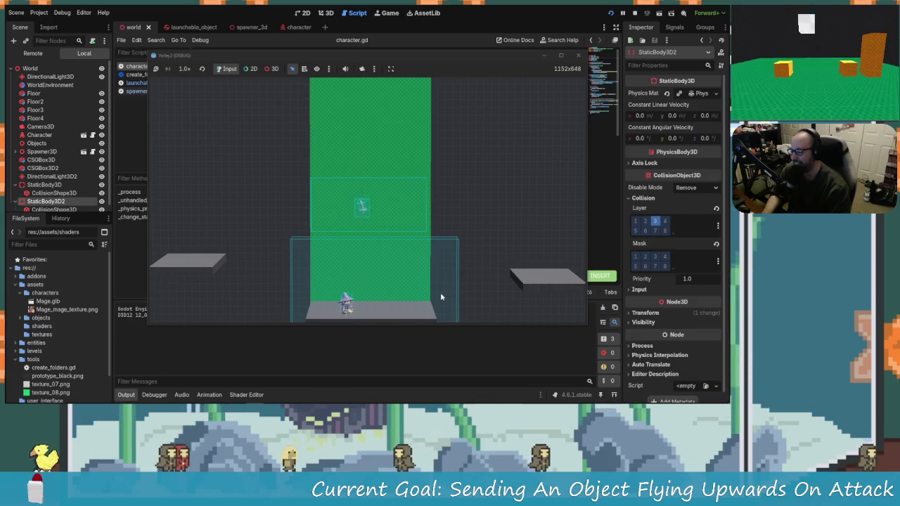
key(space)
key(d)
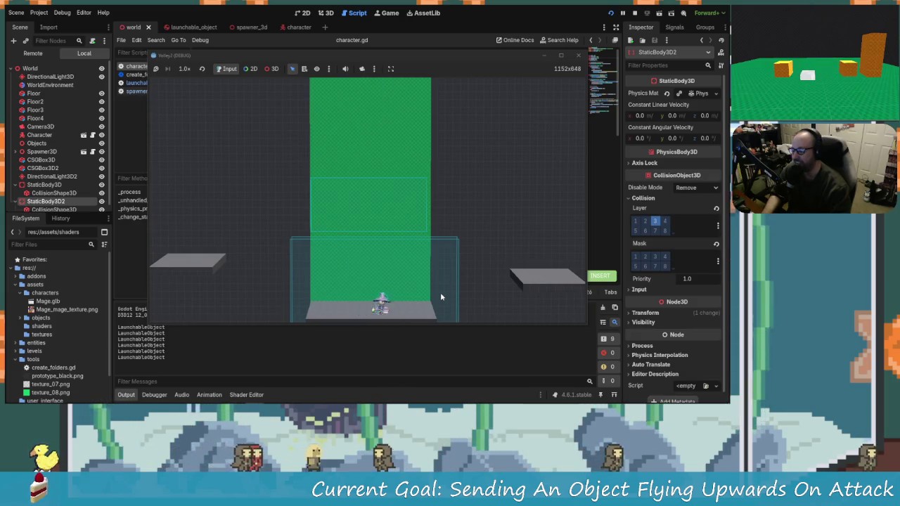
key(d)
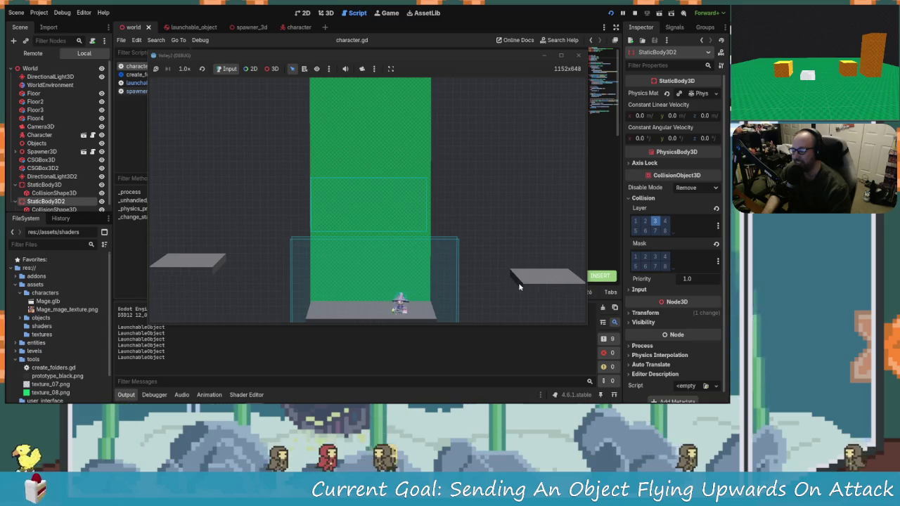
double_click(462, 53)
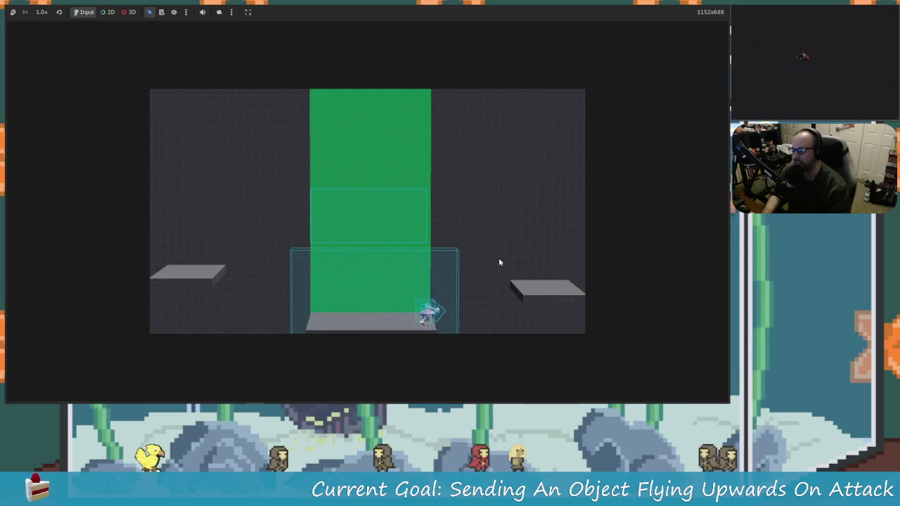
key(space)
key(a)
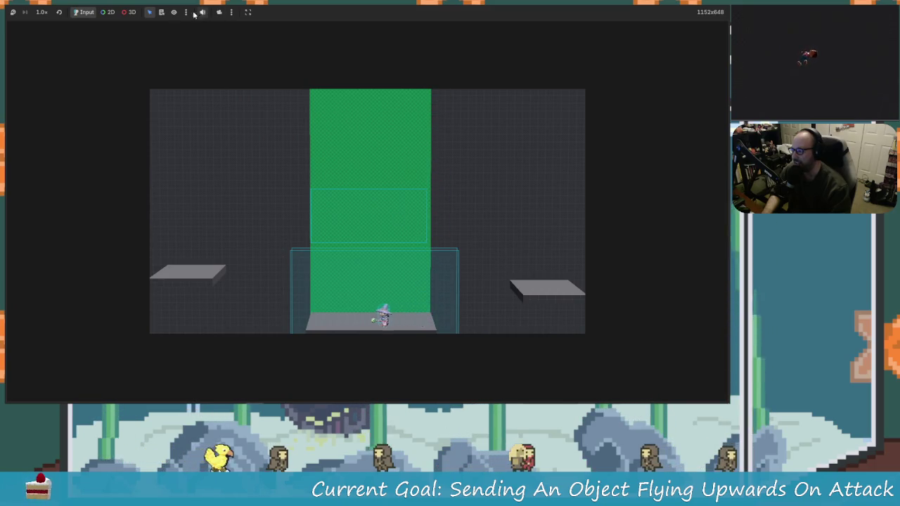
Make the embedded game view stretch to fit, move toward the right platform, then stop the game.
click(249, 12)
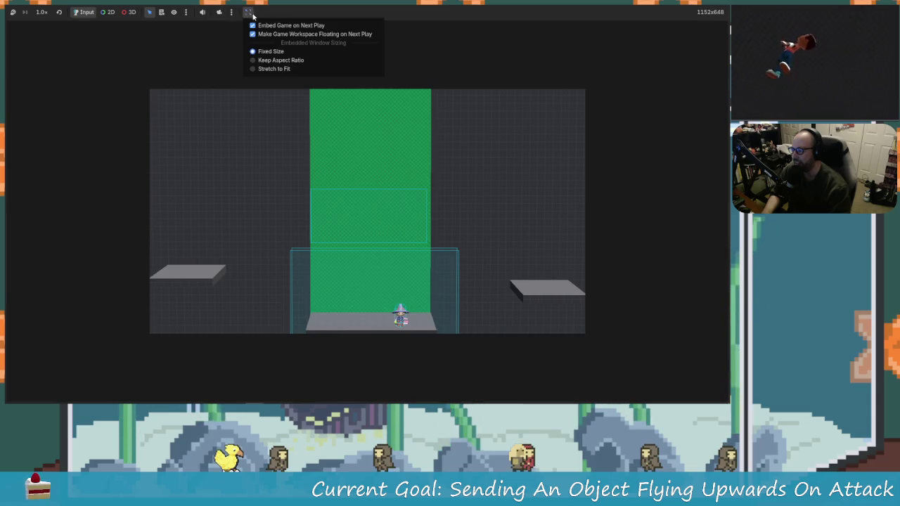
click(280, 68)
key(d)
key(w)
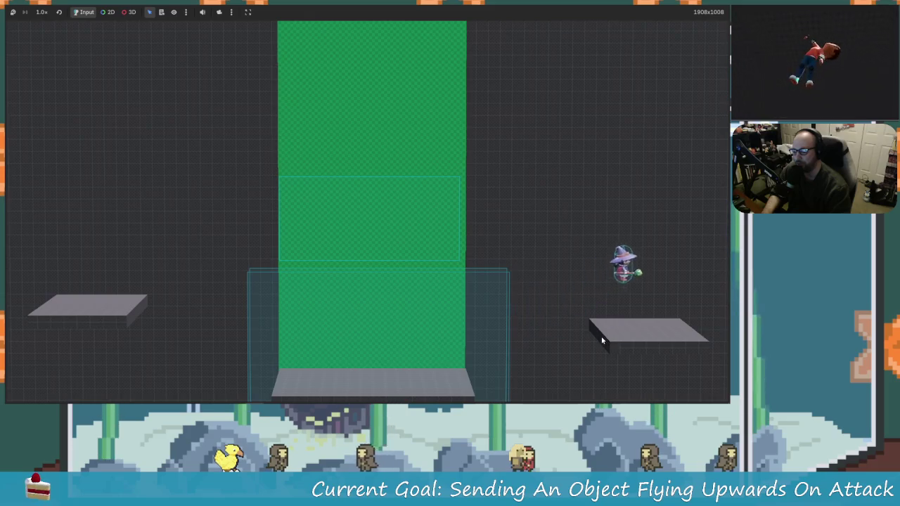
key(a)
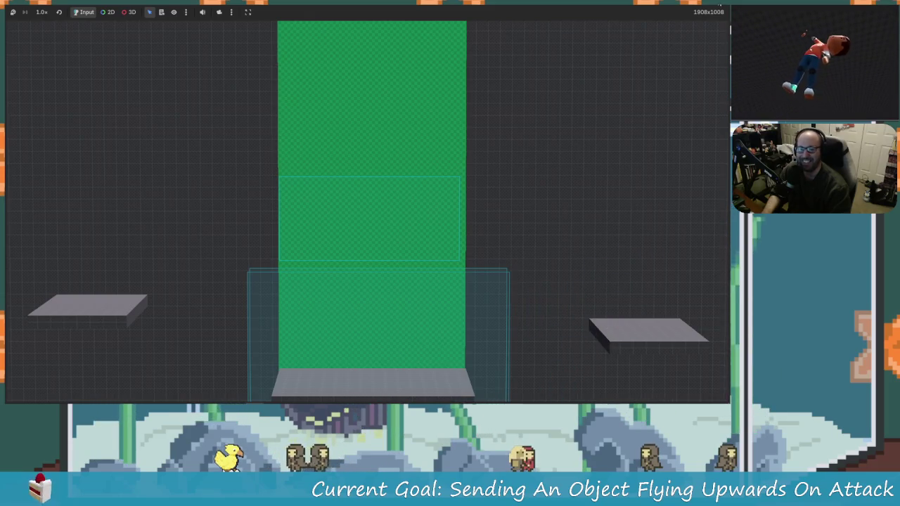
key(F8)
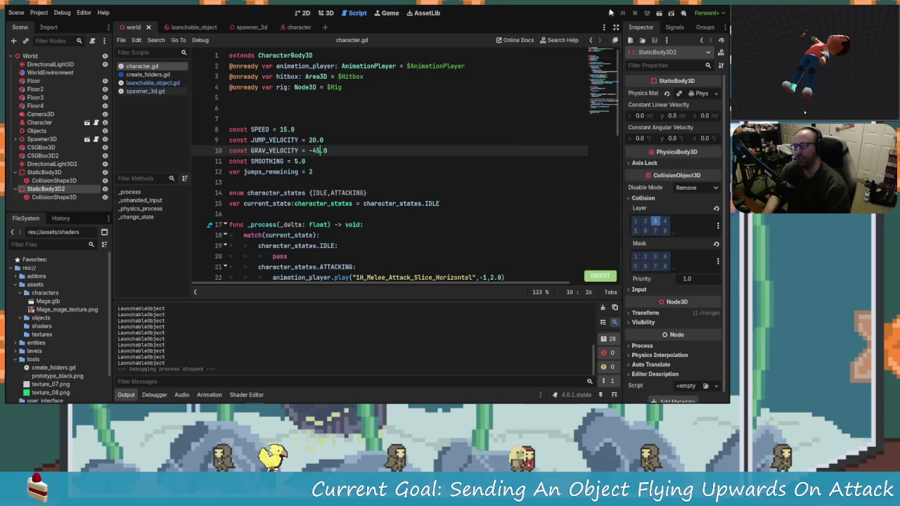
Rerun, jump and strike the falling object, hop between platform and green area, then restart the game.
click(611, 14)
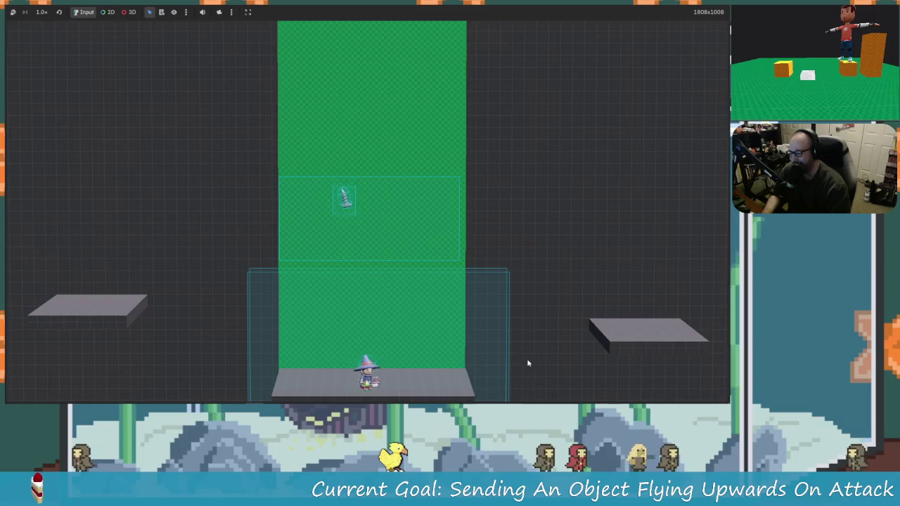
key(space)
key(x)
key(Right)
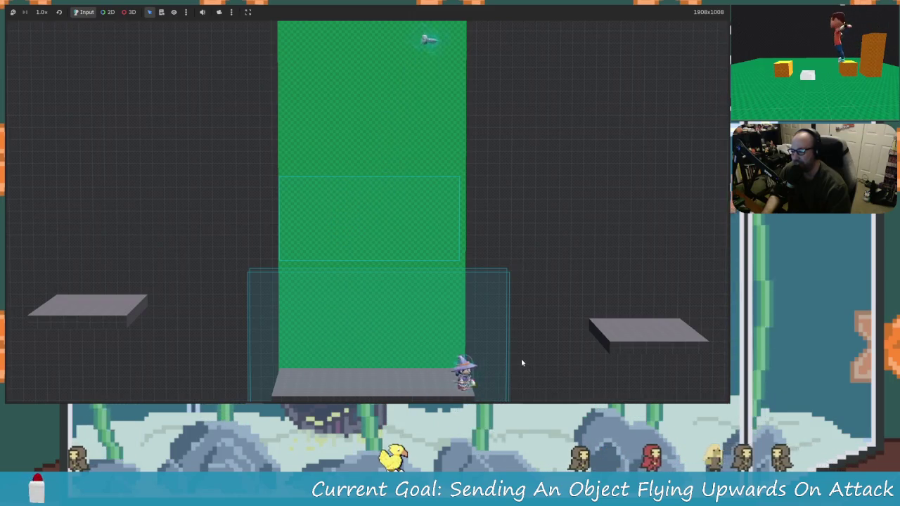
key(Right)
key(space)
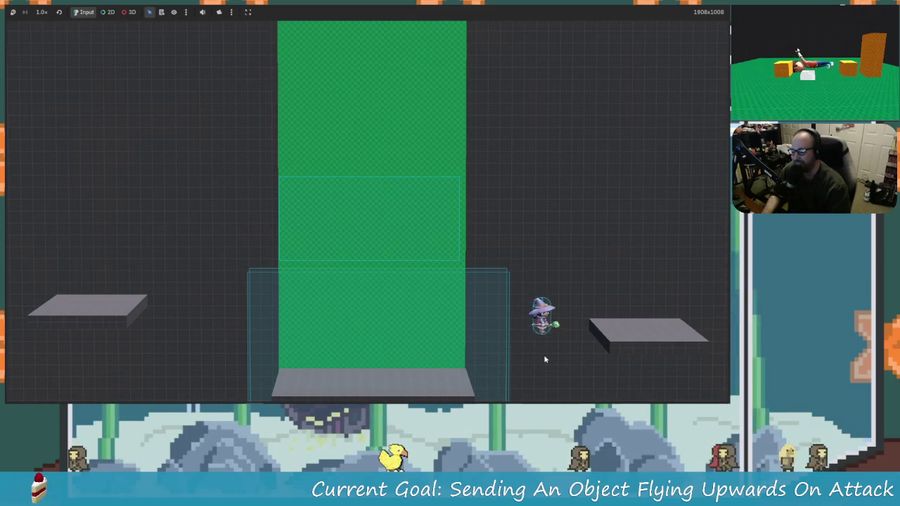
key(space)
key(Left)
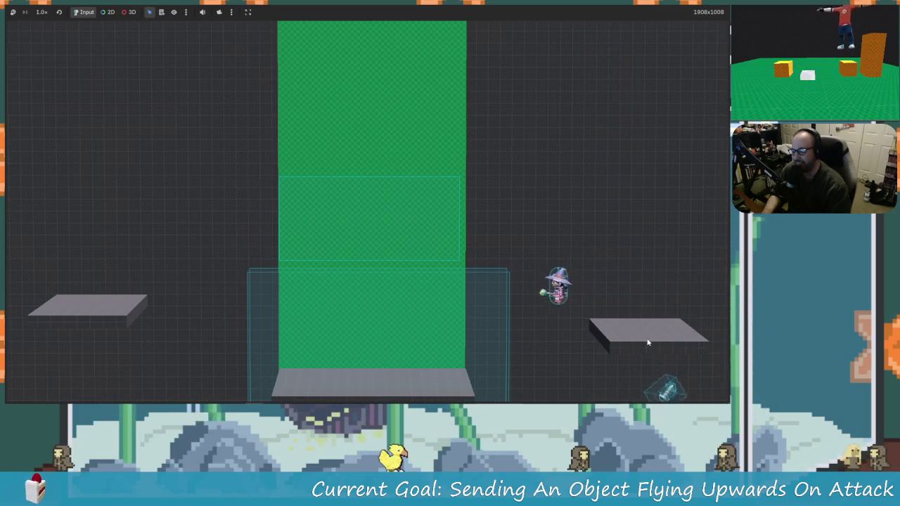
key(Right)
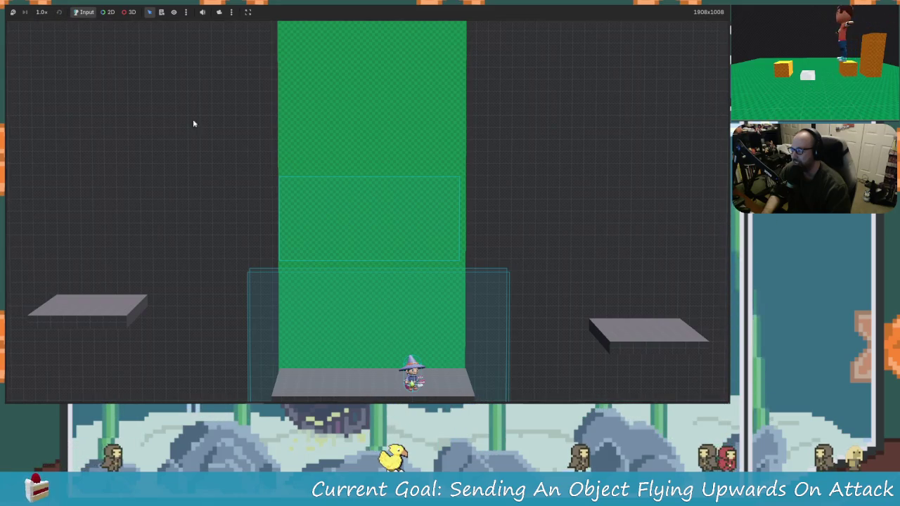
key(Right)
key(Left)
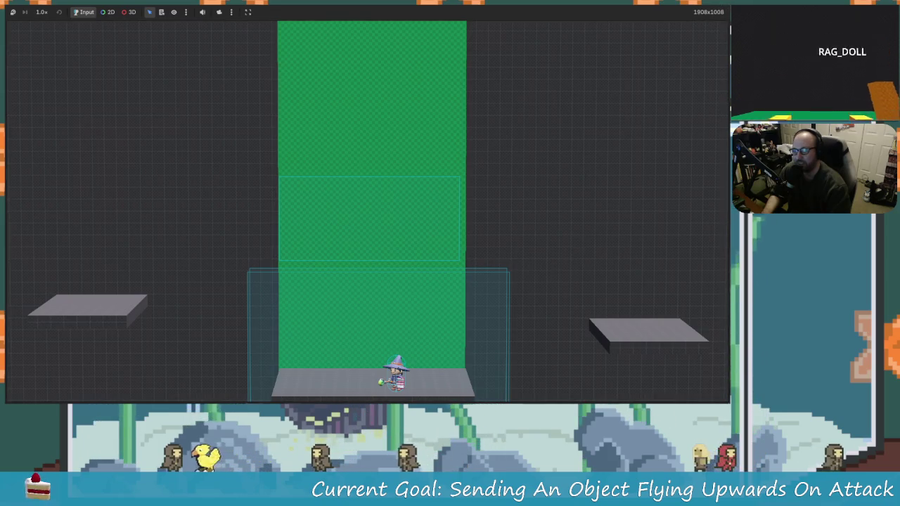
click(721, 5)
click(609, 12)
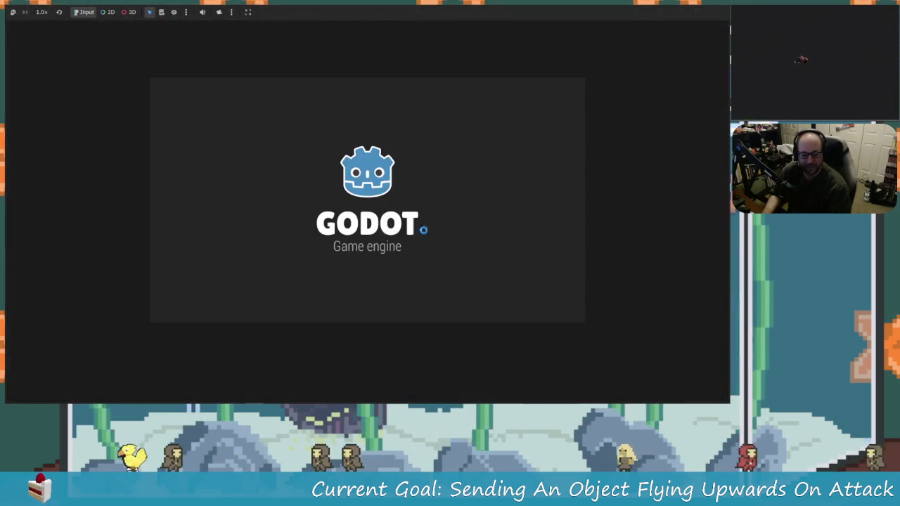
Strike the falling object upward, jump the character around the floor, then stop the game.
key(Right)
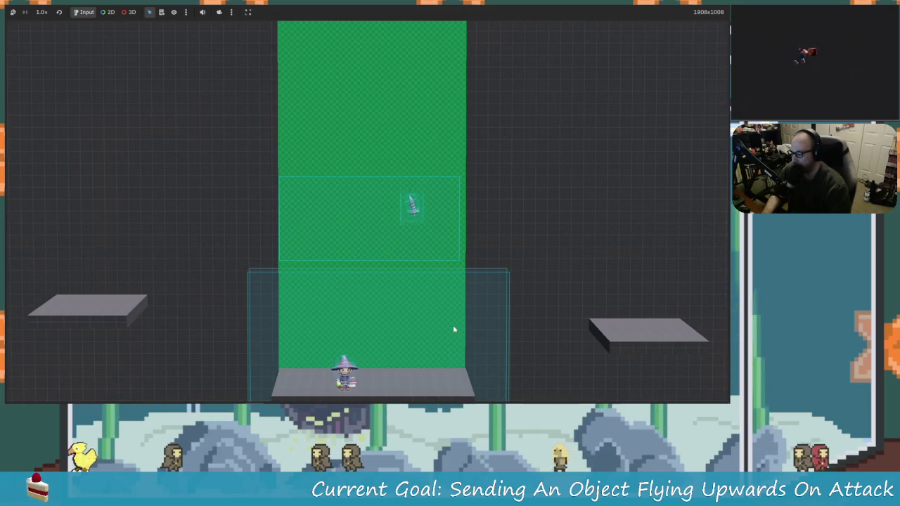
key(Left)
key(space)
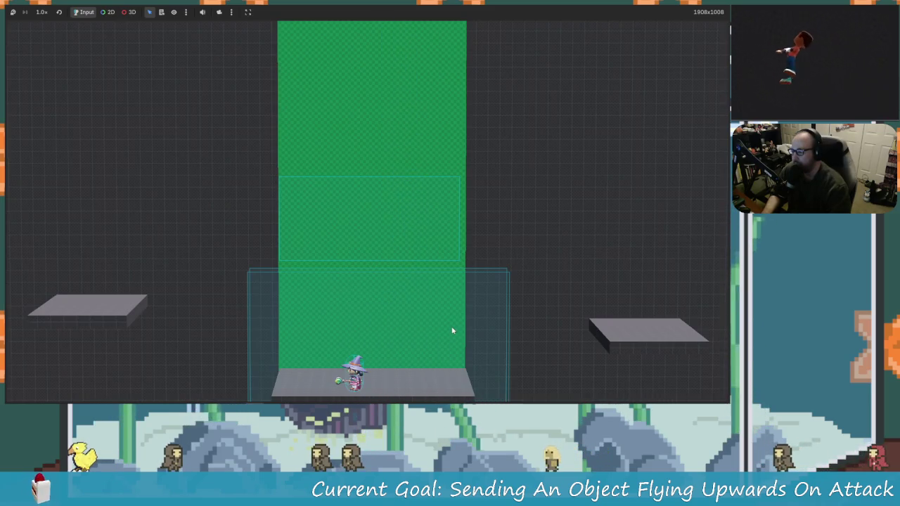
key(Right)
key(space)
key(Left)
key(space)
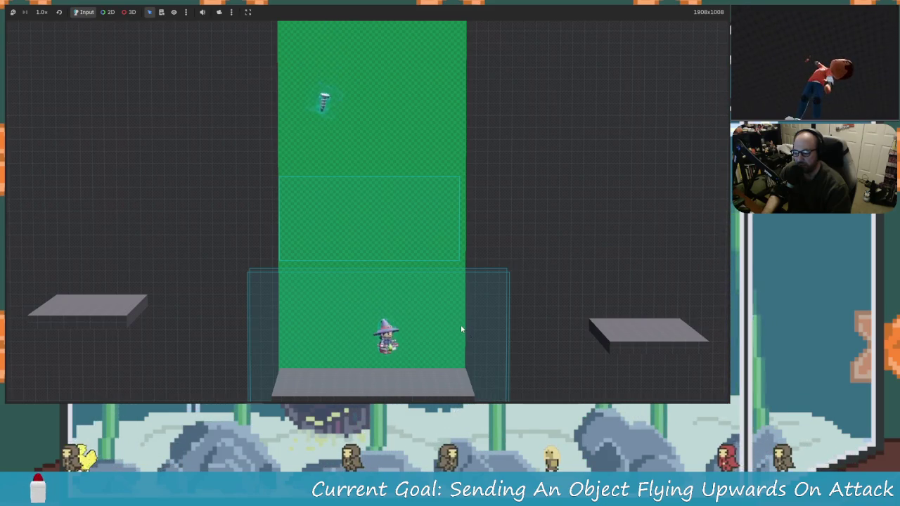
key(Left)
key(Right)
key(Right)
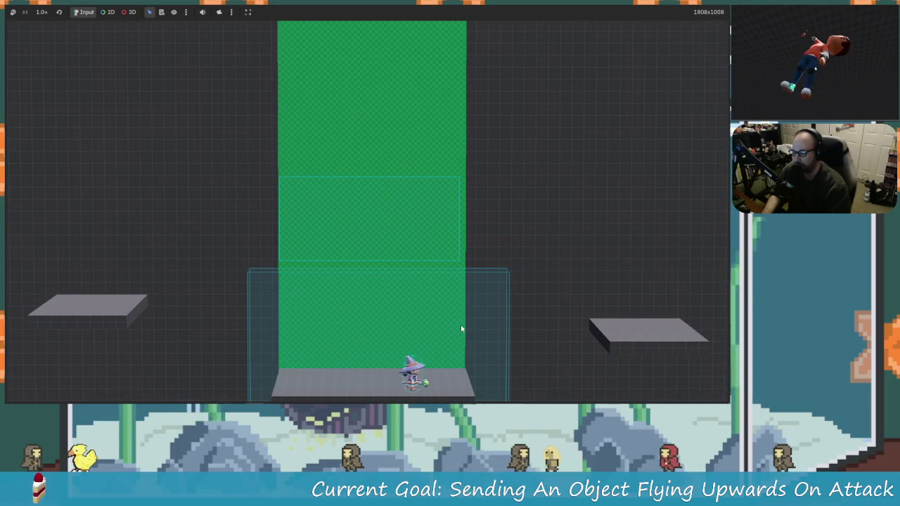
key(Left)
key(space)
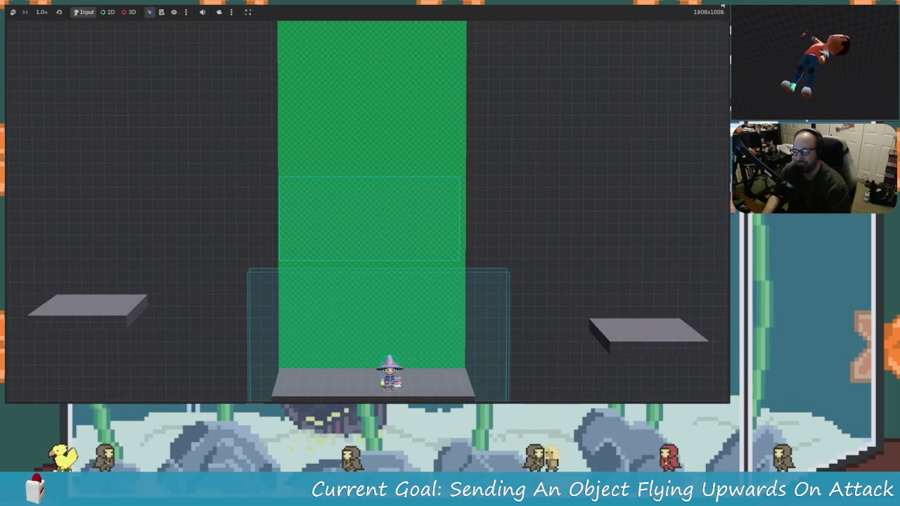
click(722, 4)
Rerun the project, walk the character left and right, and stop it with F8.
click(611, 13)
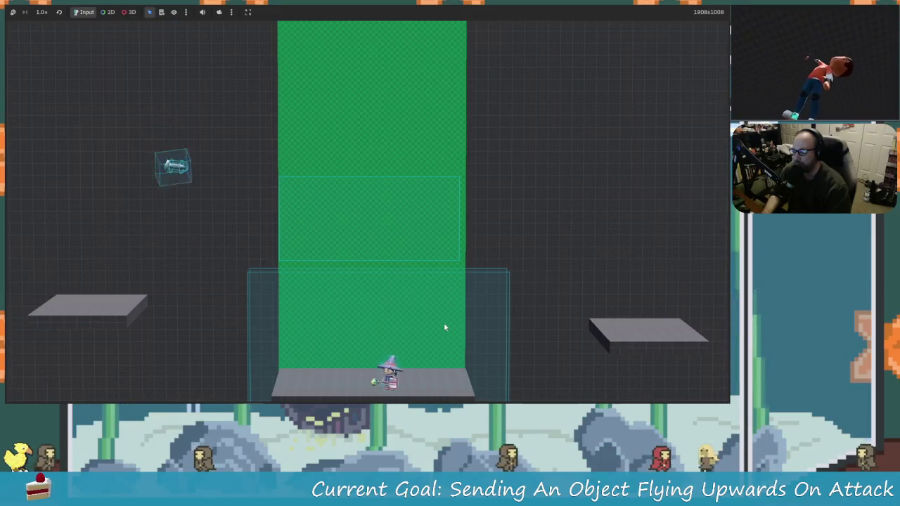
key(Left)
key(Right)
key(Left)
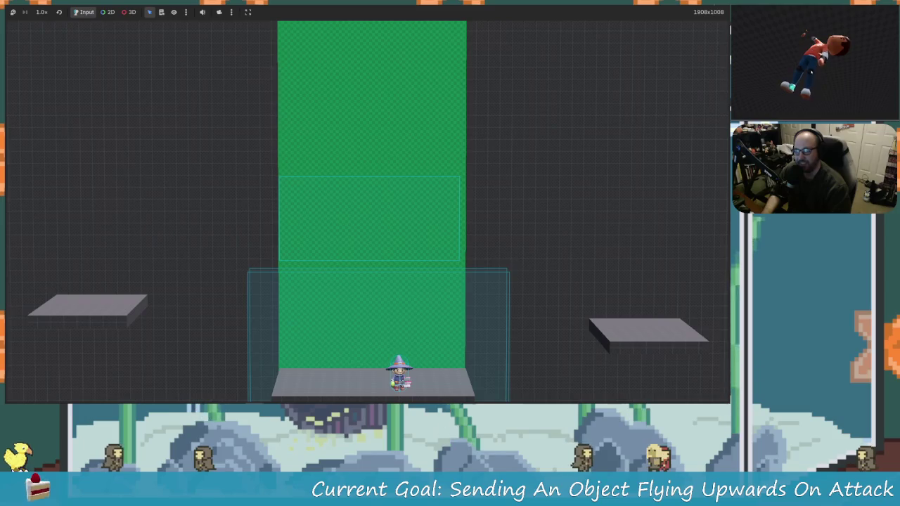
key(F8)
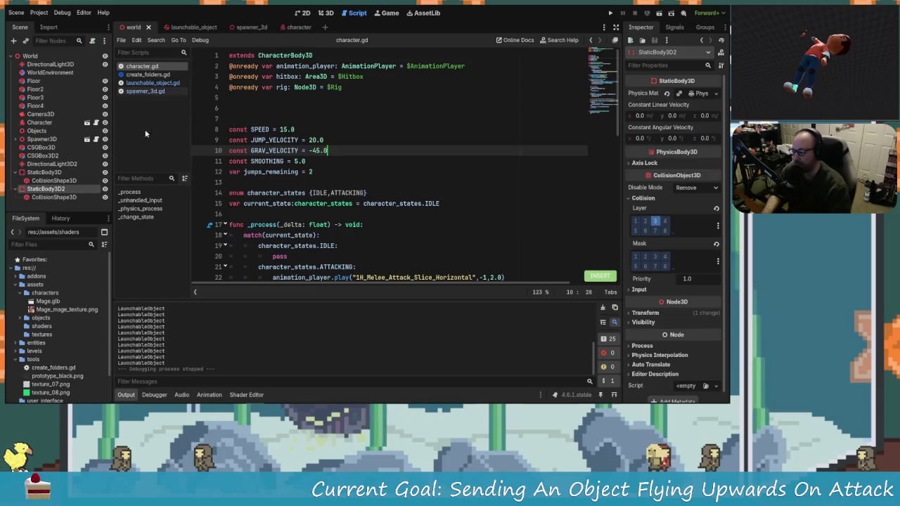
Open the launchable_object scene, select the LaunchableObject root, and expand its Linear and Solver sections.
click(194, 28)
click(46, 56)
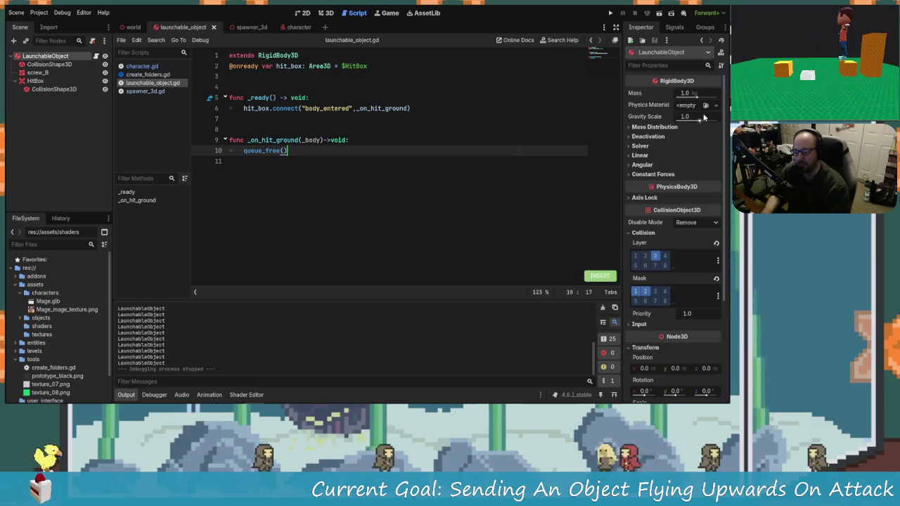
click(641, 155)
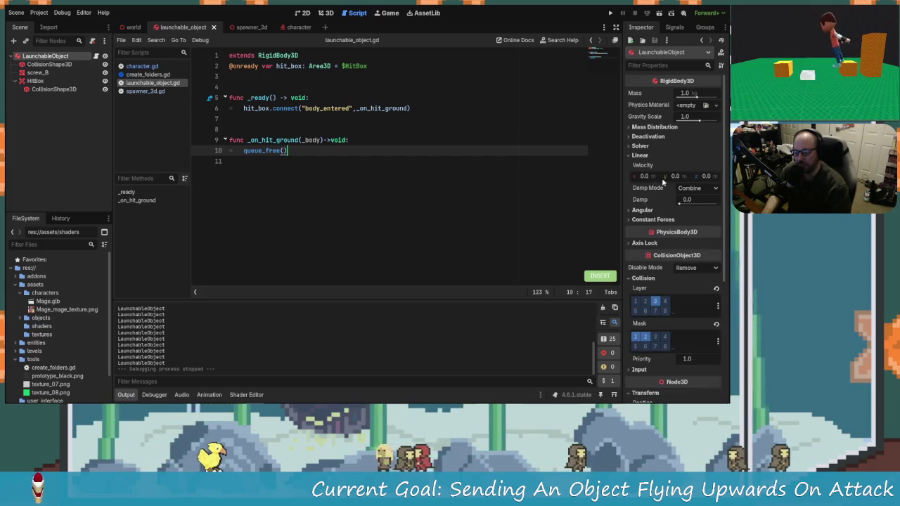
click(653, 145)
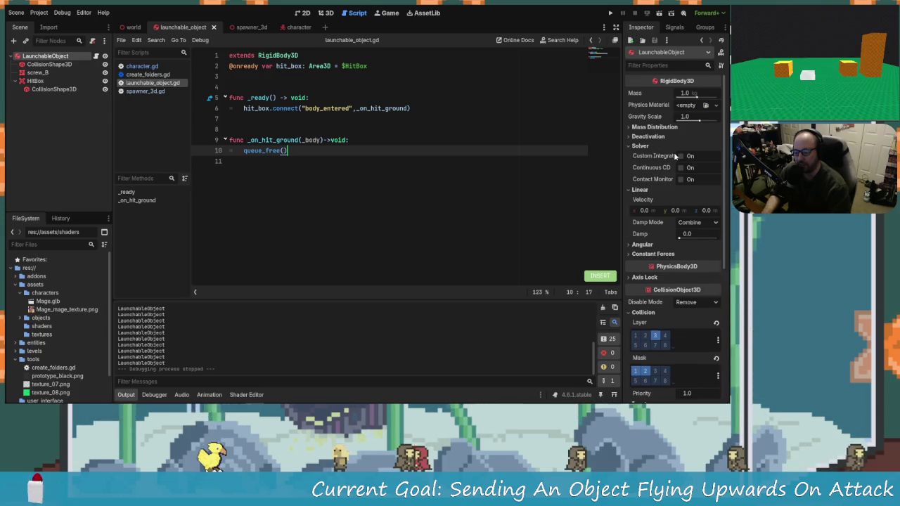
Inspect the Mass Distribution, Deactivation, Solver and Constant Forces sections, collapsing them again.
mouse_move(663, 159)
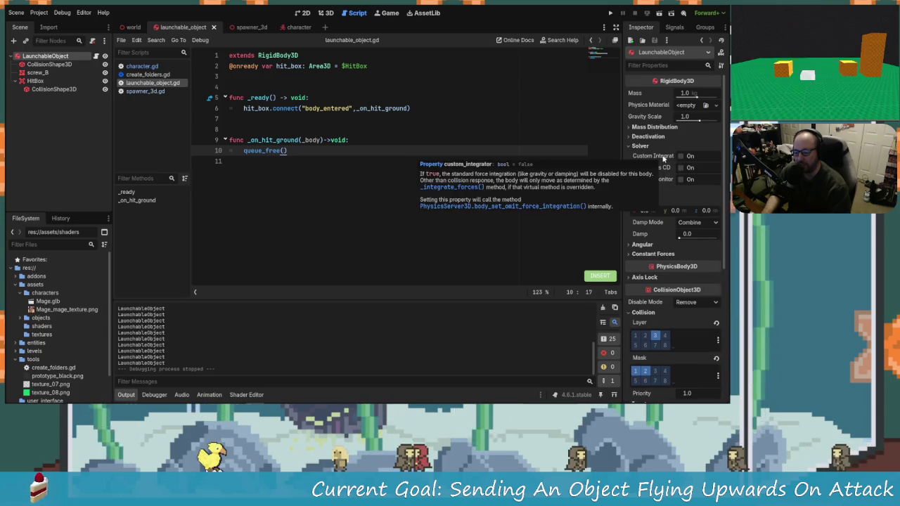
click(648, 127)
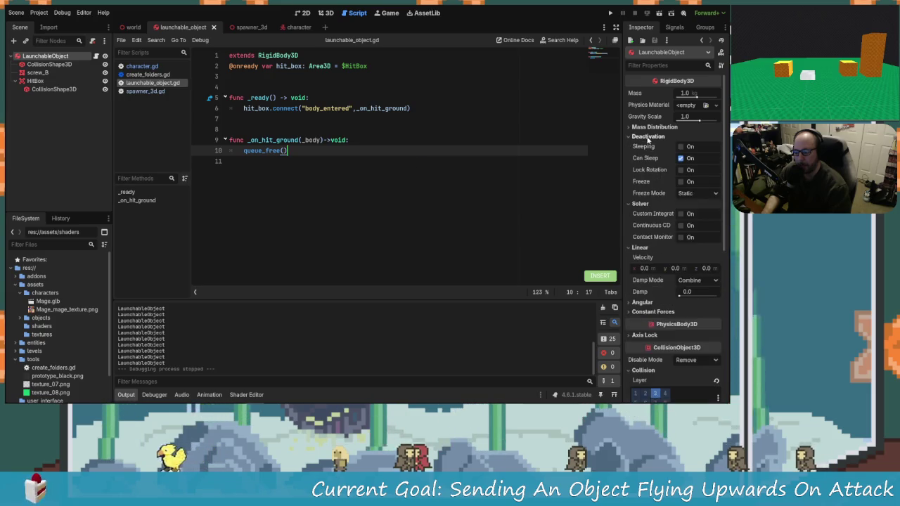
click(648, 127)
click(652, 127)
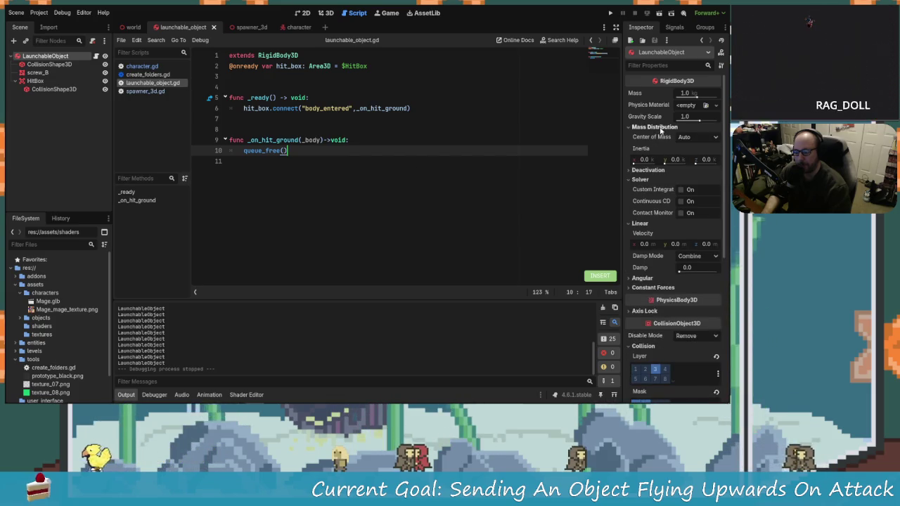
click(651, 128)
click(648, 138)
click(649, 137)
click(644, 147)
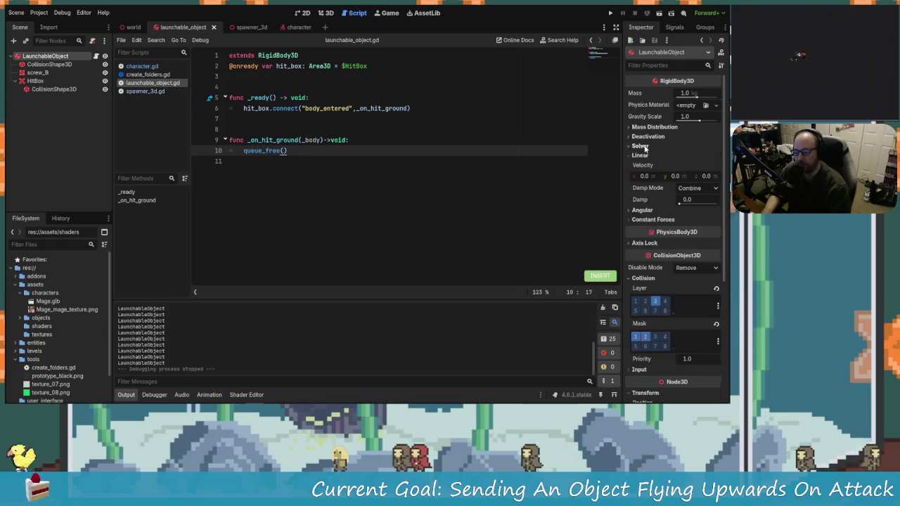
click(654, 220)
click(654, 221)
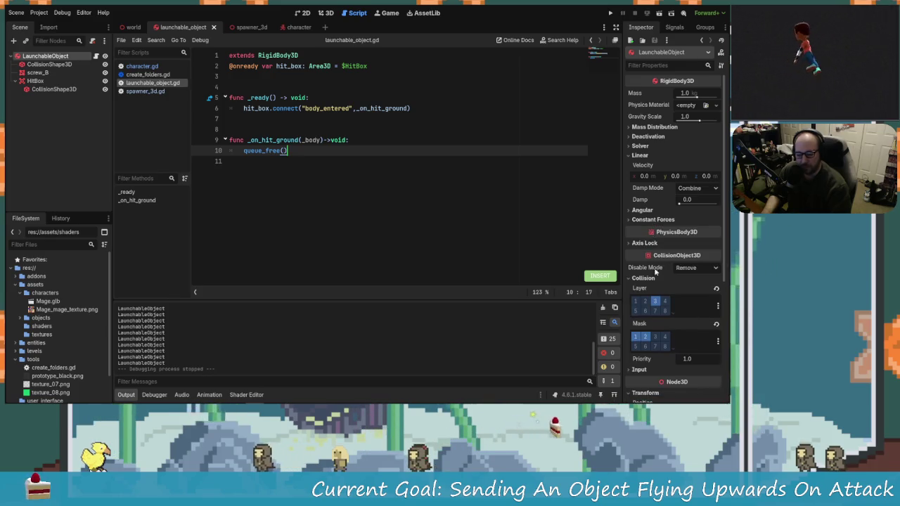
Scroll the Inspector and bring up the Physics Material property's choices.
scroll(667, 296, down, 5)
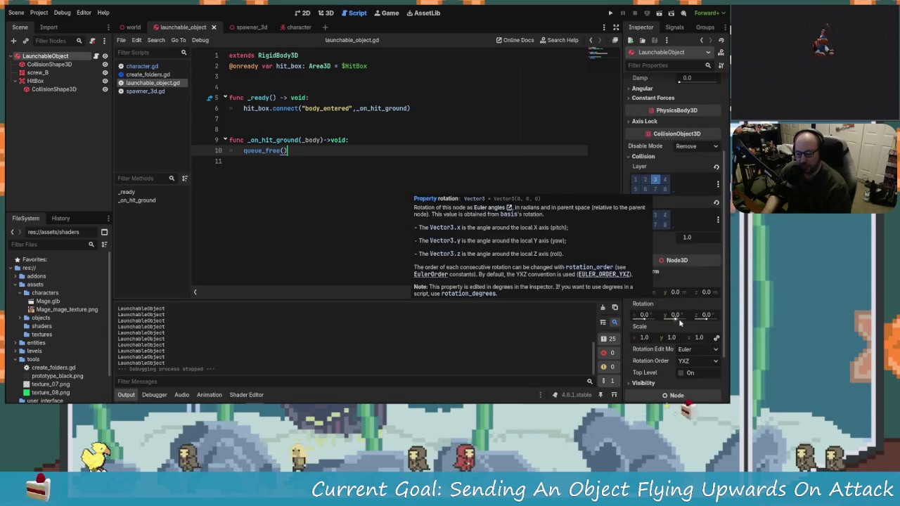
scroll(671, 314, up, 3)
scroll(672, 315, up, 1)
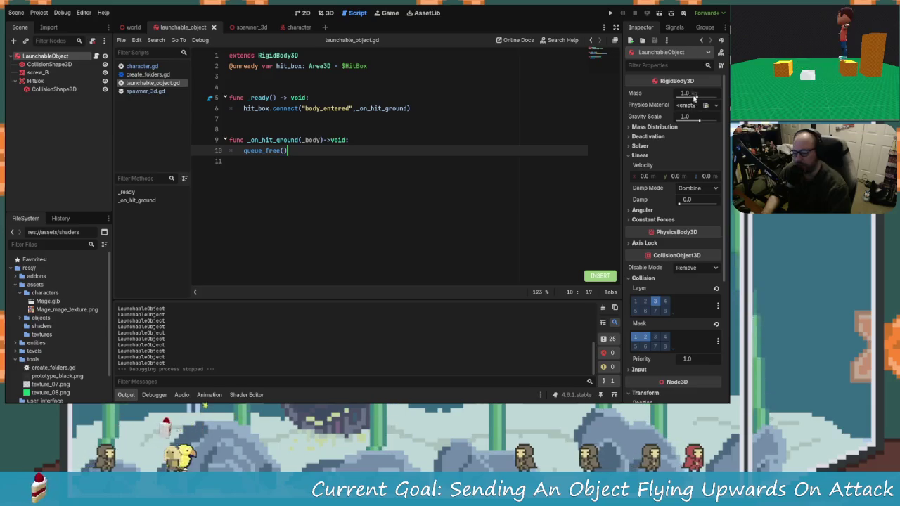
click(716, 105)
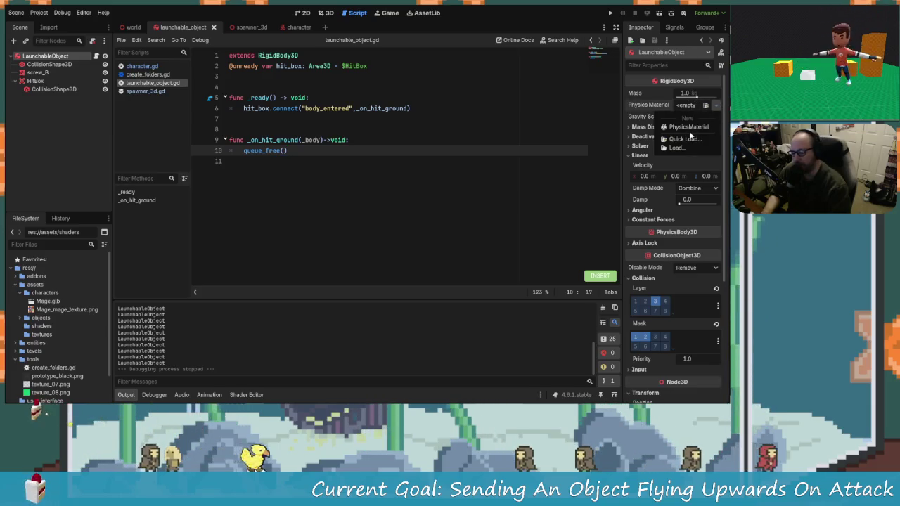
Give the body a new PhysicsMaterial, clear it again, then run the project.
click(692, 116)
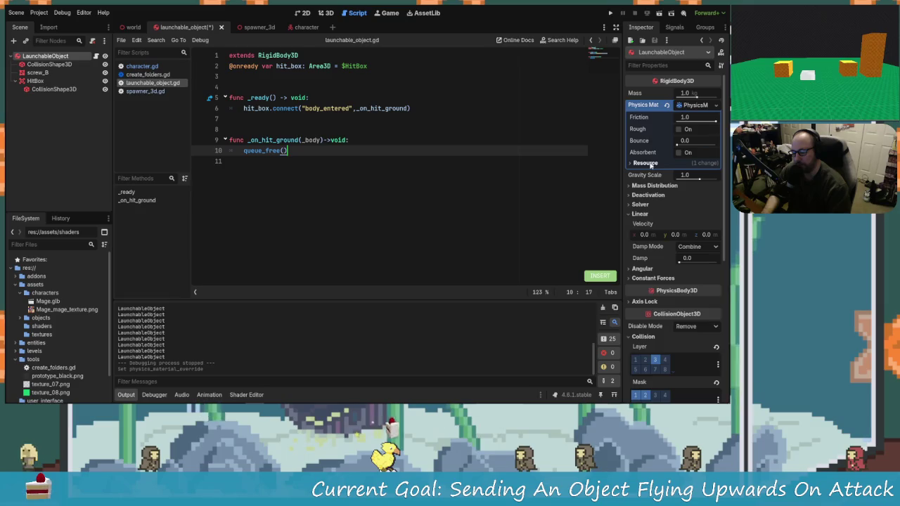
mouse_move(653, 135)
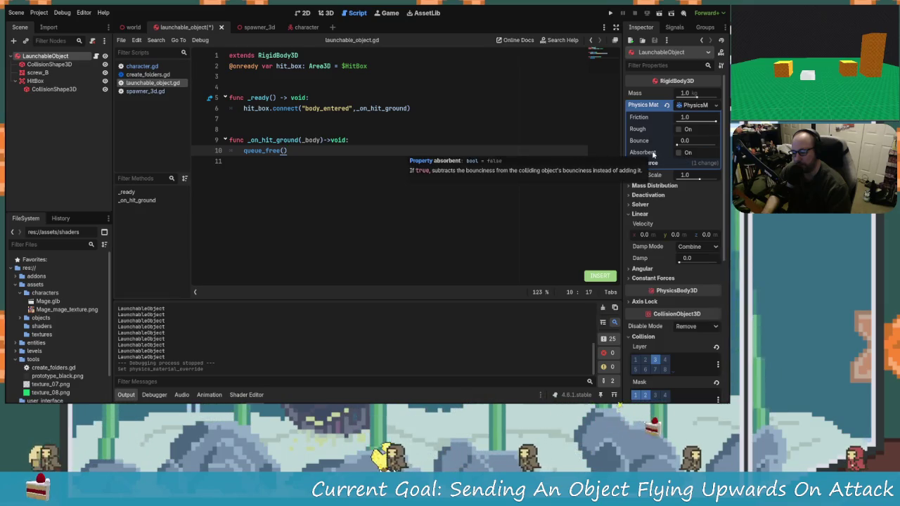
click(713, 104)
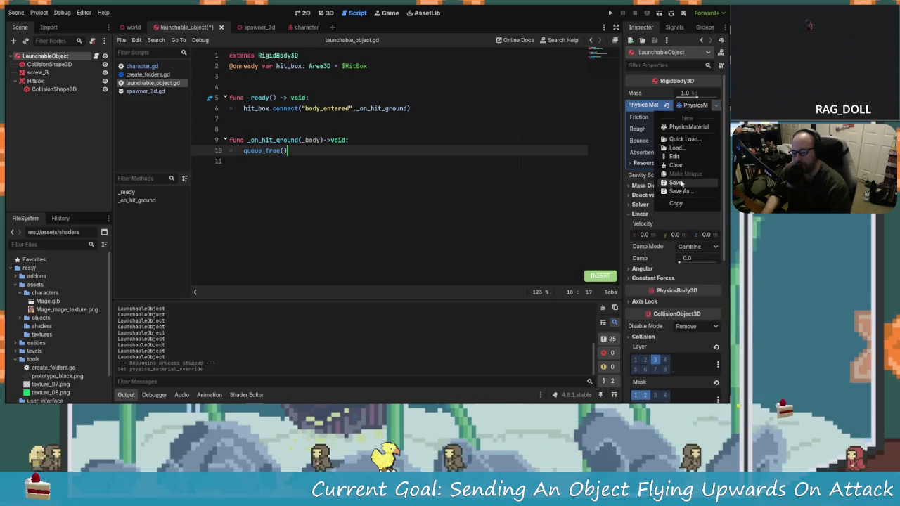
click(683, 175)
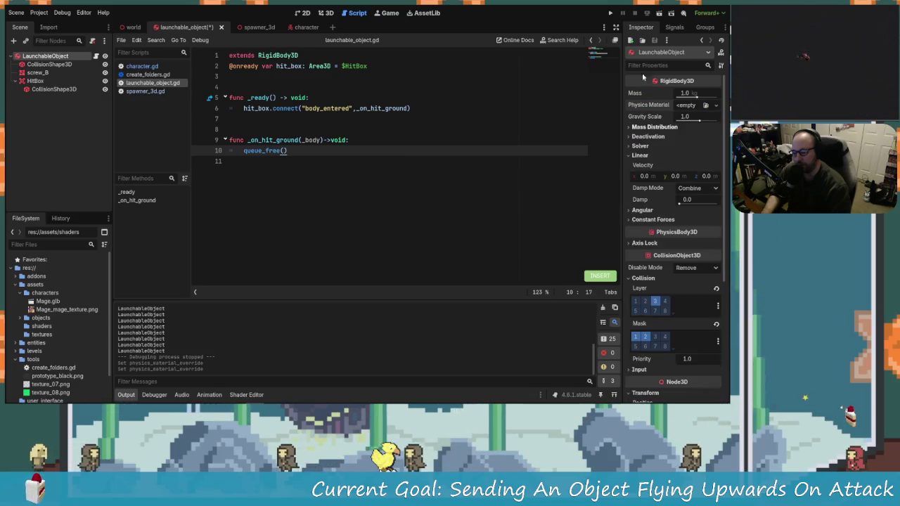
click(611, 15)
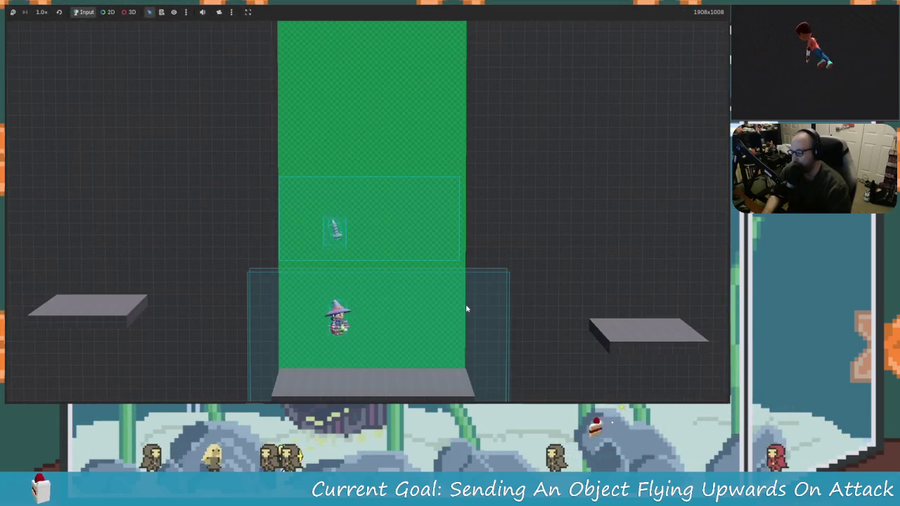
Attack to launch the object upward, move and jump the wizard, stop with F8, and return to the scene editor.
key(x)
key(Right)
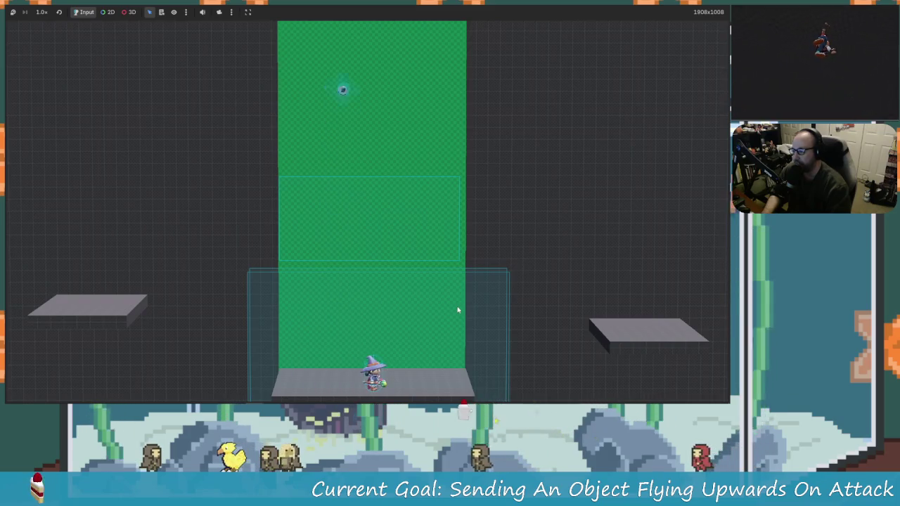
key(Left)
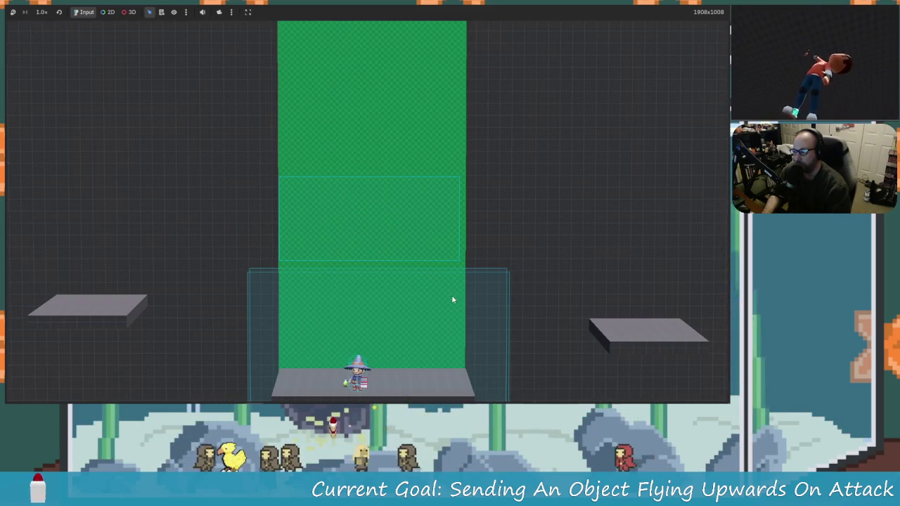
key(Right)
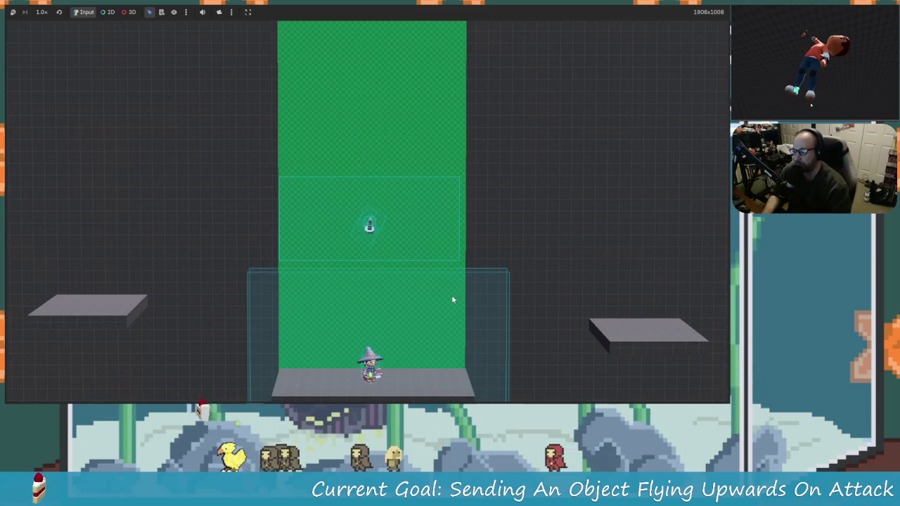
key(z)
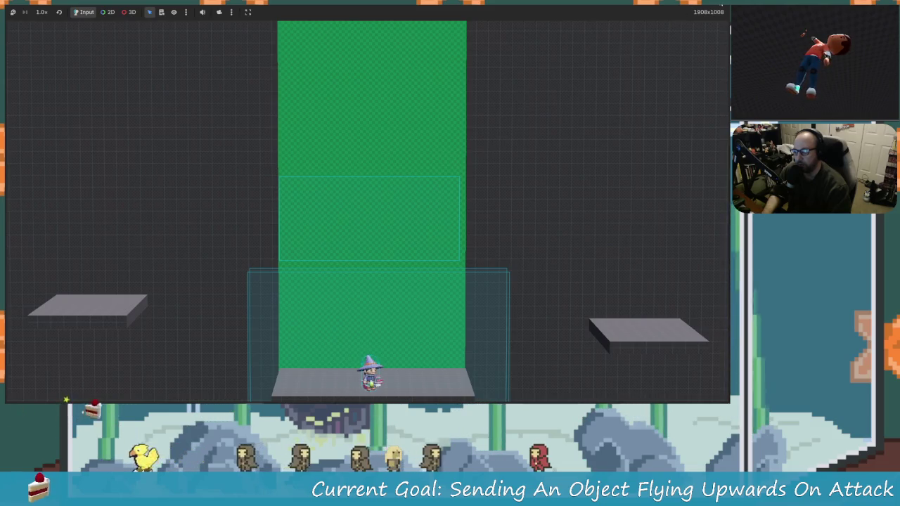
key(F8)
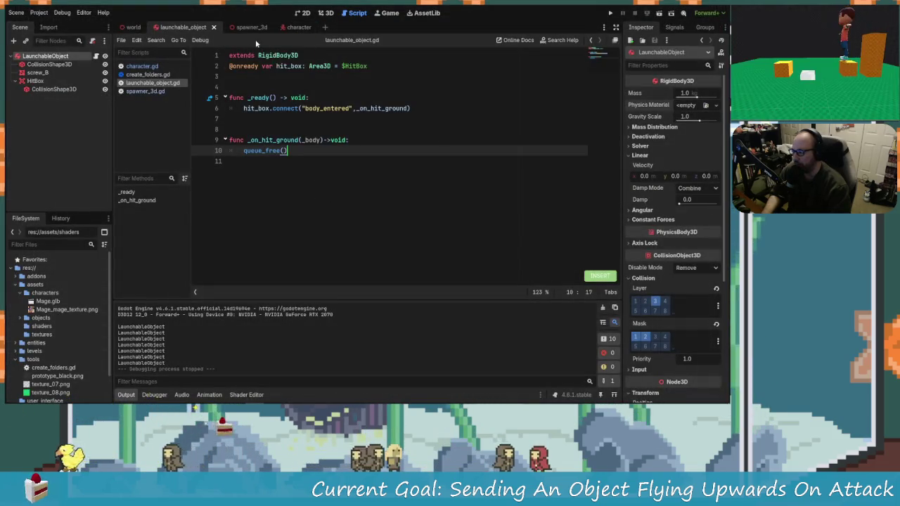
click(302, 13)
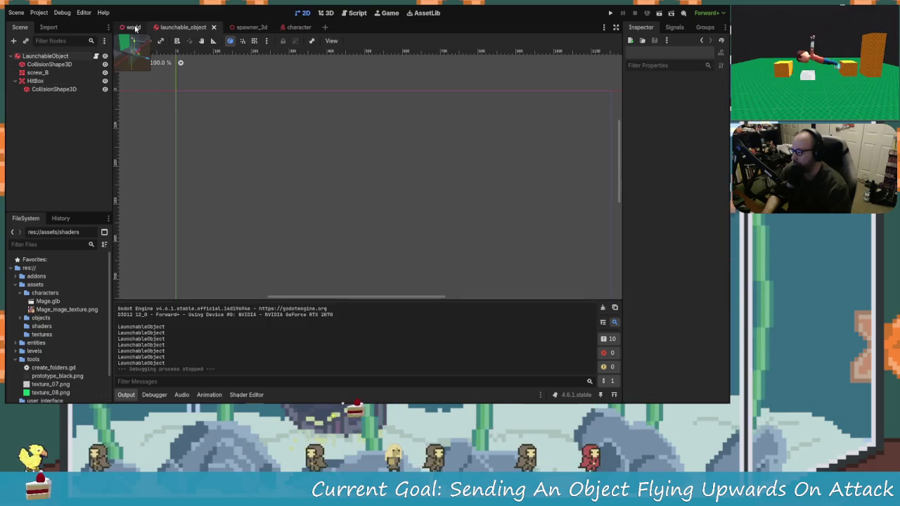
In the world scene, add a Camera3D child node under the World root.
click(135, 28)
click(25, 56)
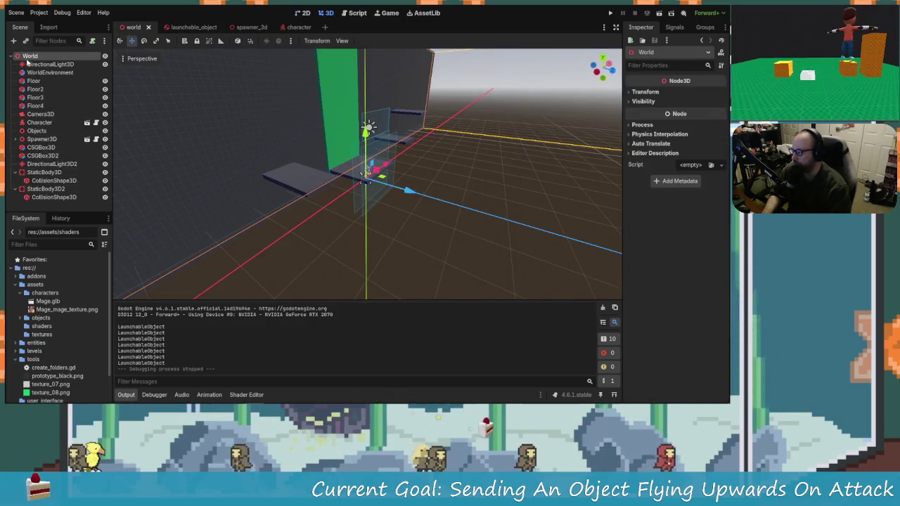
scroll(251, 133, up, 3)
scroll(252, 133, down, 3)
right_click(28, 55)
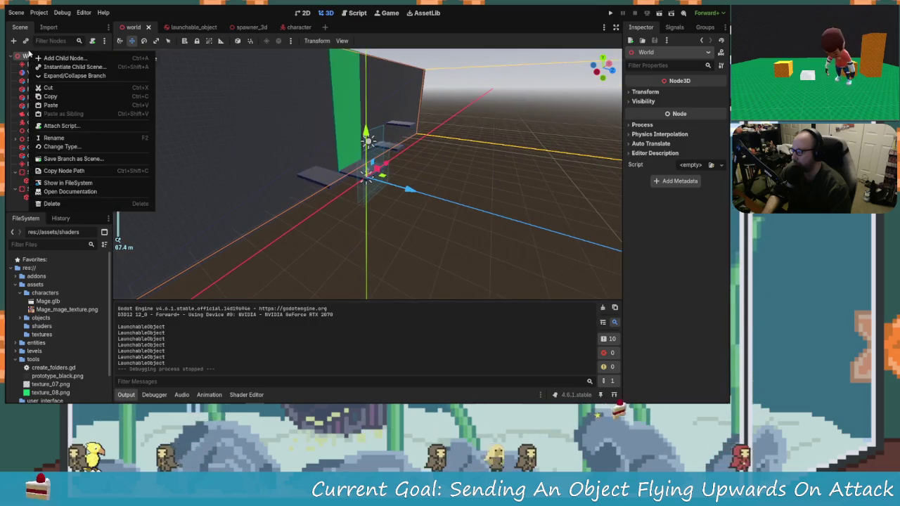
click(32, 47)
right_click(32, 58)
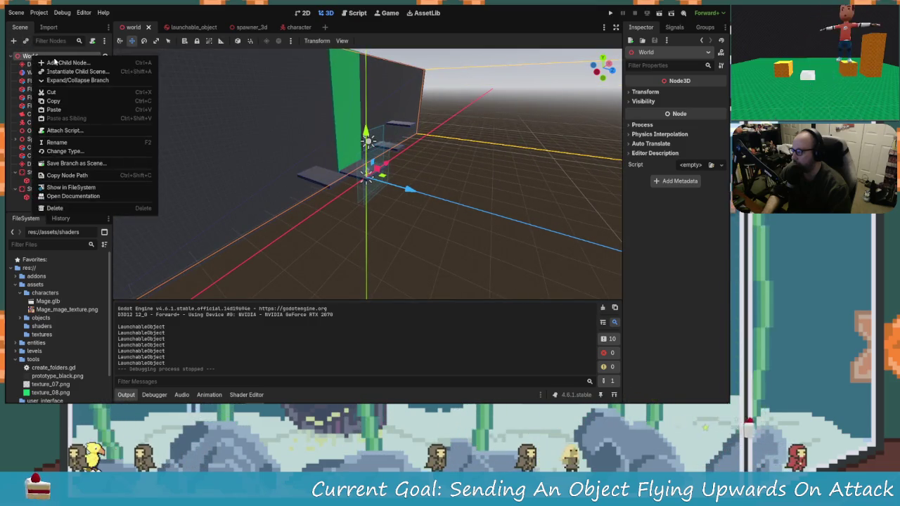
key(Escape)
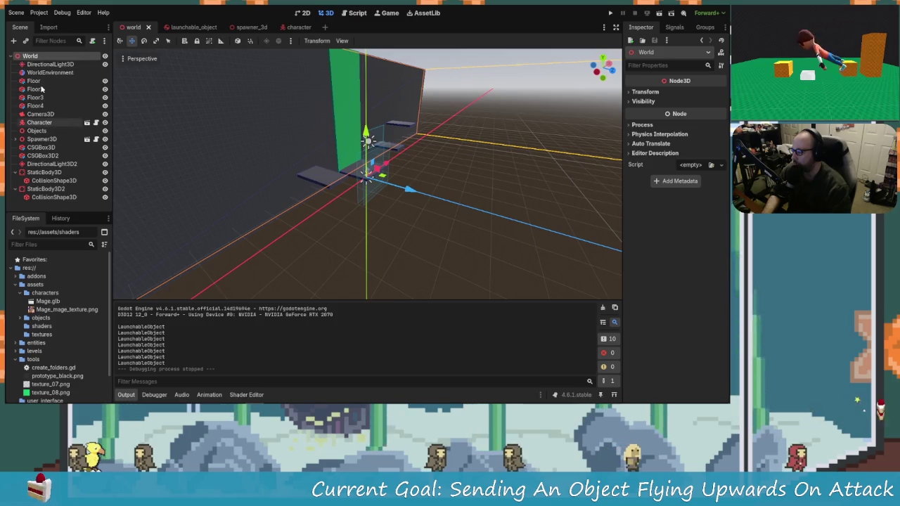
key(ctrl+a)
text(ca)
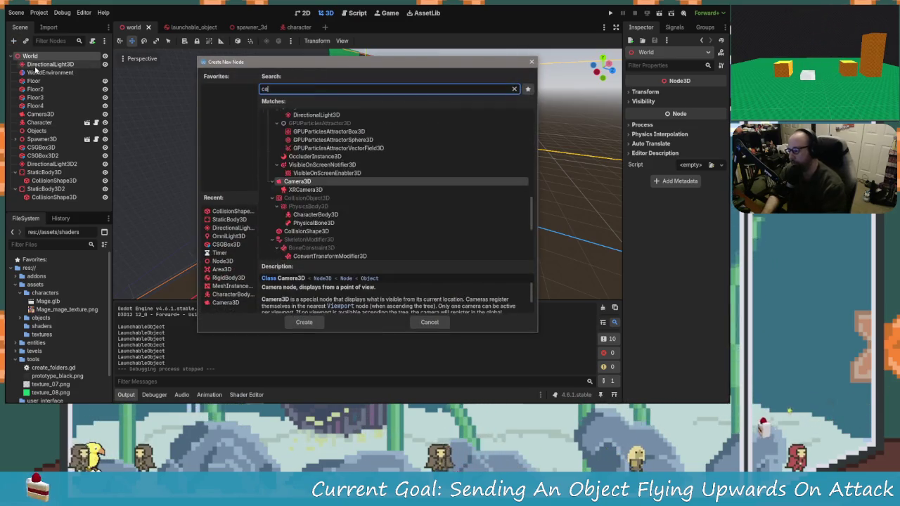
text(mera)
key(Return)
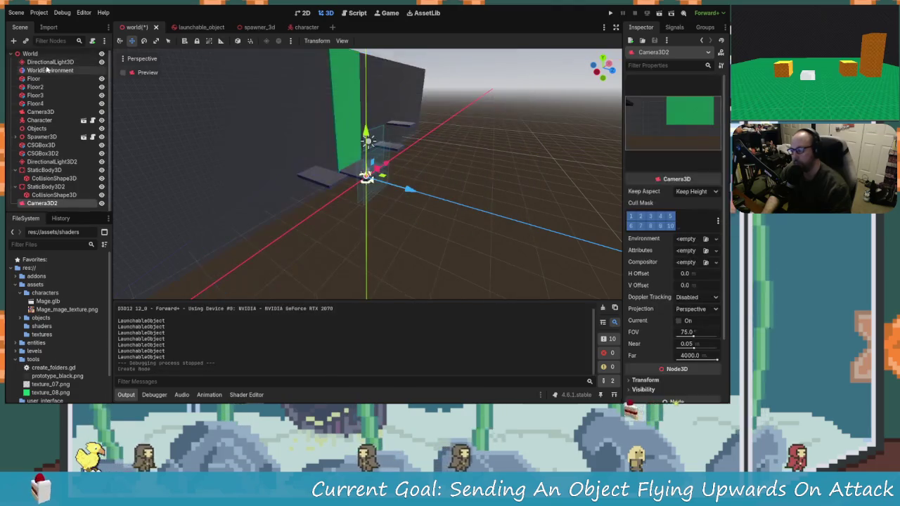
Move the new camera along X and lower it along Y.
scroll(406, 218, down, 3)
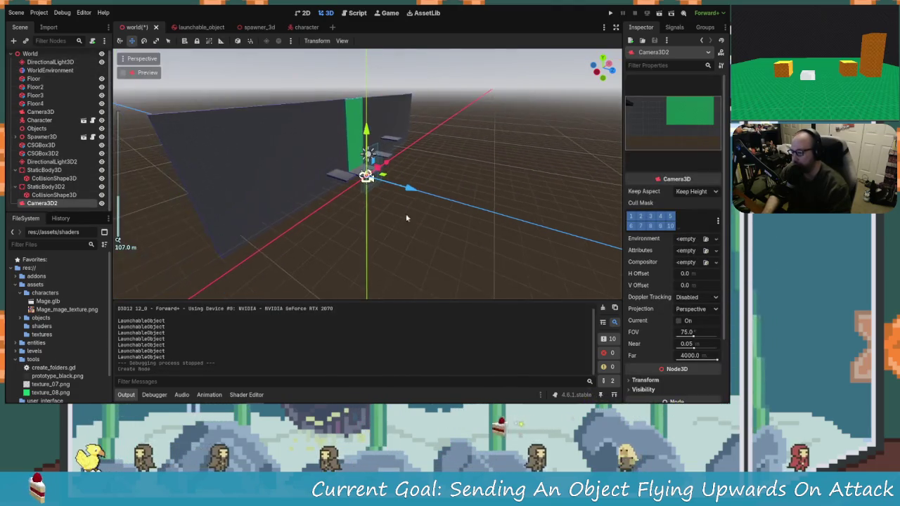
mouse_move(386, 163)
mouse_down()
mouse_move(352, 188)
mouse_move(366, 181)
mouse_move(350, 140)
mouse_move(379, 153)
mouse_move(364, 195)
mouse_move(330, 210)
mouse_move(344, 203)
mouse_move(351, 215)
mouse_move(406, 233)
mouse_move(376, 219)
mouse_up()
drag(348, 190, 380, 180)
drag(357, 137, 356, 155)
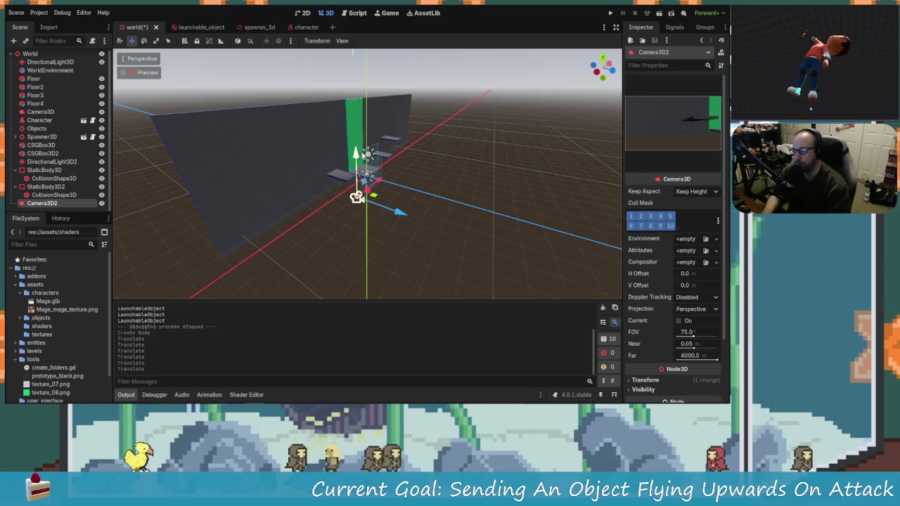
scroll(447, 187, up, 2)
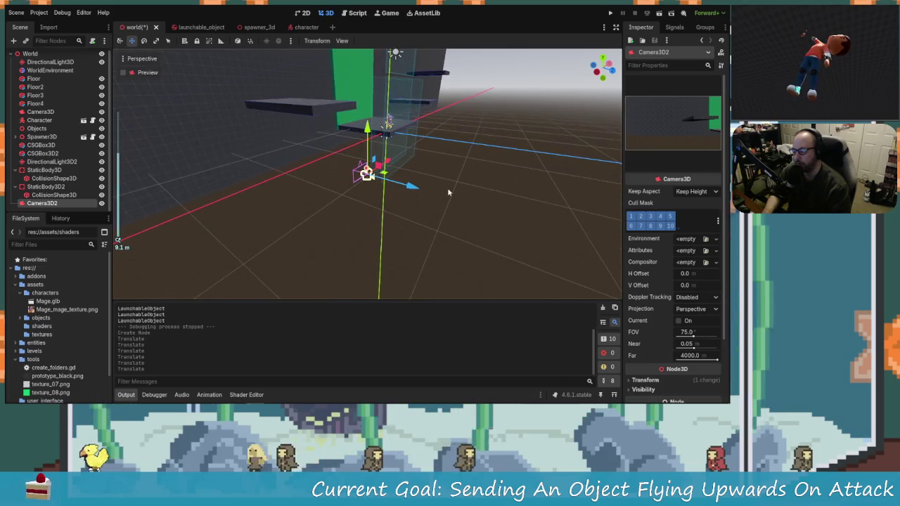
Rotate the camera about 74 degrees toward the scene and position it beside the platform.
key(r)
key(e)
mouse_move(350, 184)
mouse_down()
mouse_move(335, 190)
mouse_move(336, 201)
mouse_move(323, 197)
mouse_up()
mouse_move(404, 192)
mouse_down()
mouse_move(413, 196)
mouse_move(370, 176)
mouse_up()
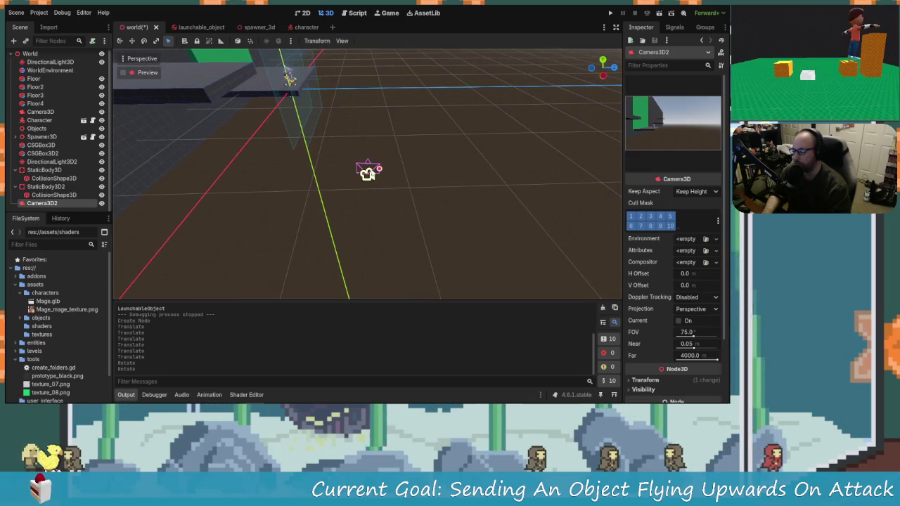
key(w)
mouse_move(404, 176)
mouse_down()
mouse_move(216, 206)
mouse_move(200, 194)
mouse_up()
scroll(204, 195, up, 3)
mouse_move(280, 151)
mouse_down()
mouse_move(301, 116)
mouse_move(321, 134)
mouse_move(318, 140)
mouse_move(288, 100)
mouse_up()
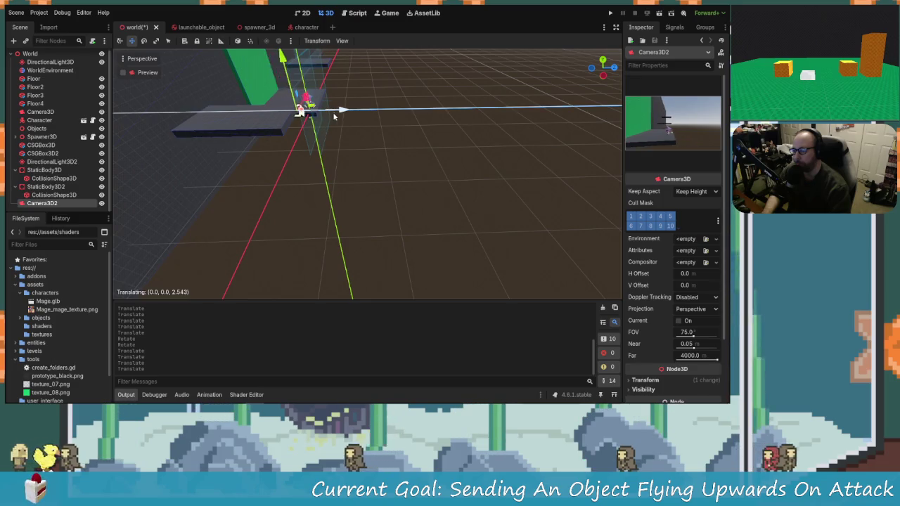
mouse_move(304, 102)
mouse_down()
mouse_move(297, 106)
mouse_move(306, 97)
mouse_up()
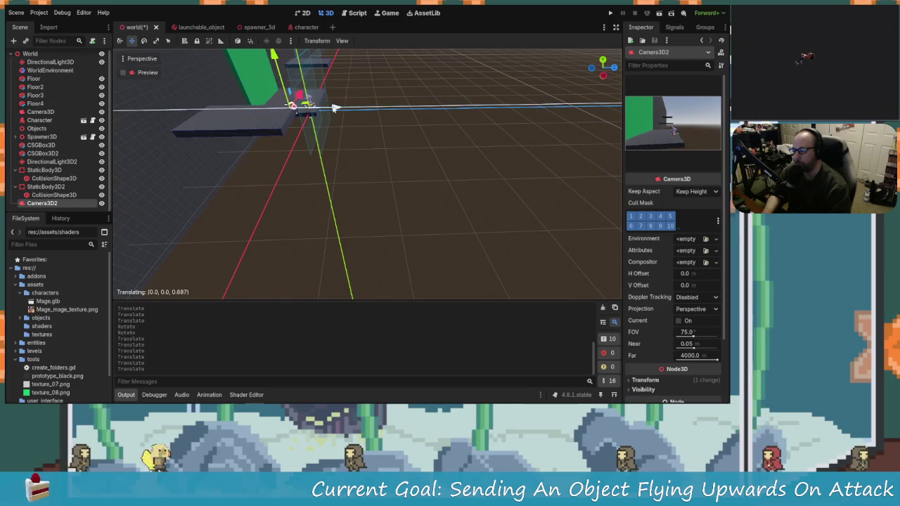
scroll(382, 164, down, 3)
scroll(372, 176, up, 4)
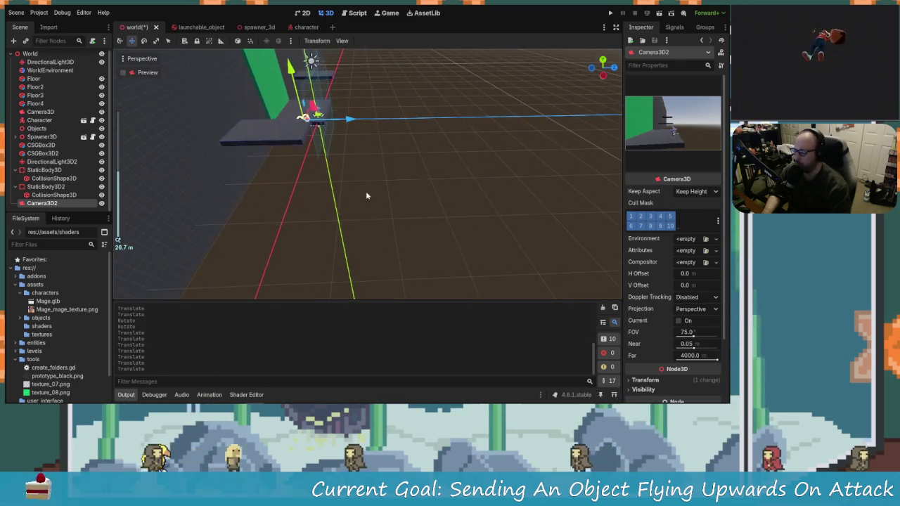
scroll(653, 307, down, 1)
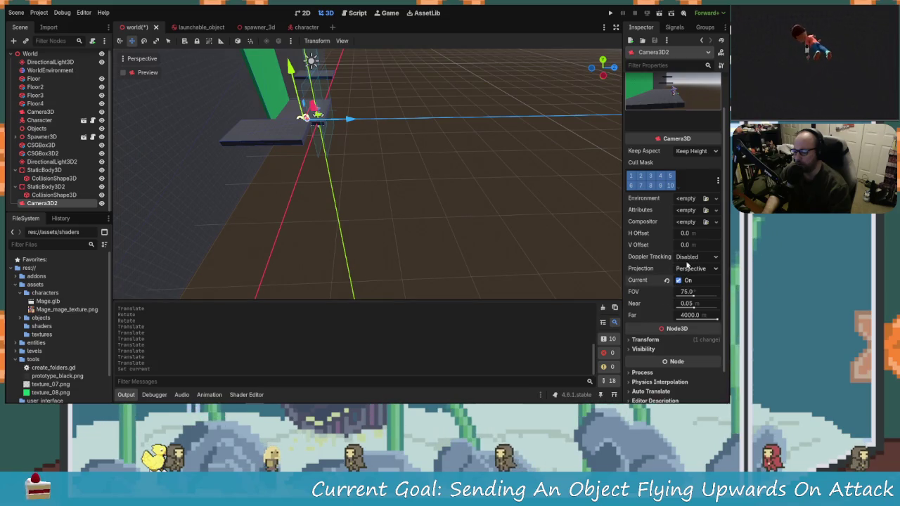
click(611, 14)
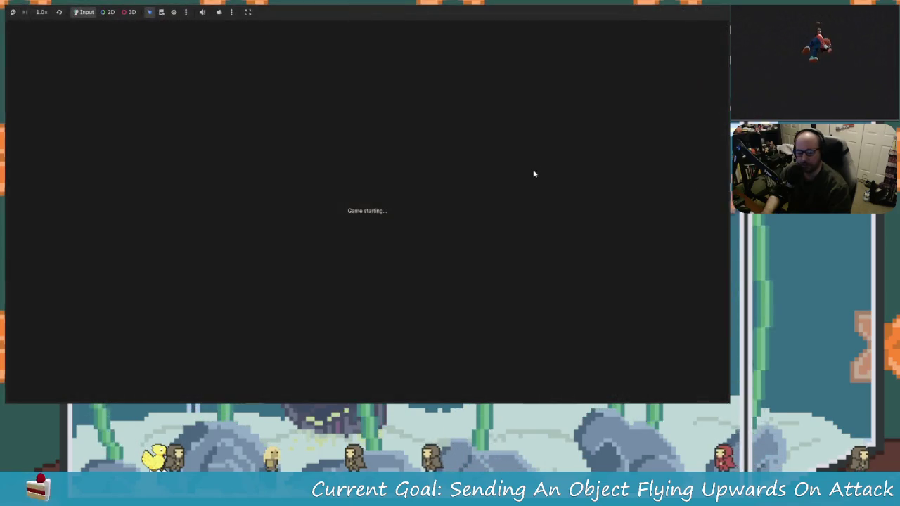
key(space)
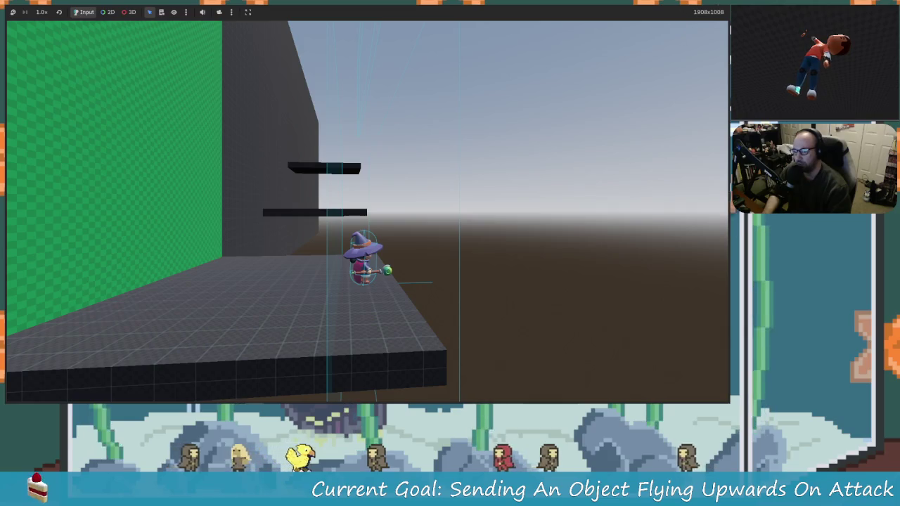
key(F8)
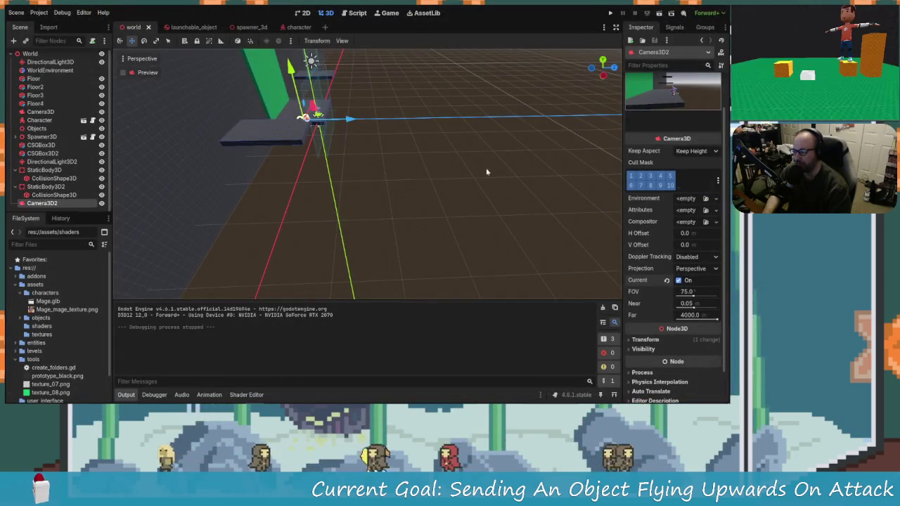
click(609, 13)
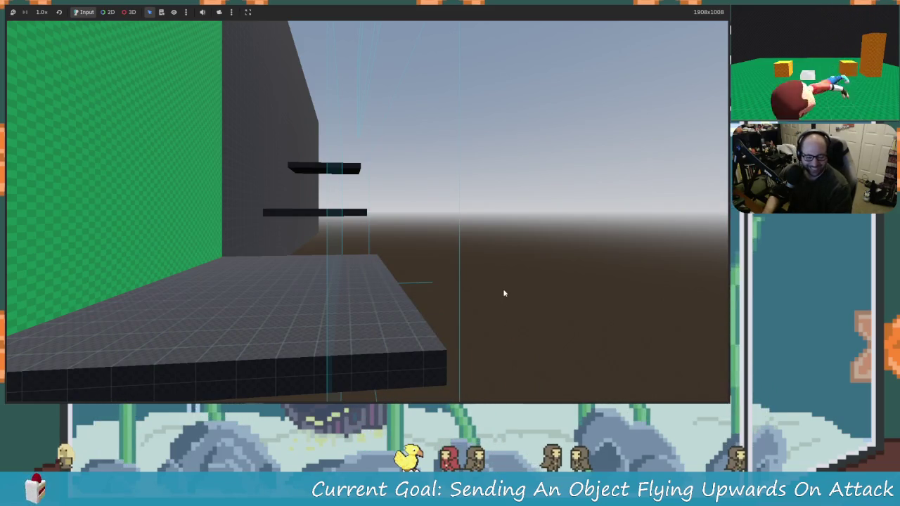
key(F8)
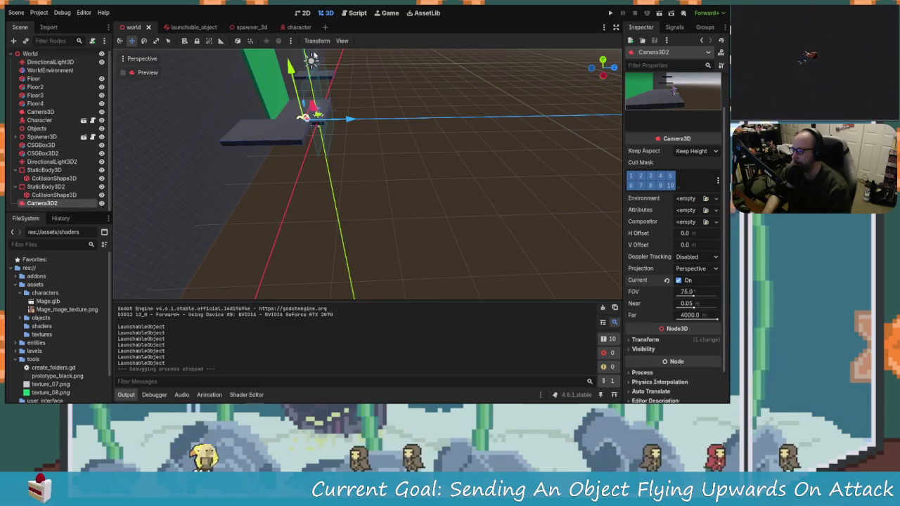
click(53, 195)
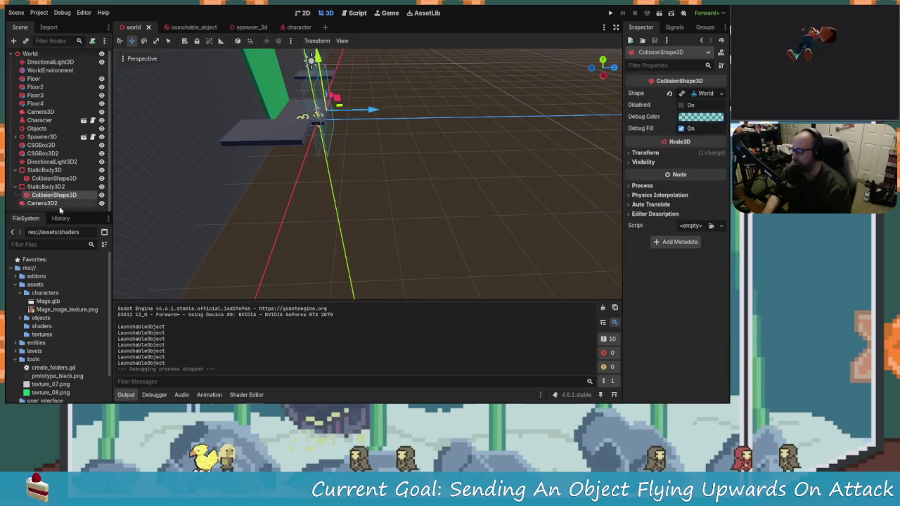
Delete the Camera3D2 node and run the game from the original camera.
click(63, 203)
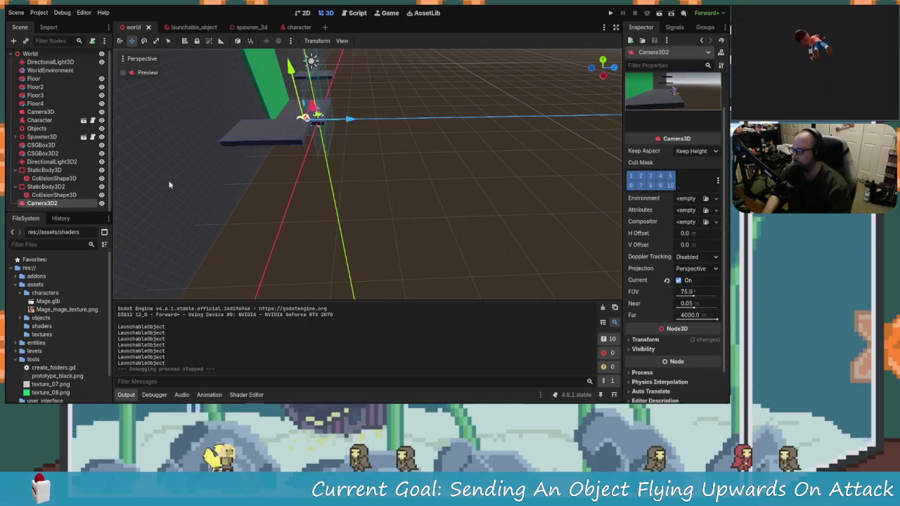
key(Delete)
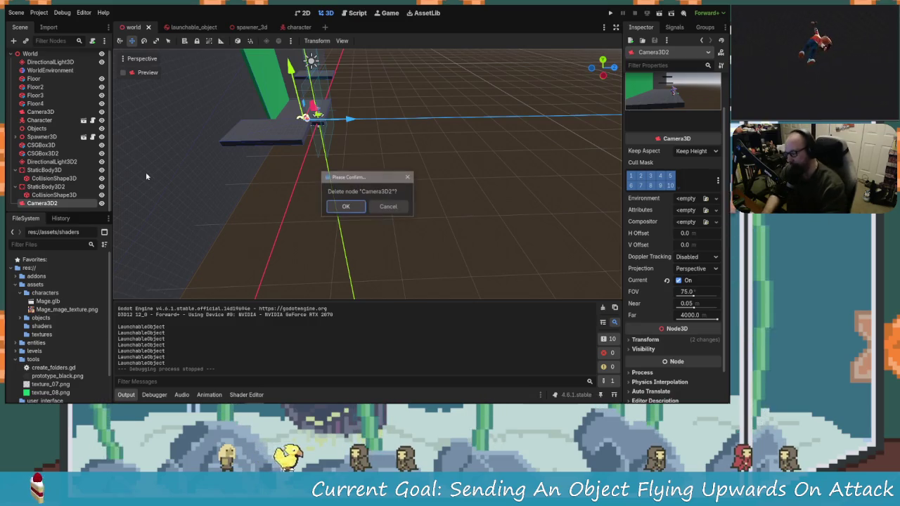
key(Return)
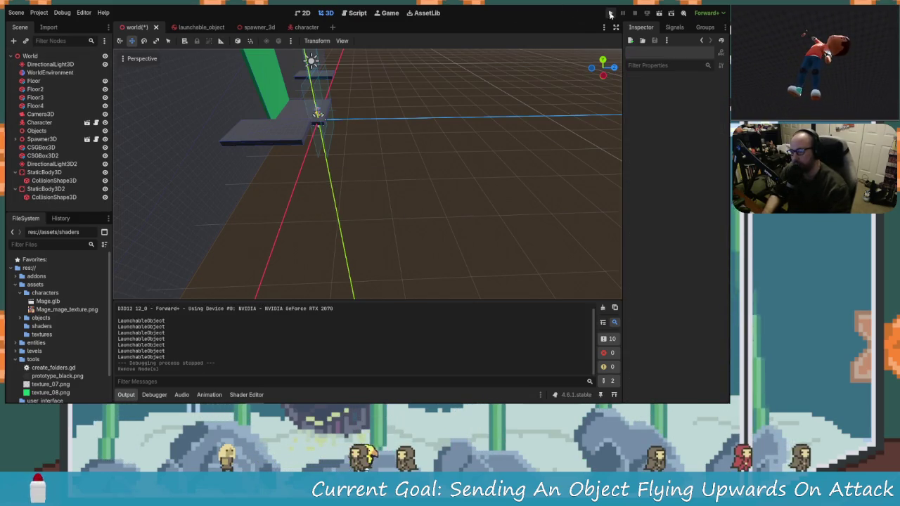
click(610, 15)
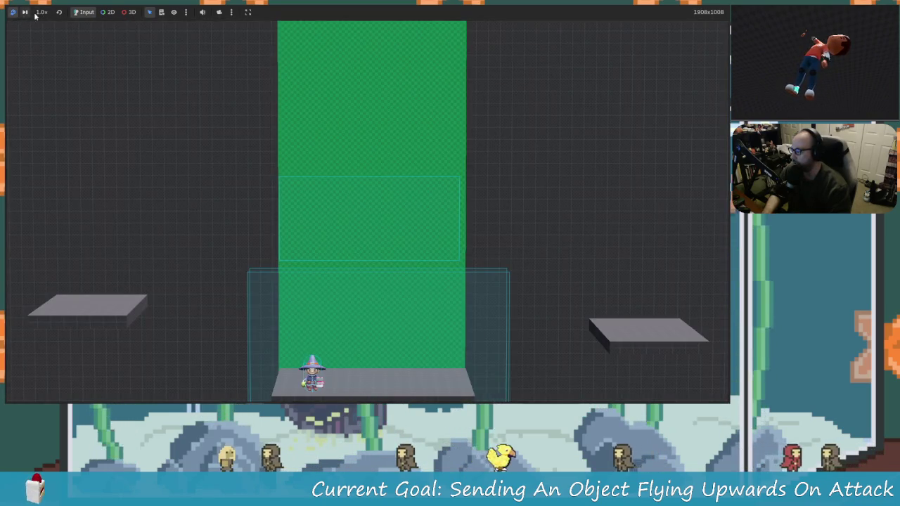
Set the game to 1/16× and pause, select the translucent box, enable the free camera, restore 1.0×.
click(41, 13)
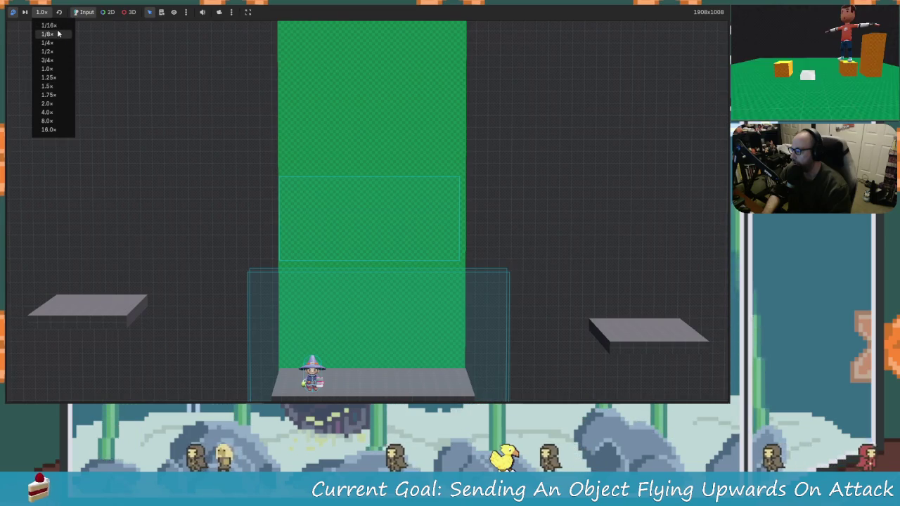
click(47, 26)
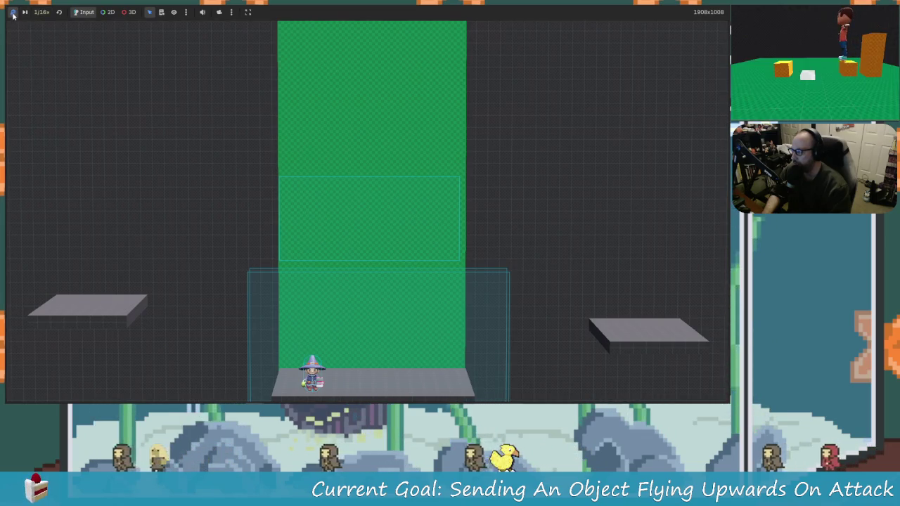
click(14, 14)
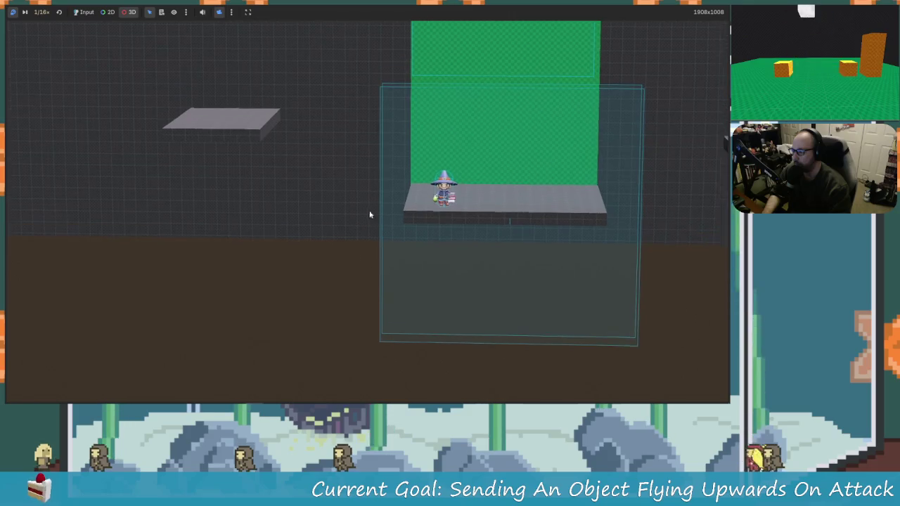
click(382, 213)
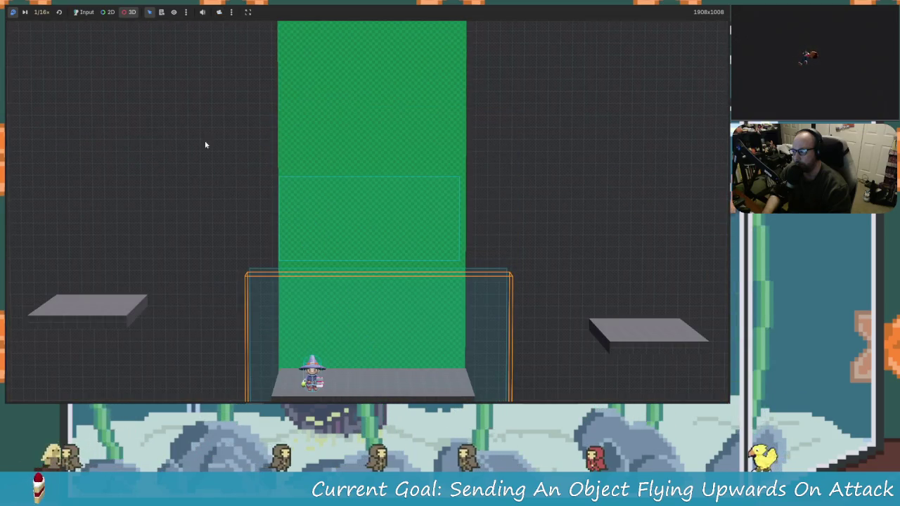
click(219, 12)
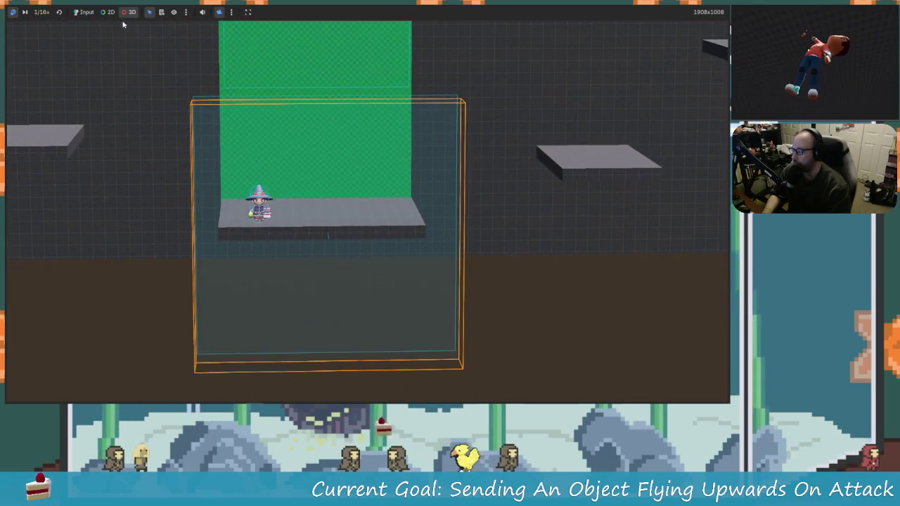
click(41, 13)
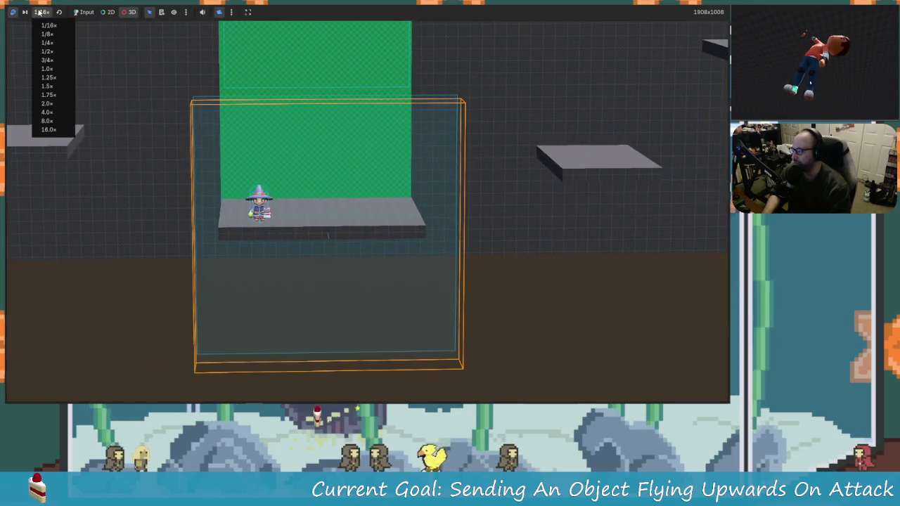
click(53, 69)
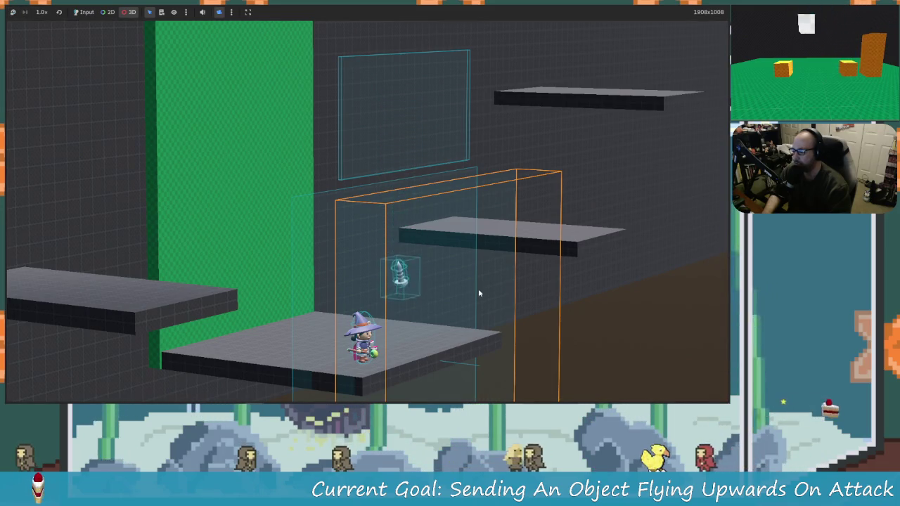
Re-enable game input, make the wizard jump, and stop the game.
click(86, 12)
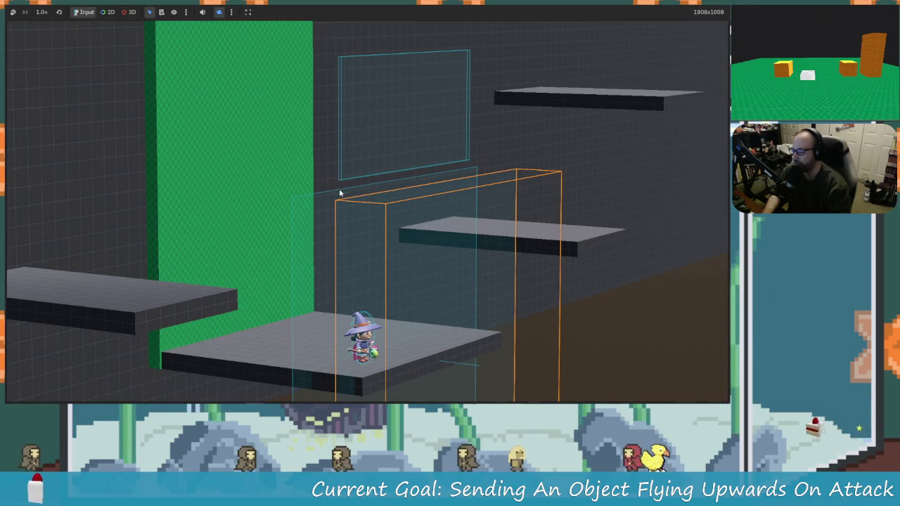
key(space)
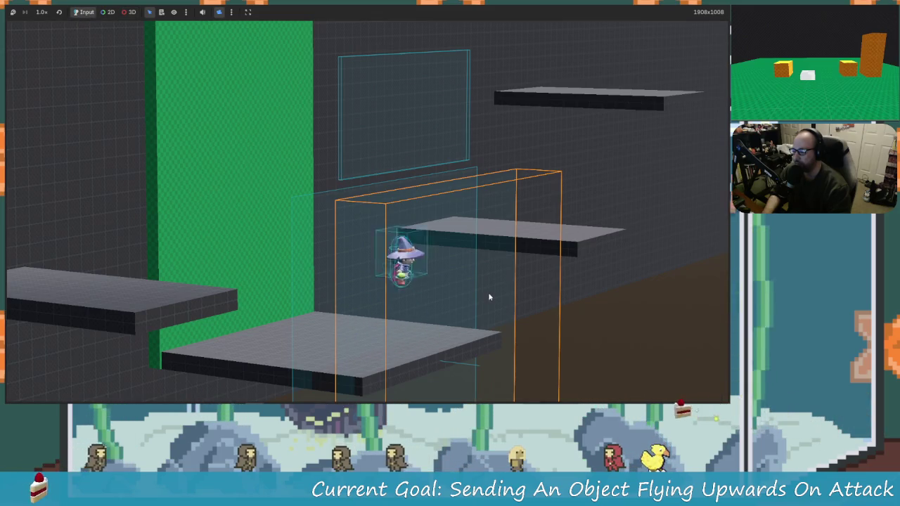
key(F8)
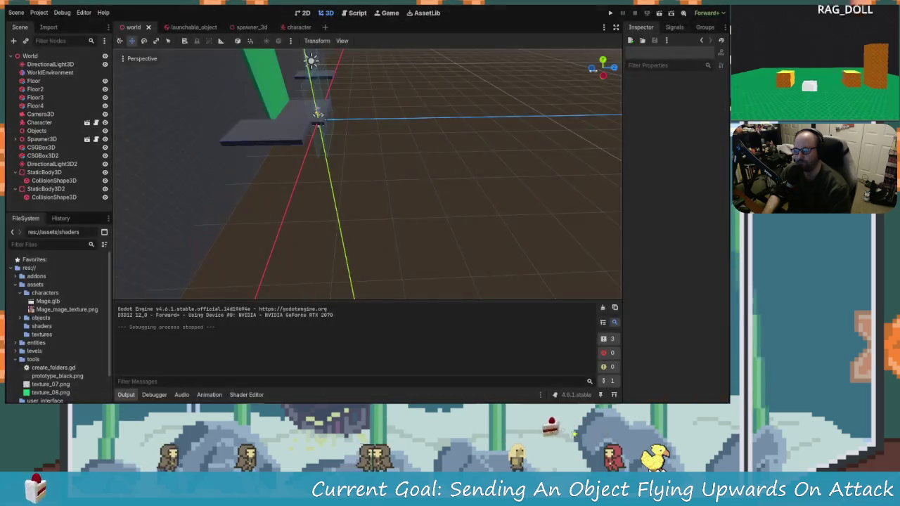
Relaunch, attack the falling object, set game speed to 1/4×, then stop with F8.
click(613, 14)
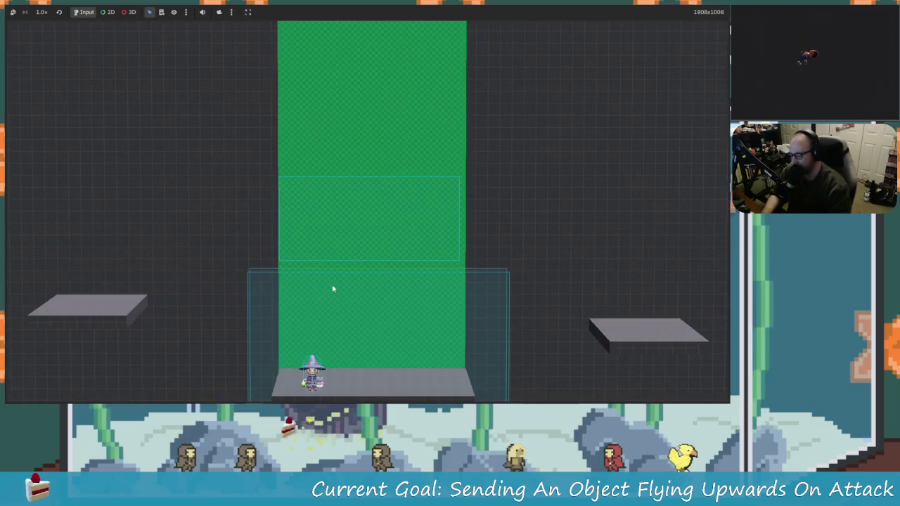
key(Right)
key(Left)
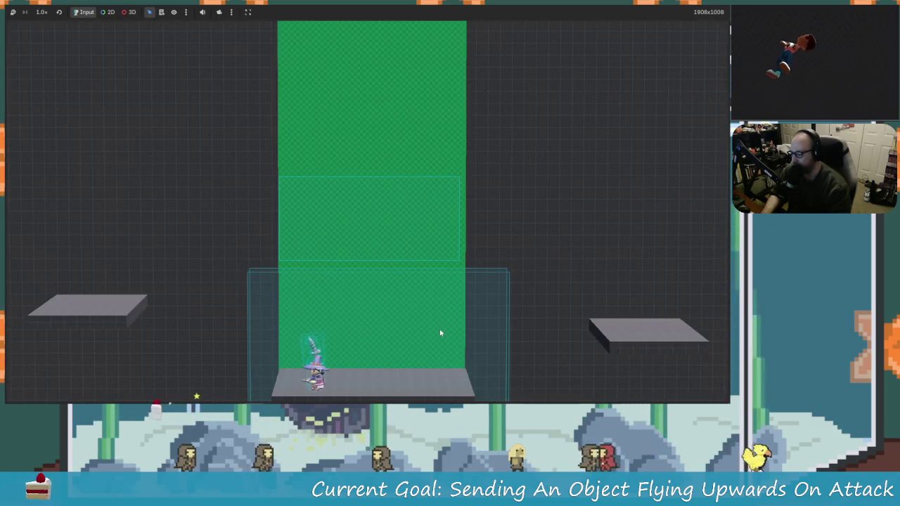
click(440, 333)
click(43, 13)
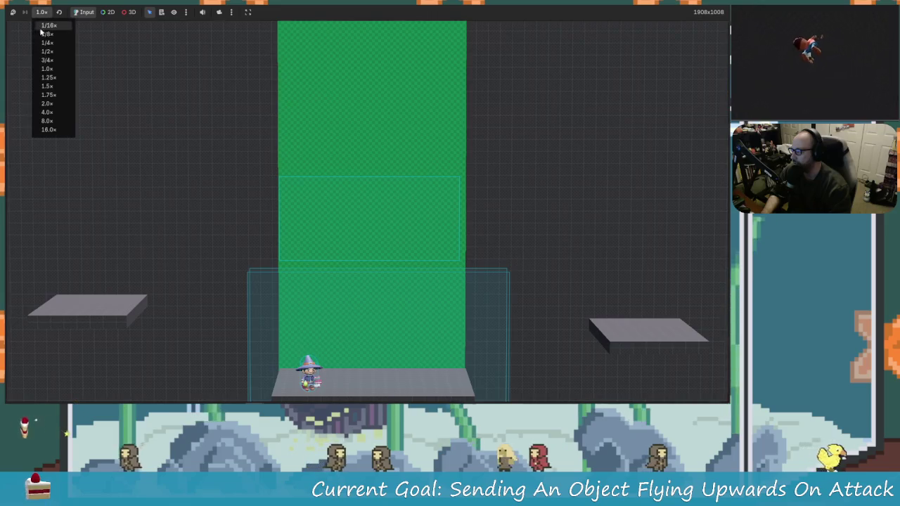
click(47, 43)
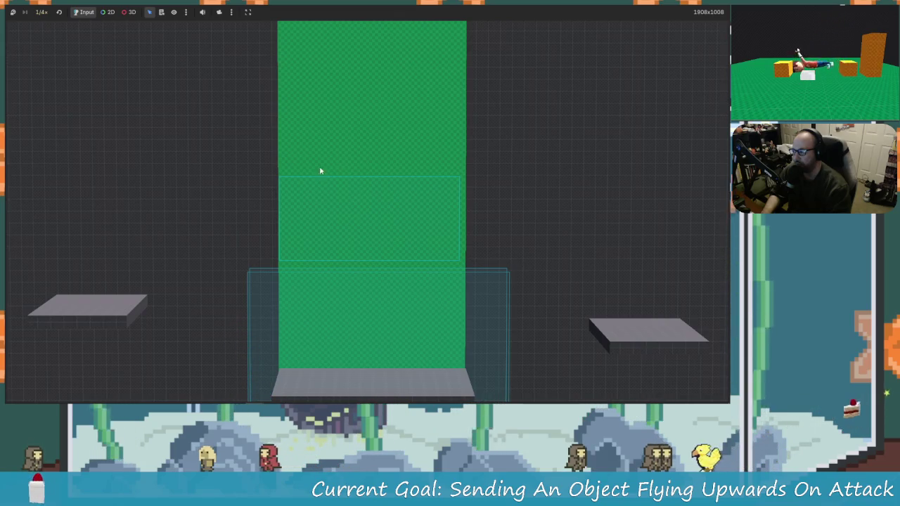
key(F8)
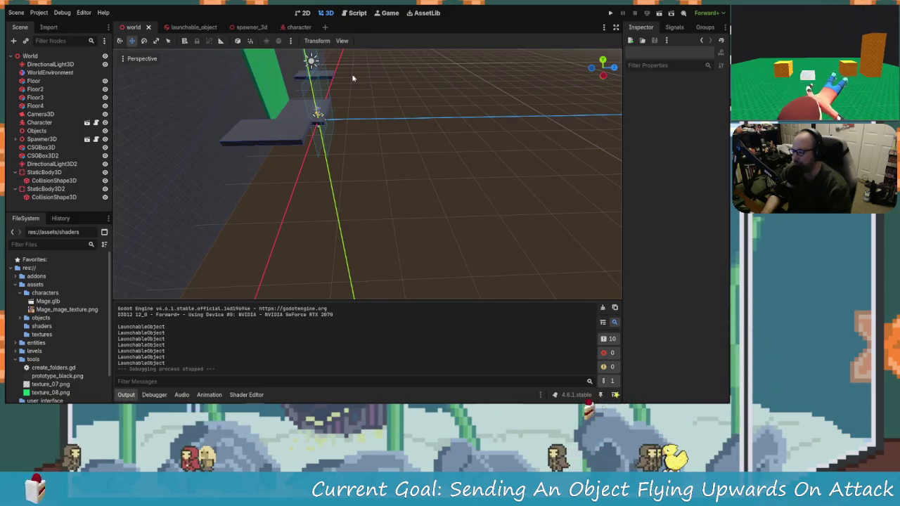
Start the game, attack to launch an object upward, walk the wizard around, then stop it.
click(611, 14)
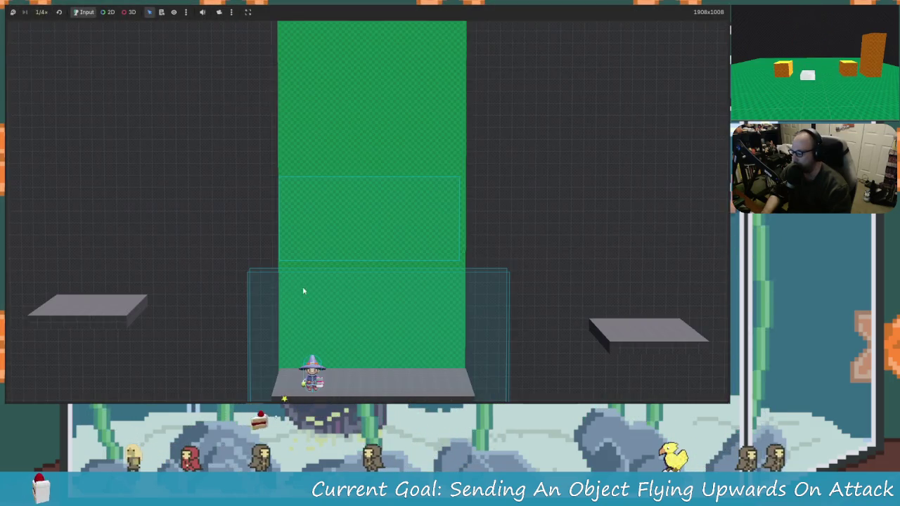
click(316, 290)
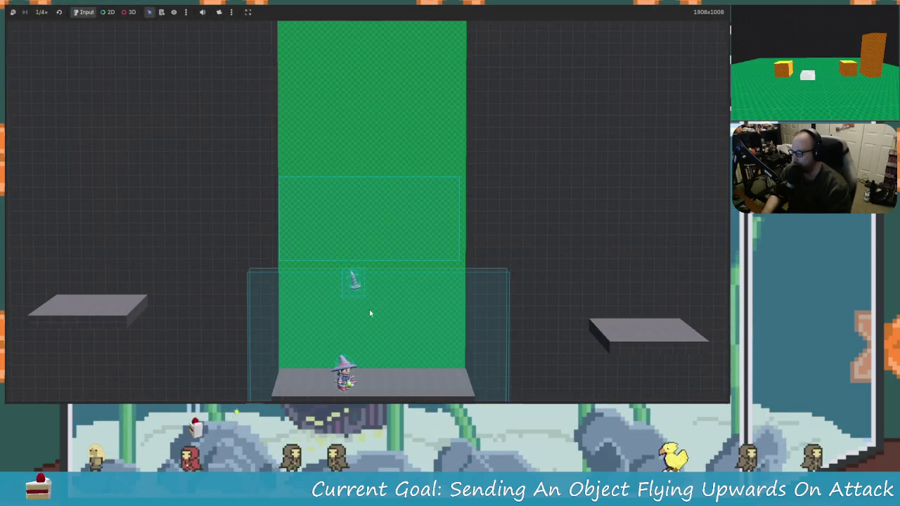
key(Left)
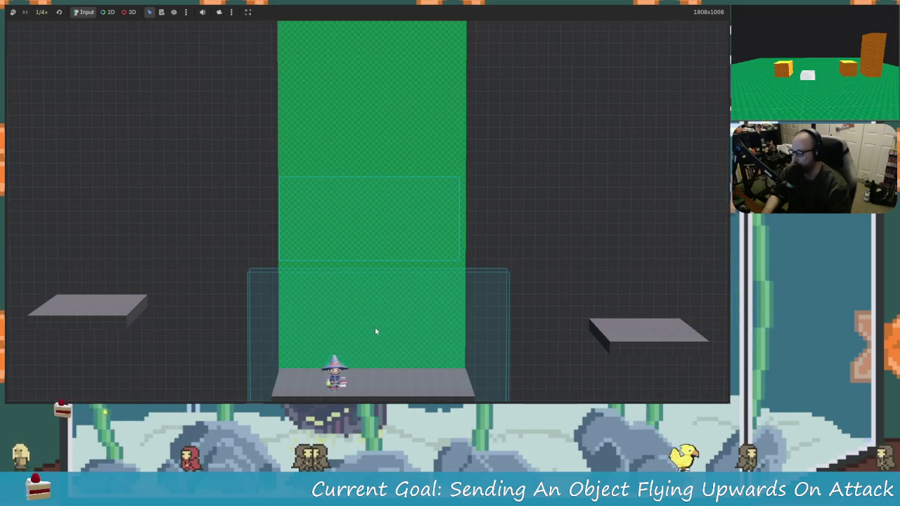
key(Right)
key(Left)
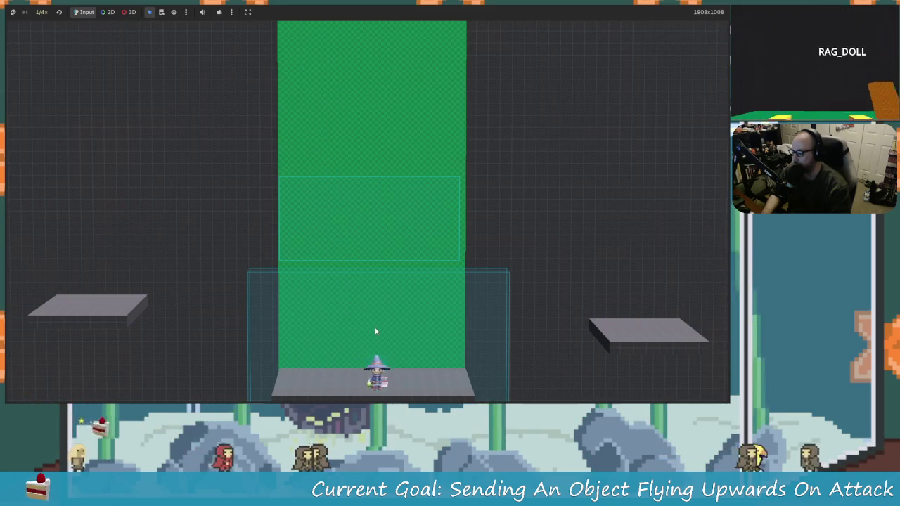
key(Right)
key(Left)
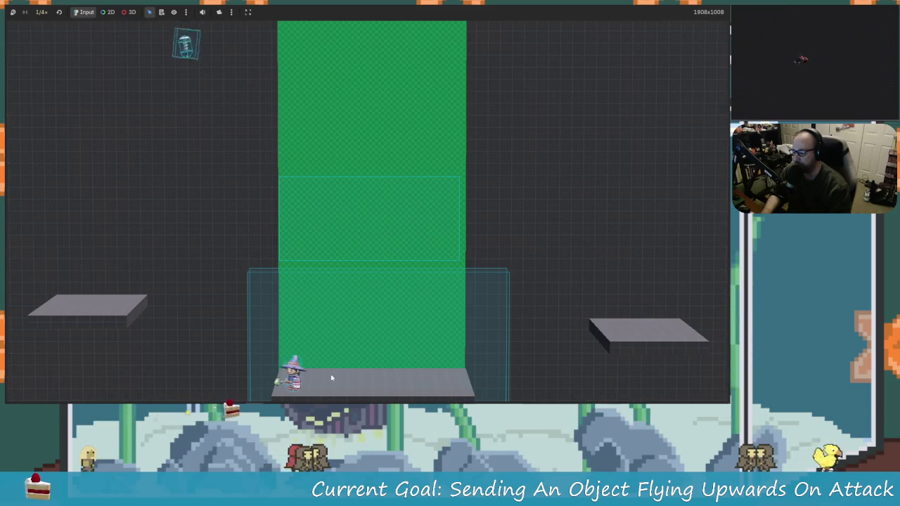
key(Left)
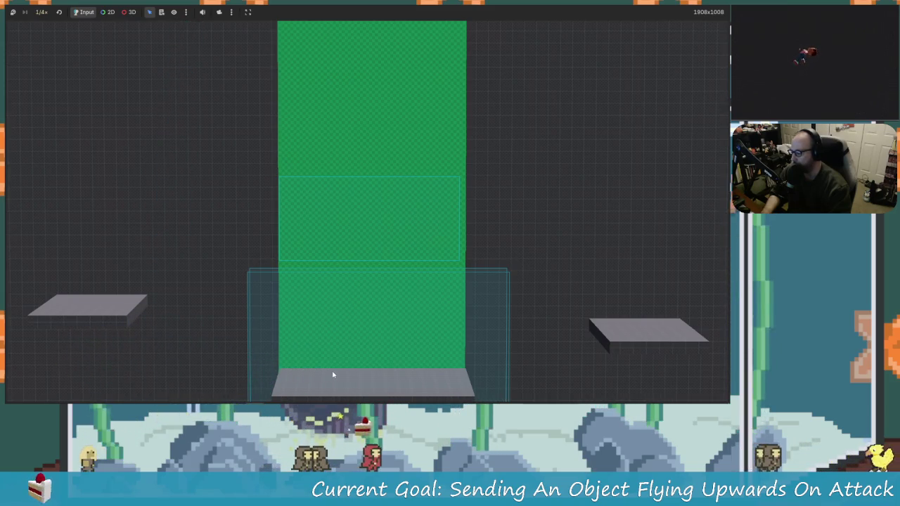
click(720, 6)
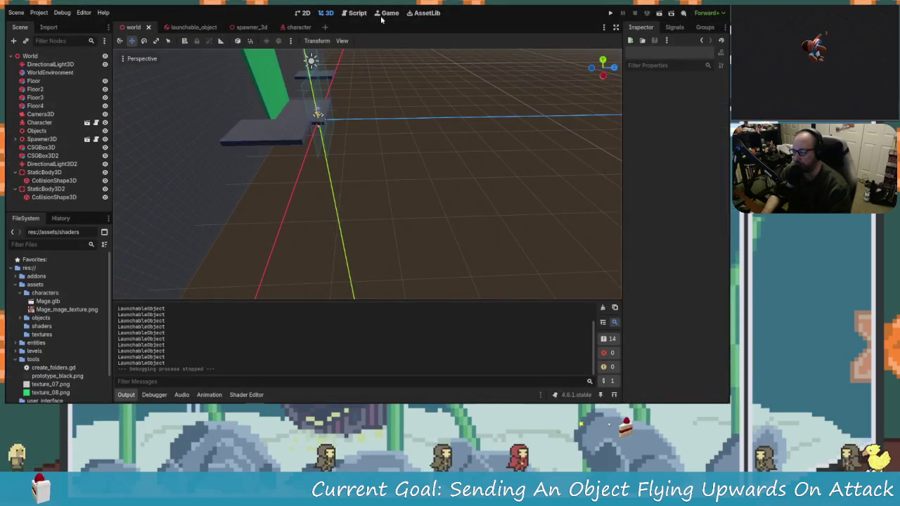
Relaunch, attack an object, restore 1.0× game speed, and switch to the free game camera.
click(609, 14)
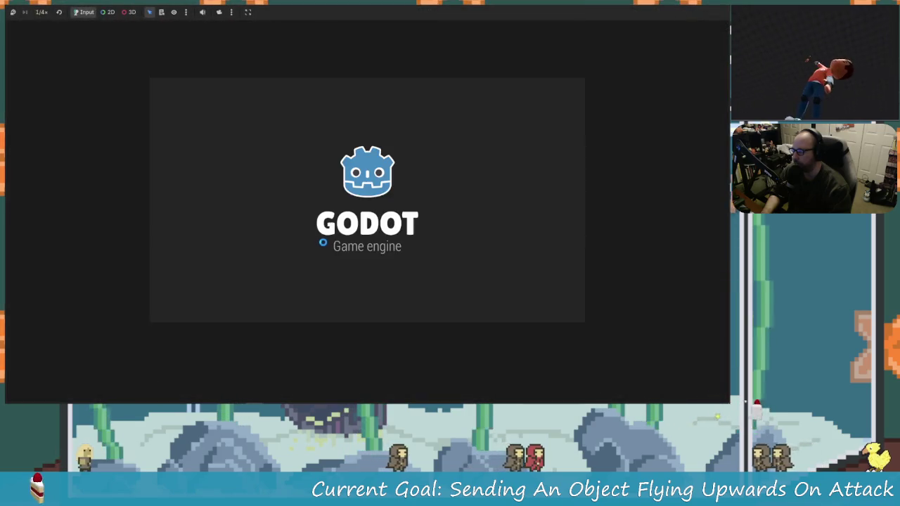
key(x)
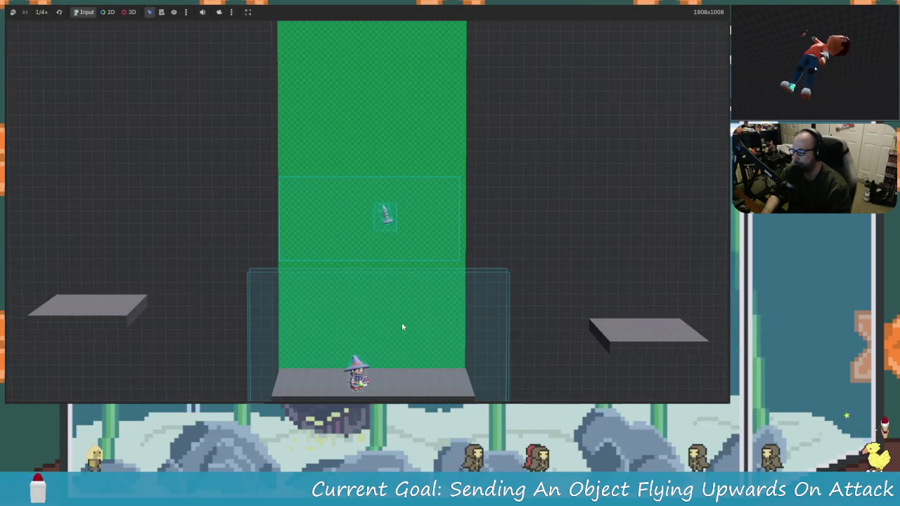
key(Right)
key(space)
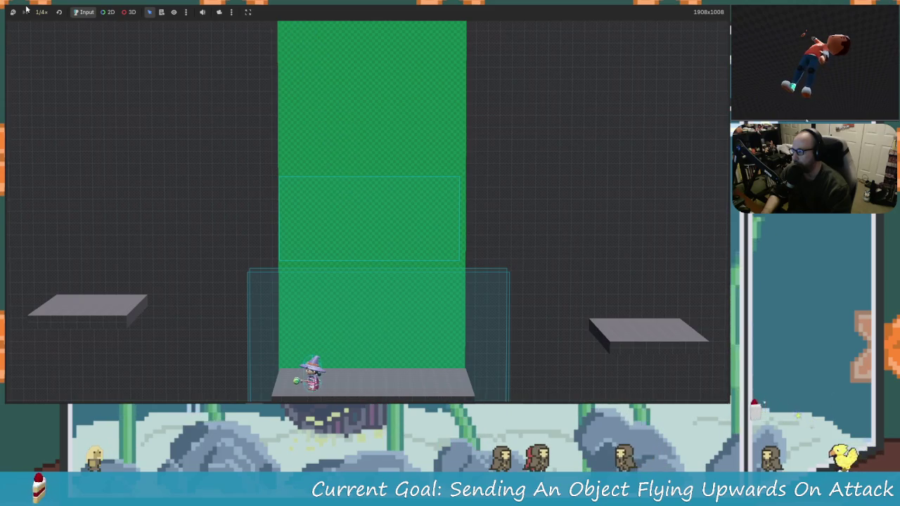
click(43, 13)
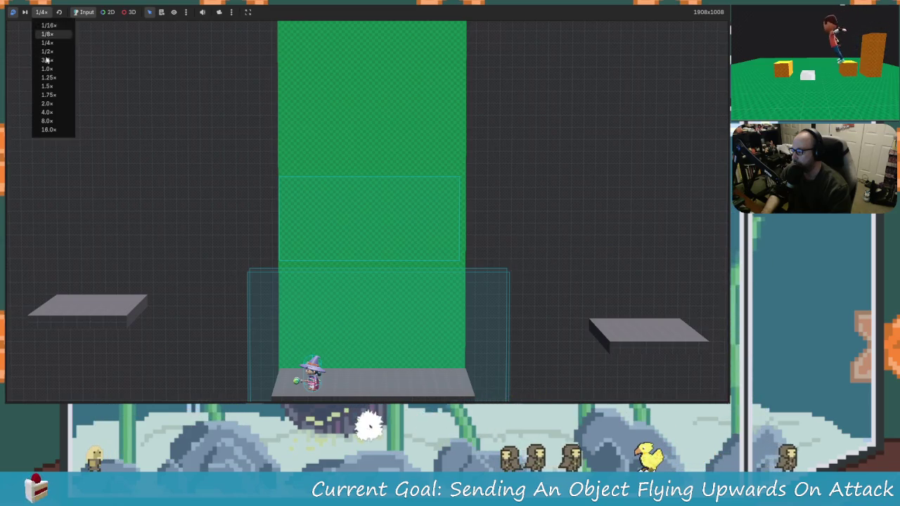
click(47, 69)
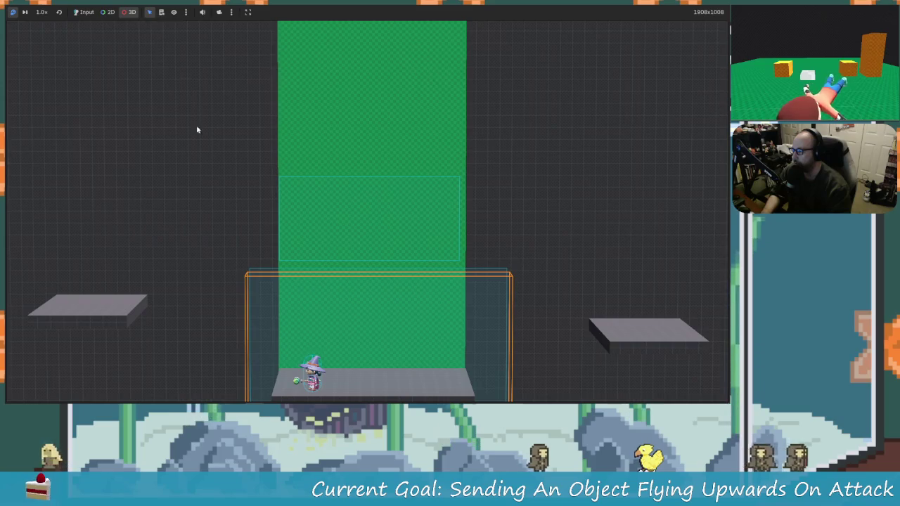
click(219, 12)
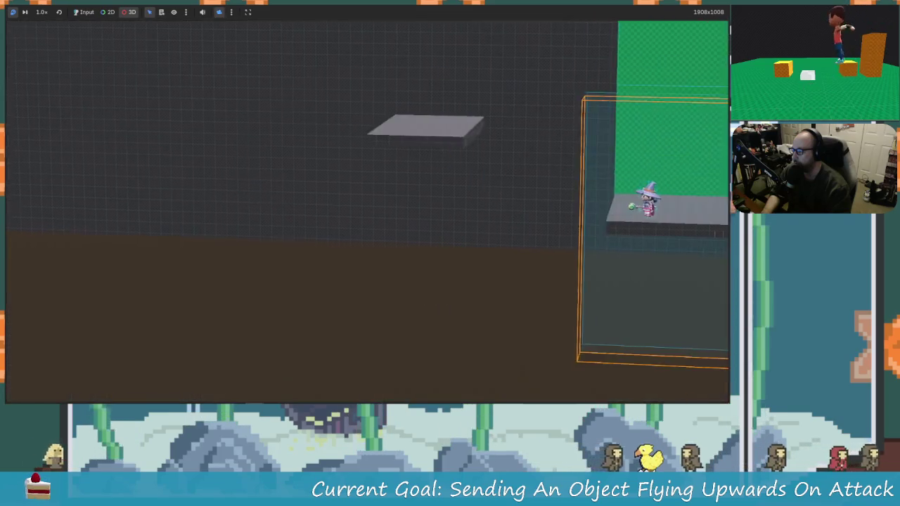
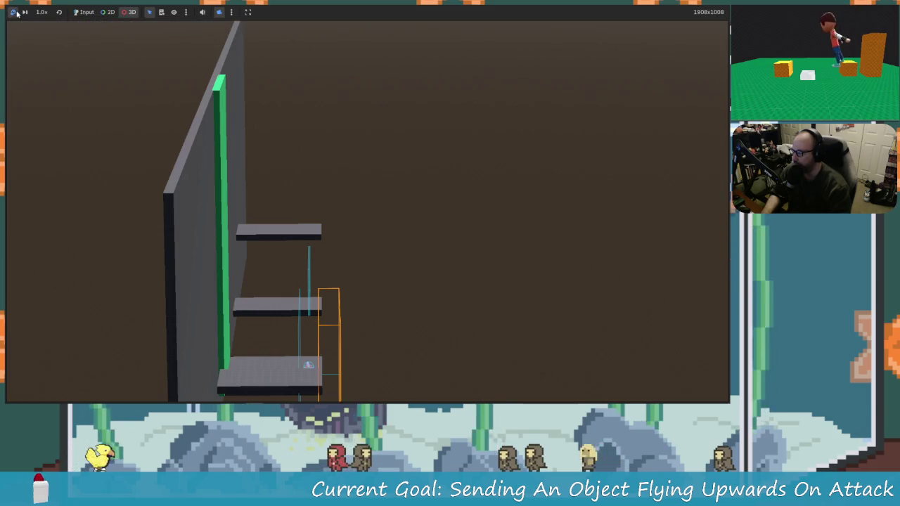
Stop the game and inspect both floor StaticBody3D nodes' collision settings.
key(F8)
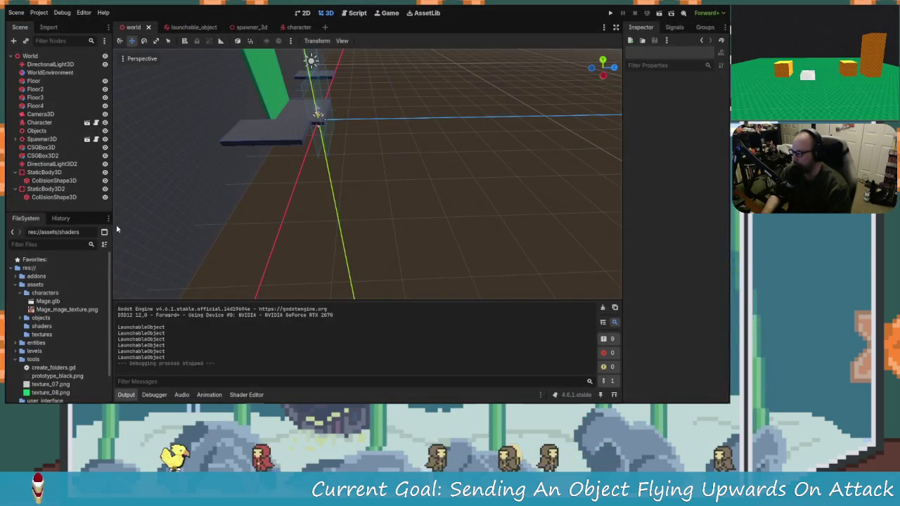
click(51, 189)
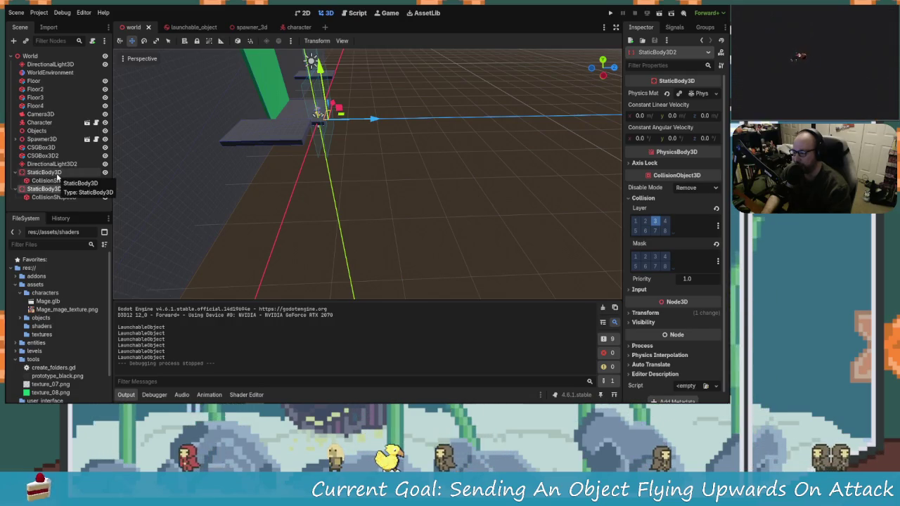
click(57, 176)
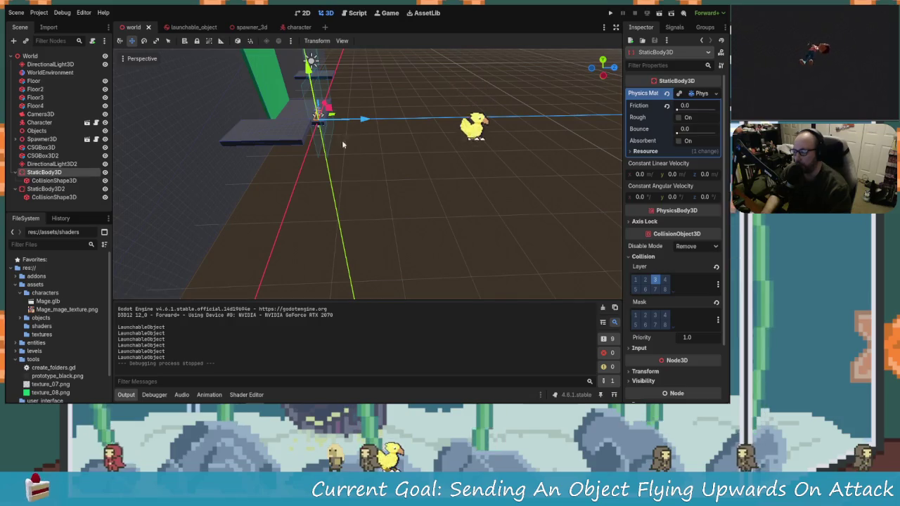
Check launchable_object's HitBox (layer 3, mask 1) and RigidBody layers, then return to world.
click(188, 26)
click(35, 80)
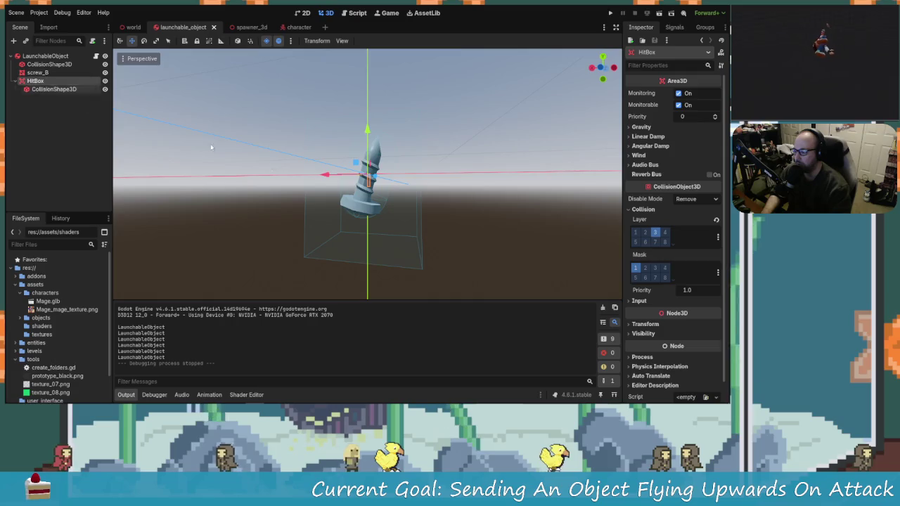
click(55, 59)
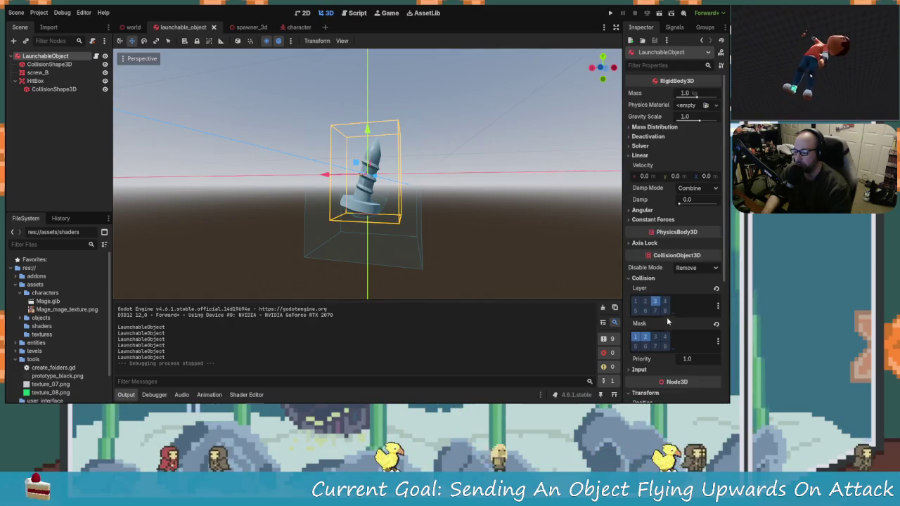
click(41, 80)
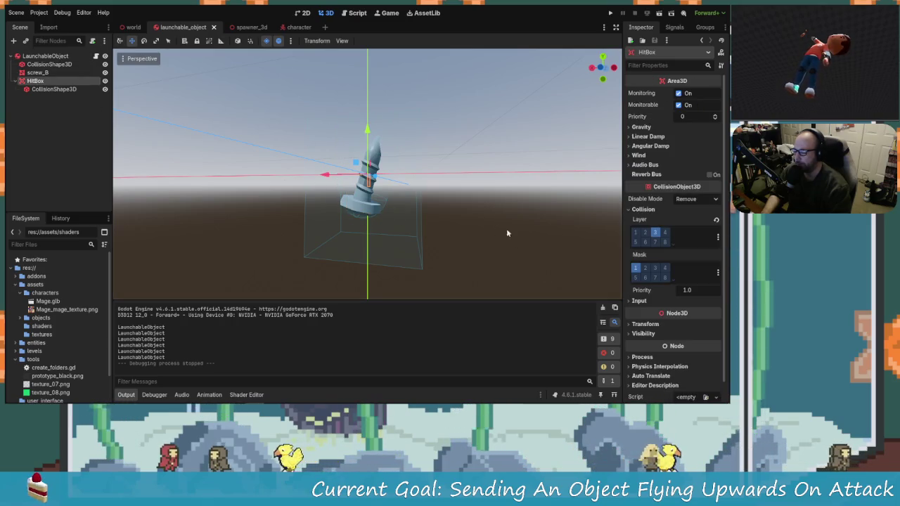
click(132, 26)
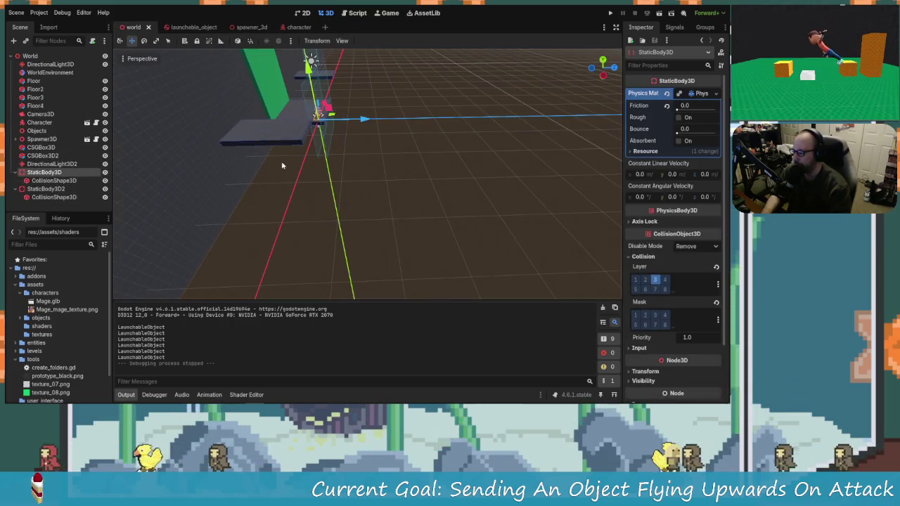
Inspect the first floor's collision shape and its transform values.
click(60, 181)
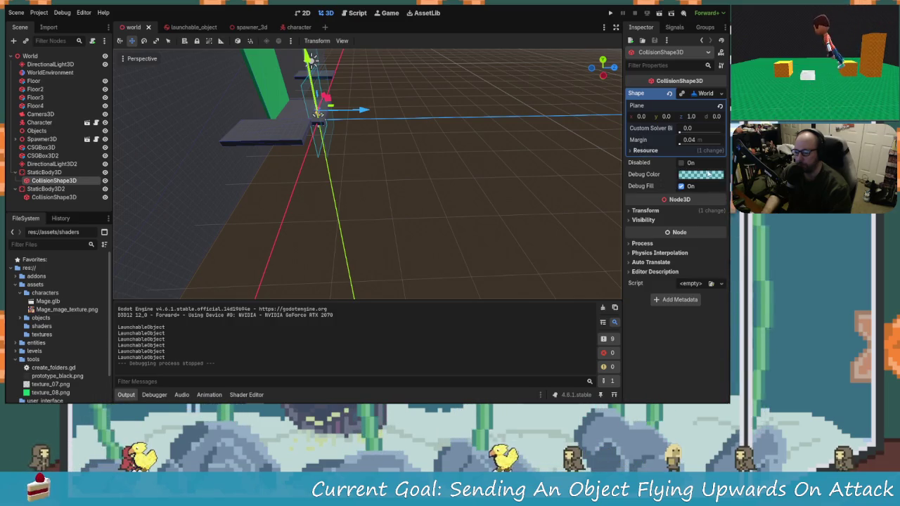
click(645, 210)
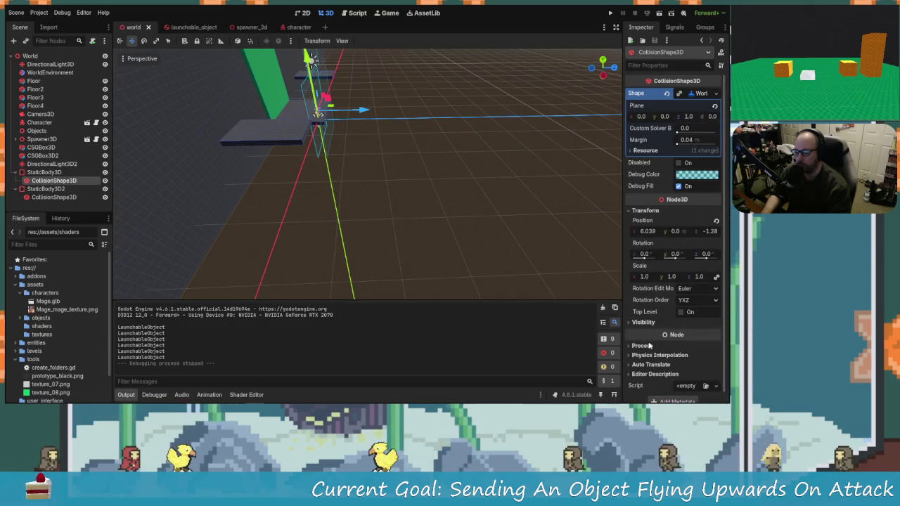
click(644, 210)
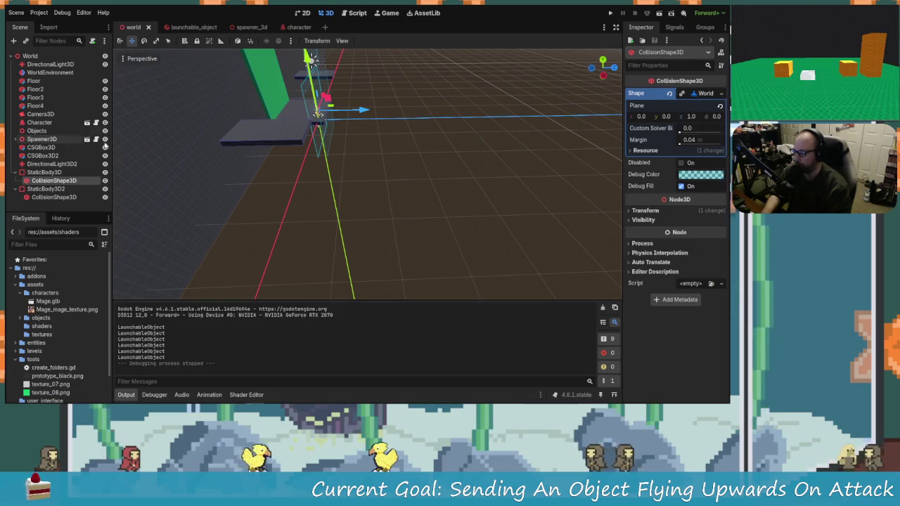
click(49, 174)
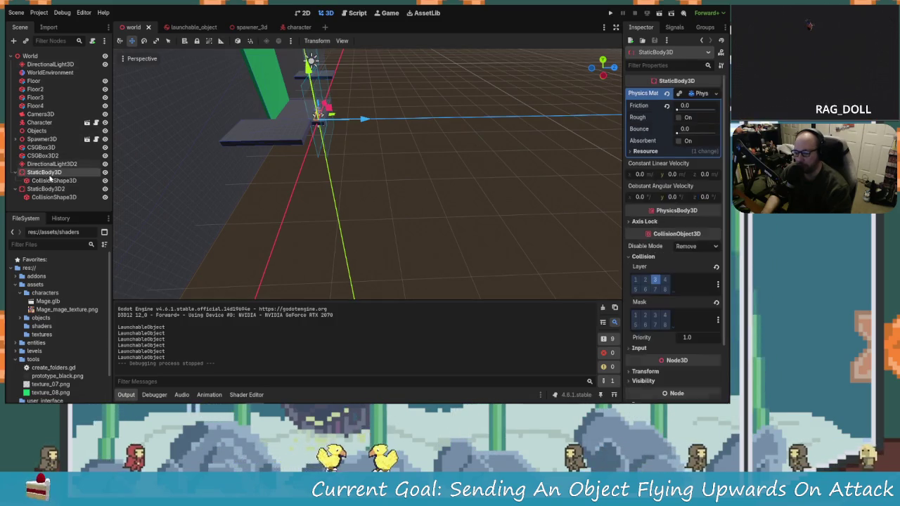
click(43, 180)
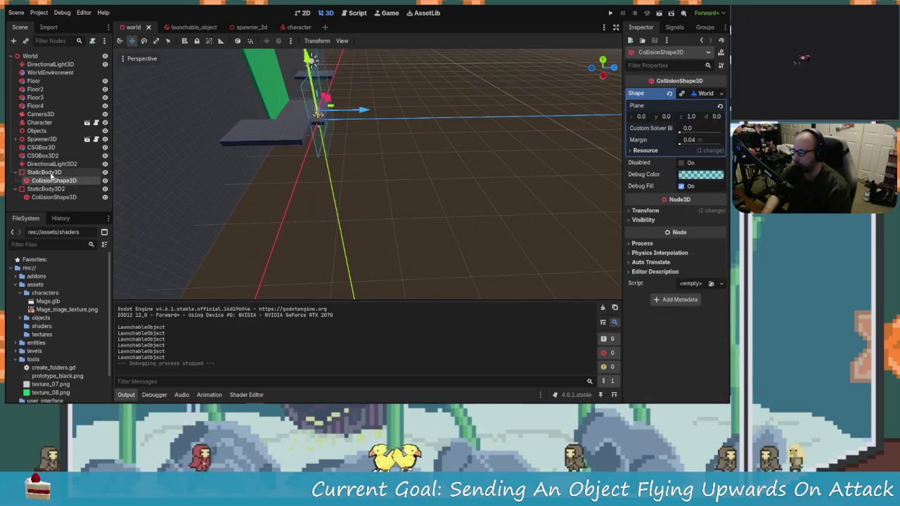
click(44, 172)
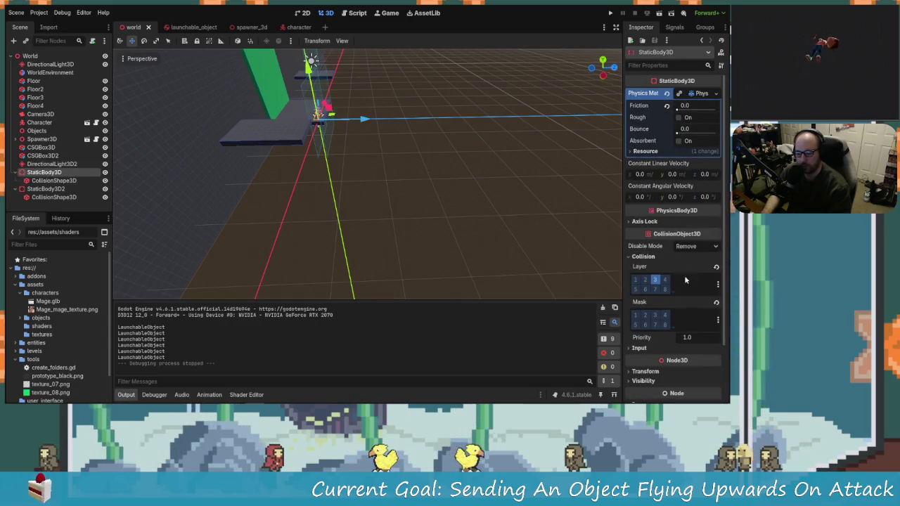
Add layer 3 to both floors' collision masks, then save and run the scene.
scroll(658, 256, down, 1)
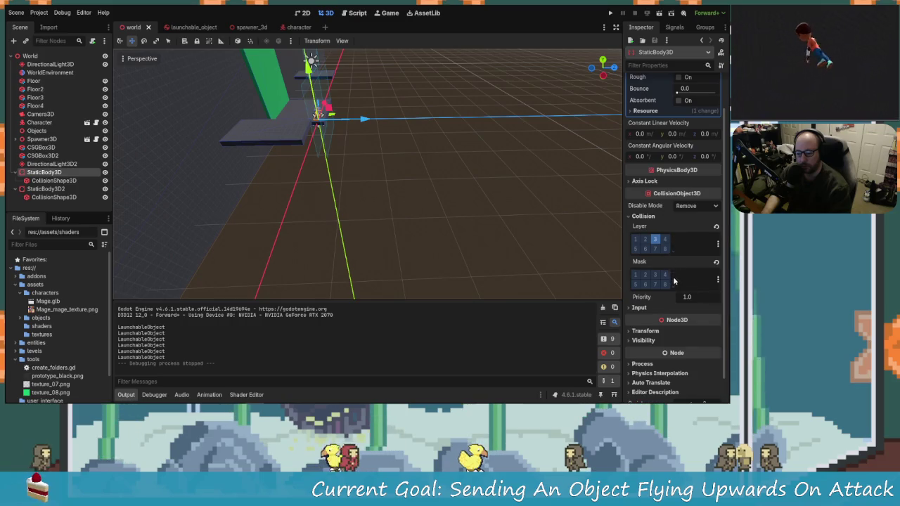
scroll(661, 246, down, 1)
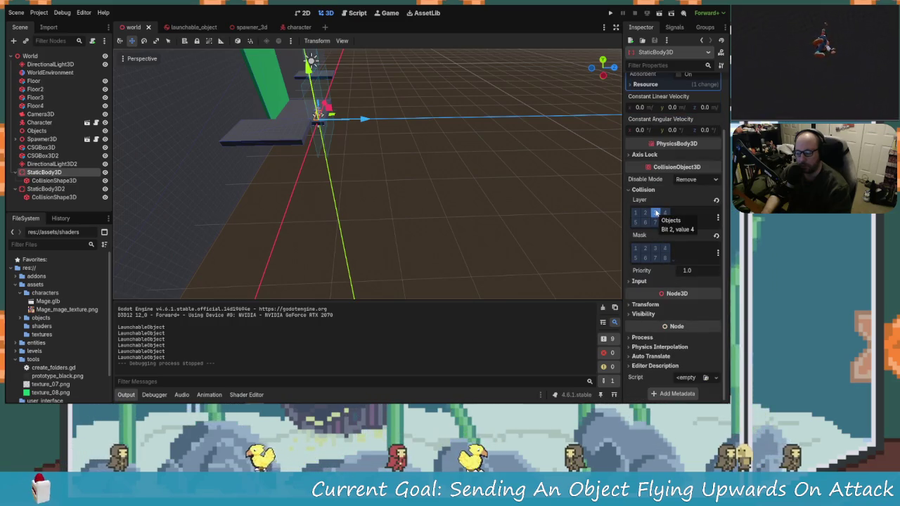
click(655, 248)
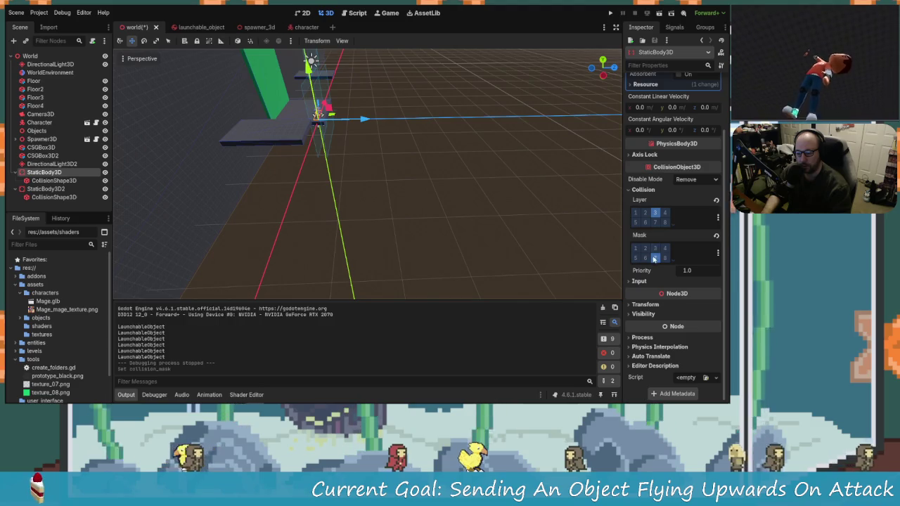
click(43, 189)
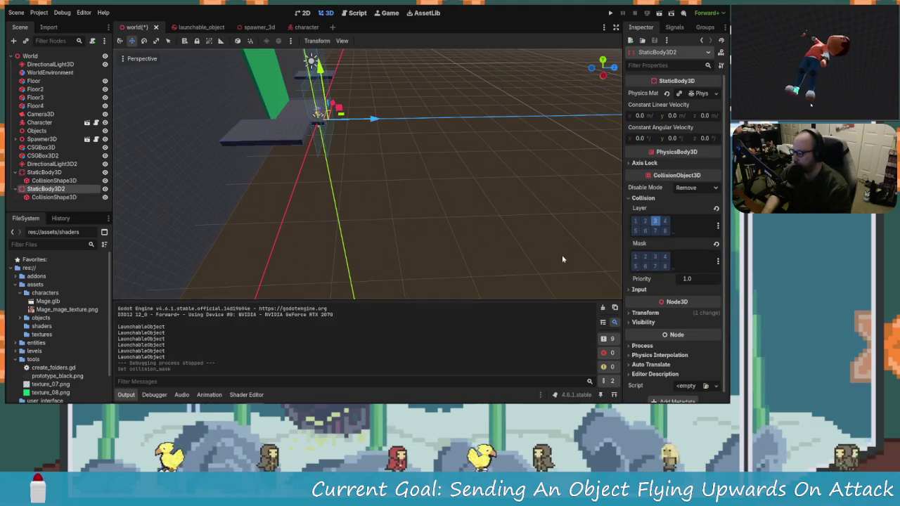
click(655, 256)
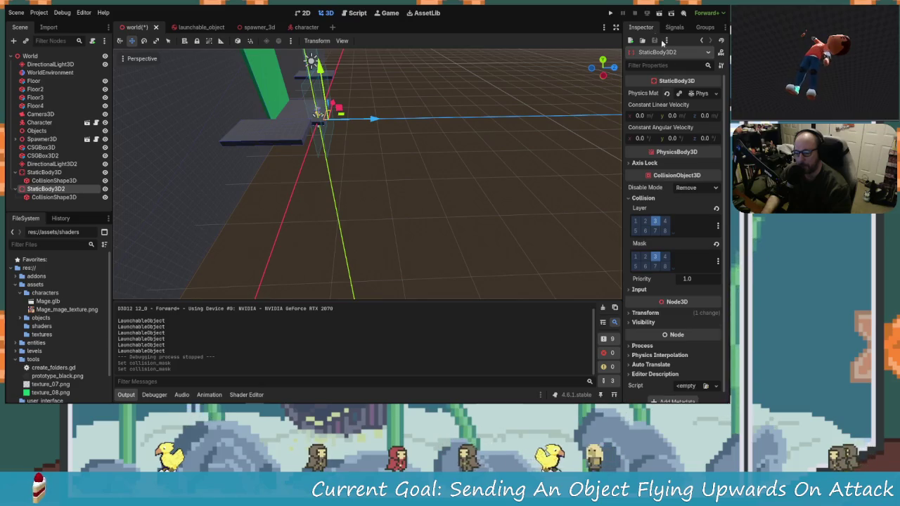
click(610, 12)
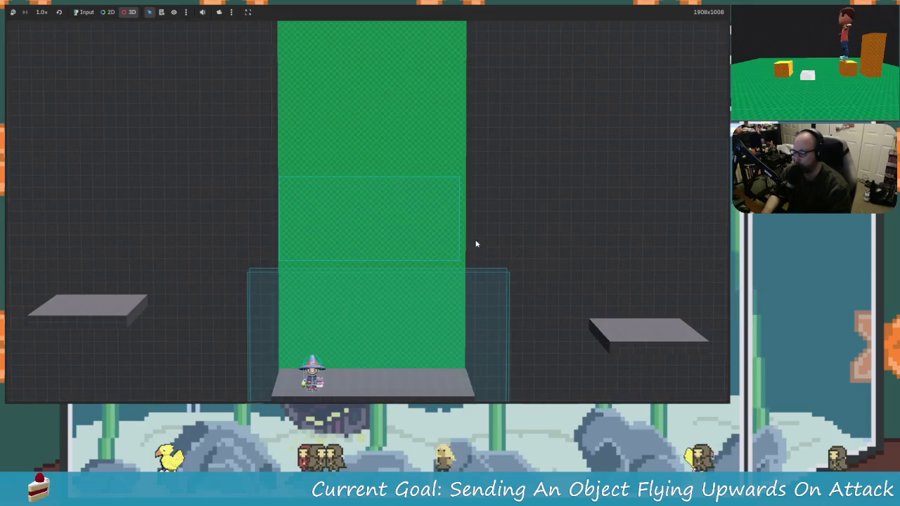
Select a collision box in the running game, then restart the game and pause it.
click(394, 357)
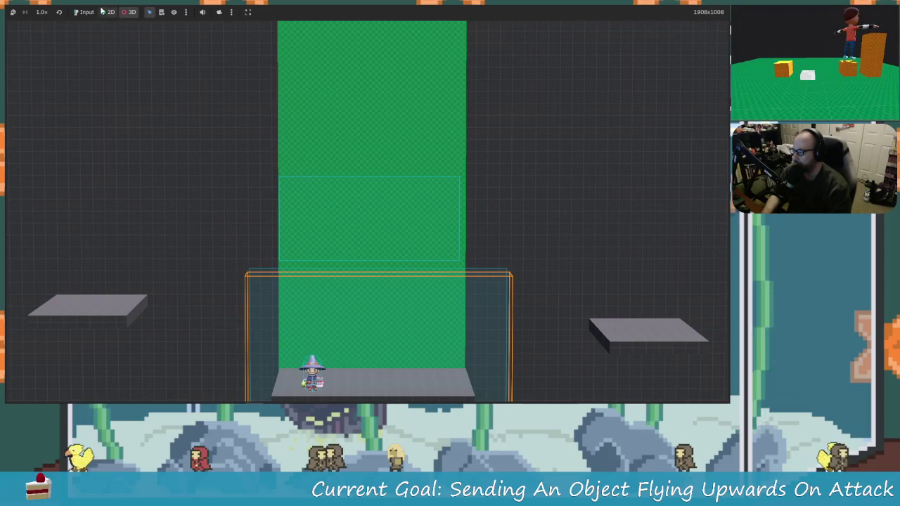
key(F8)
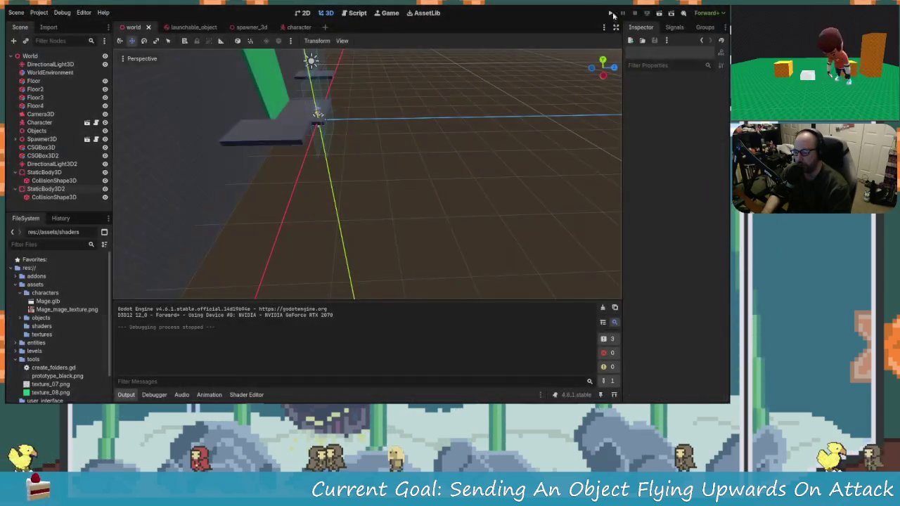
click(612, 14)
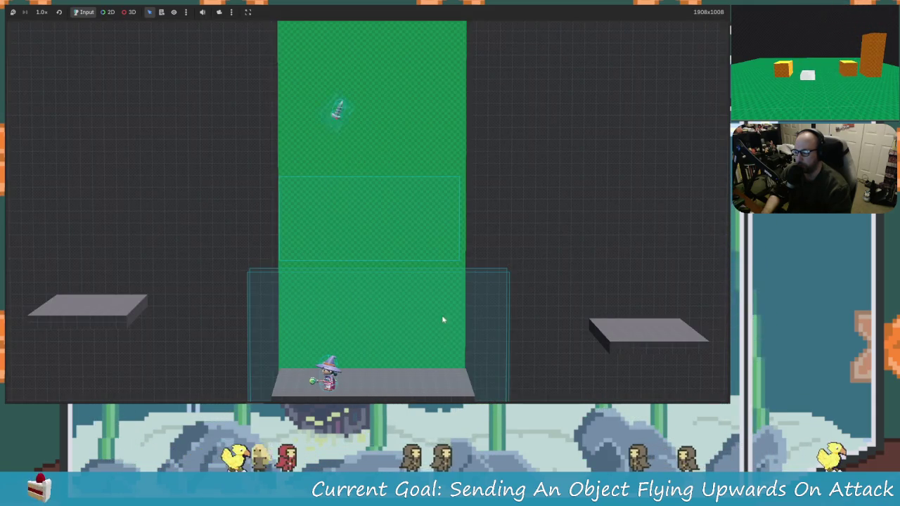
click(13, 12)
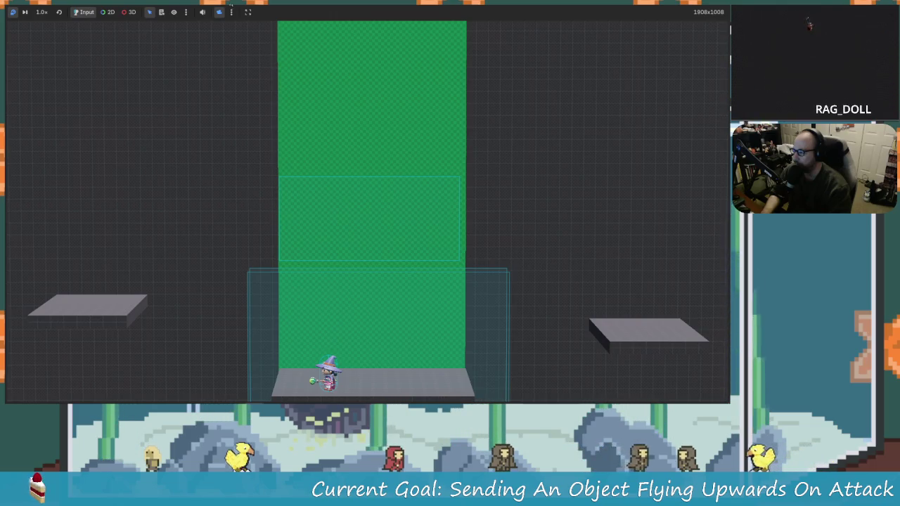
key(F8)
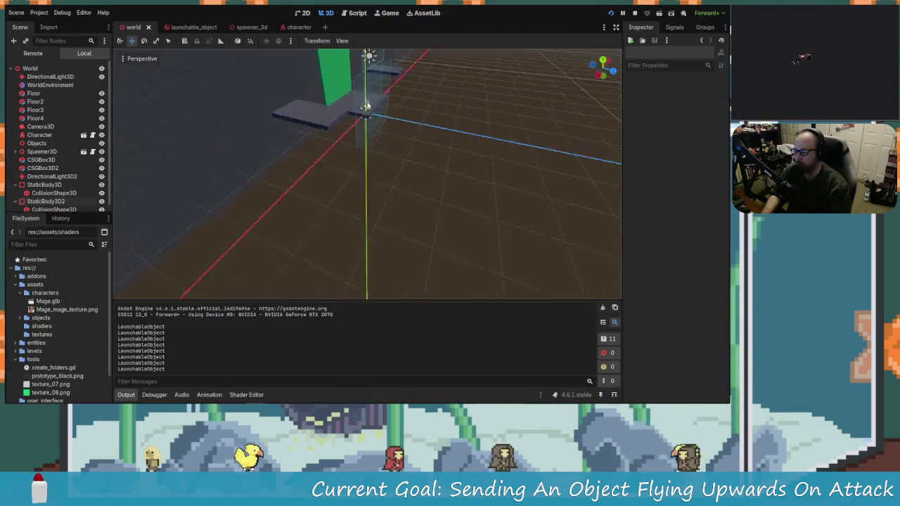
Relaunch the game in a separate window and view it through a free editor camera.
key(F5)
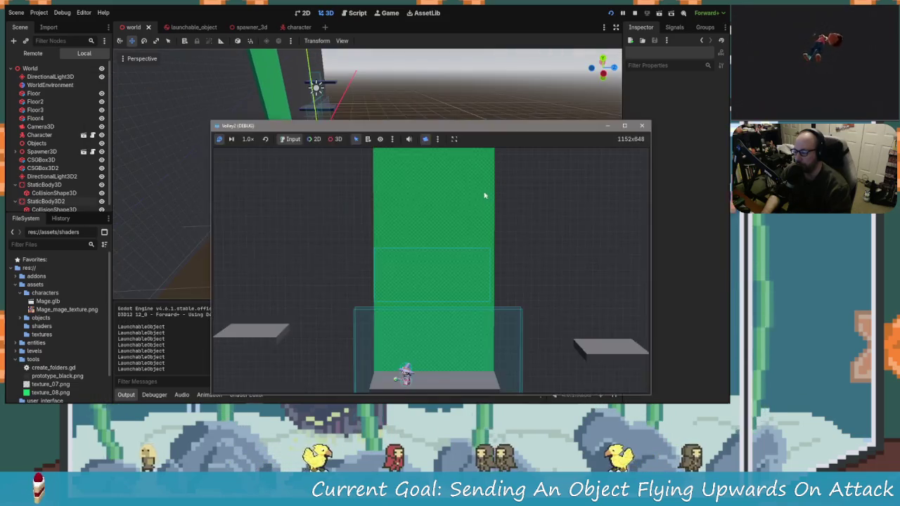
click(426, 140)
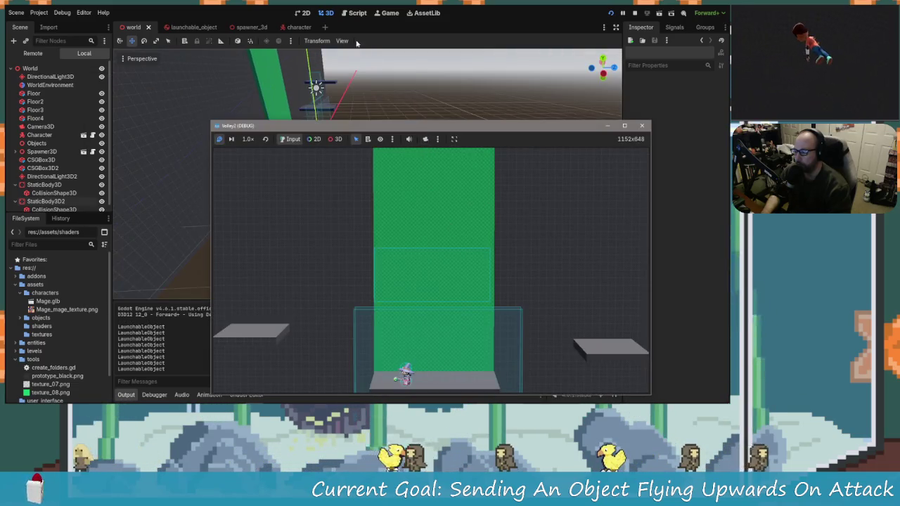
click(343, 90)
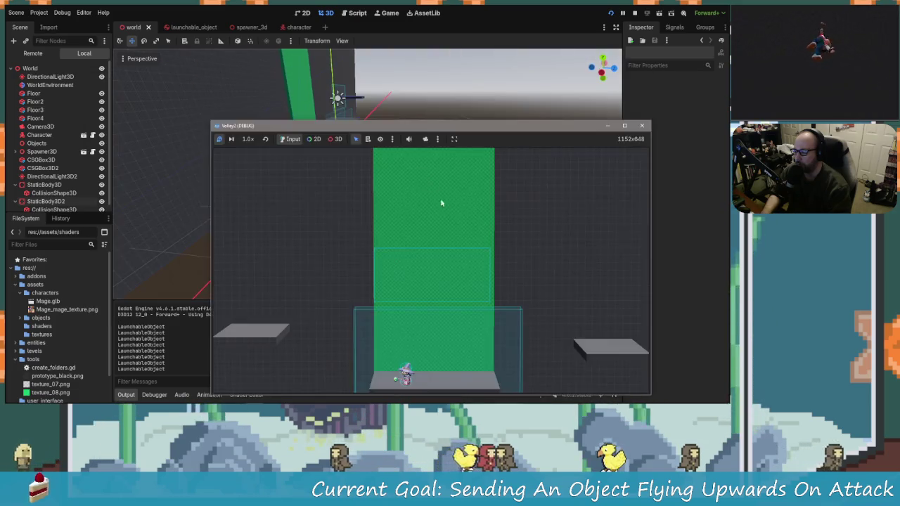
click(339, 95)
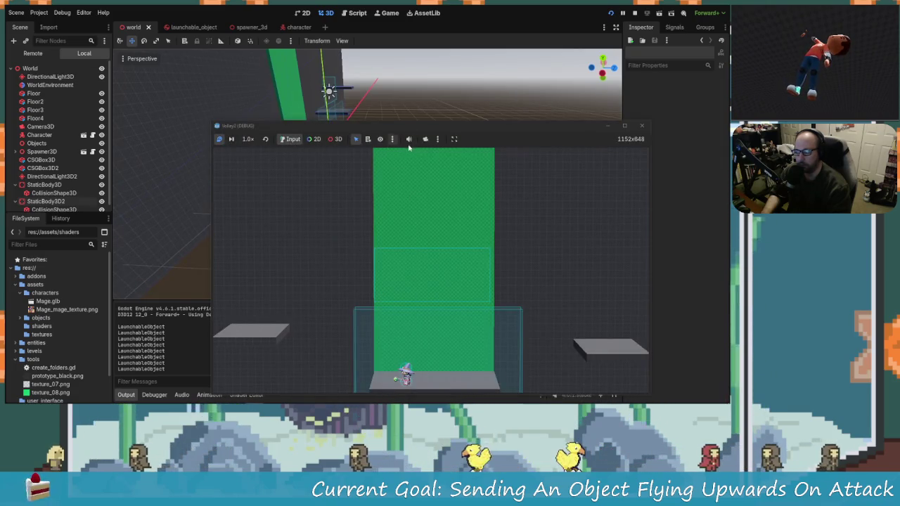
click(436, 139)
click(435, 140)
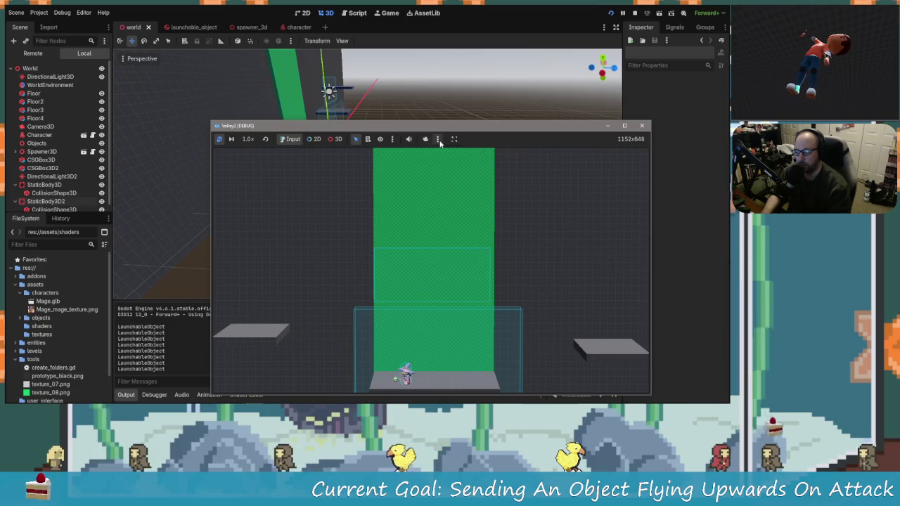
click(437, 139)
click(481, 186)
click(346, 93)
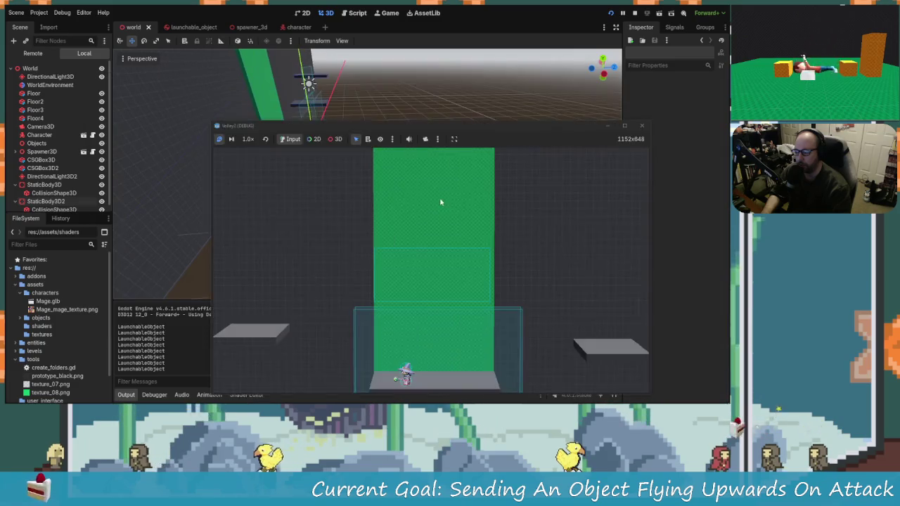
click(424, 140)
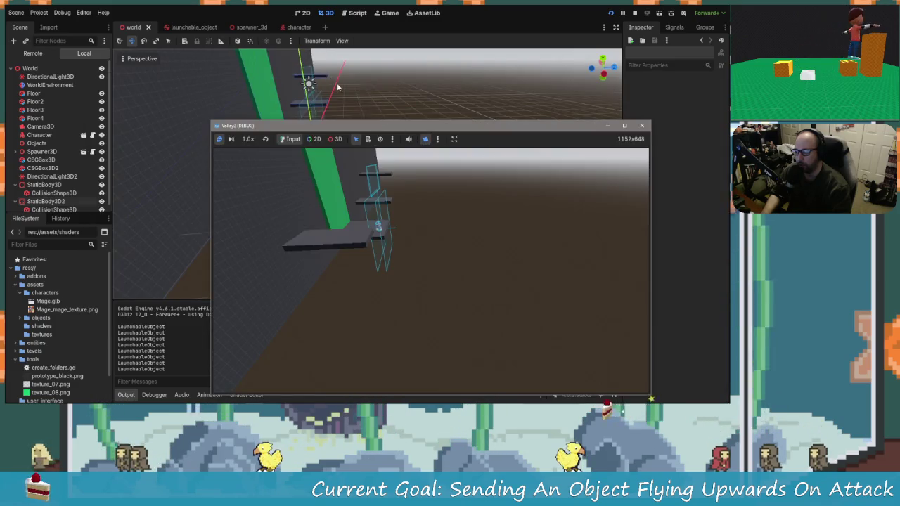
Fly the editor view along the platforms and toward the green wall.
right_click(337, 87)
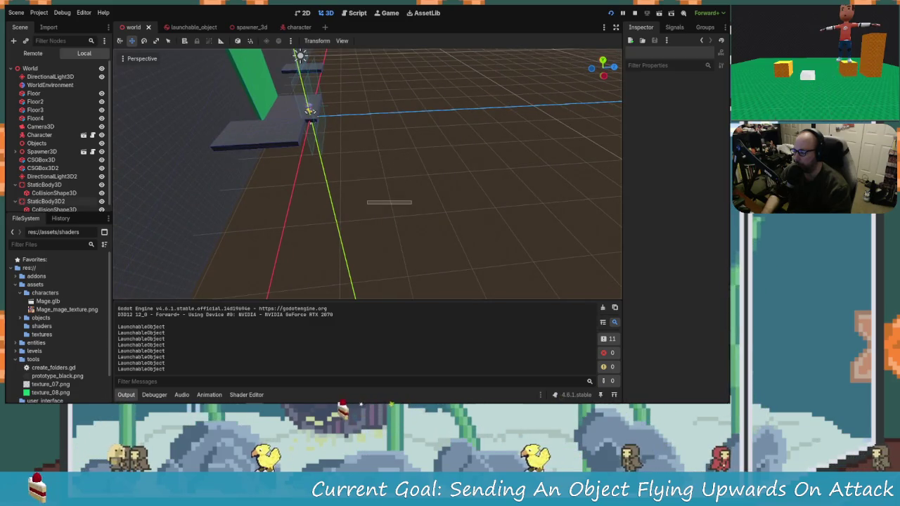
key(a)
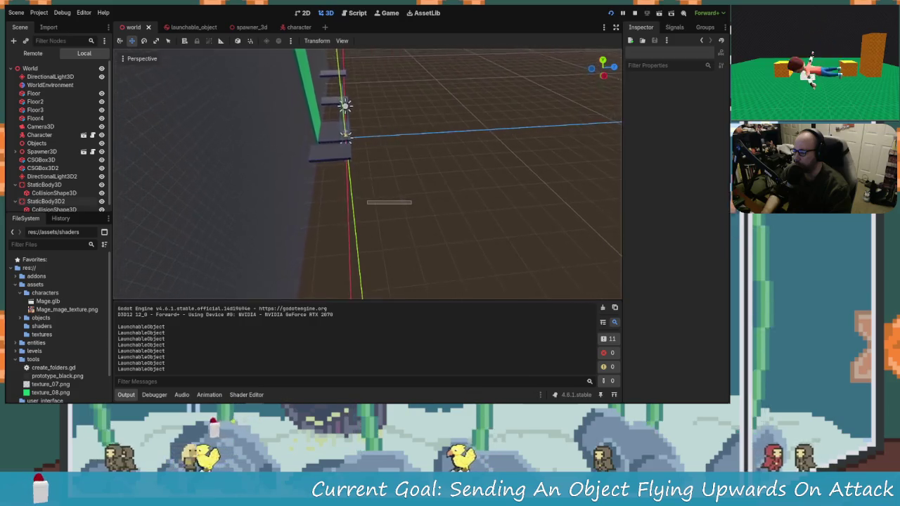
key(a)
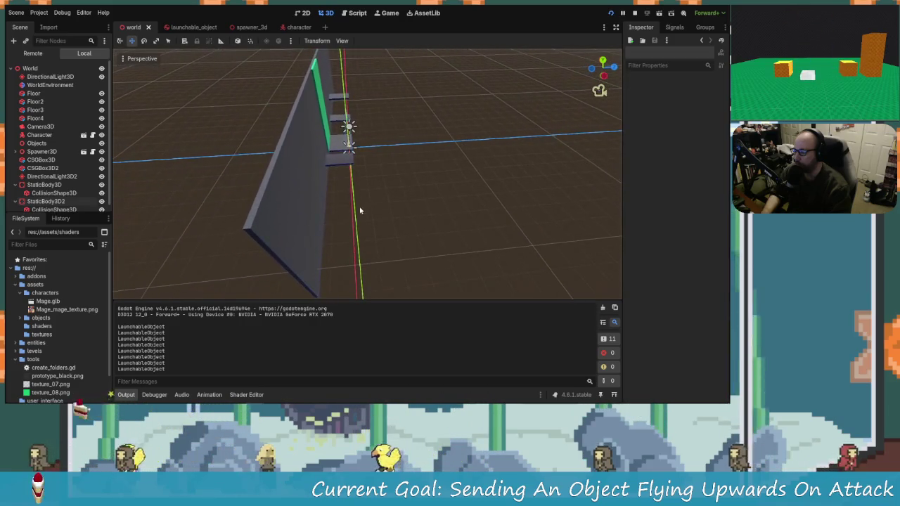
key(a)
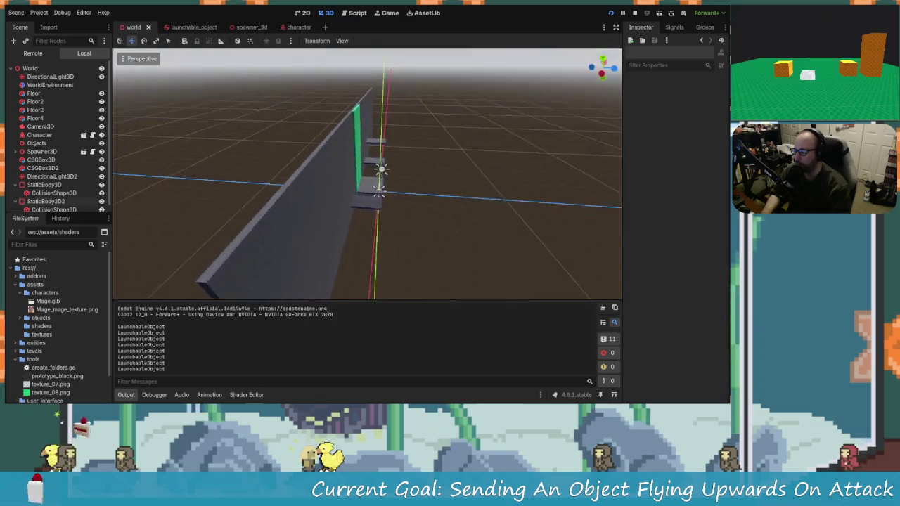
key(w)
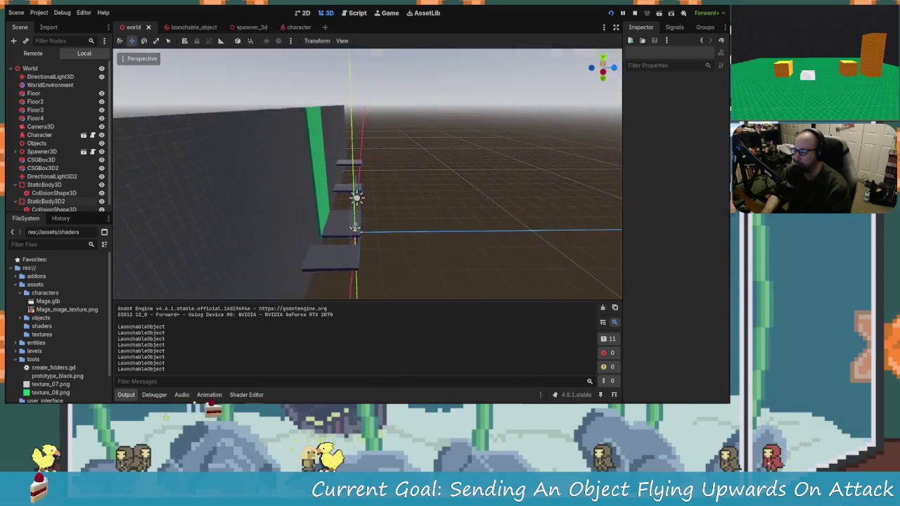
Bring up the game window, resume the game and restart it.
key(F5)
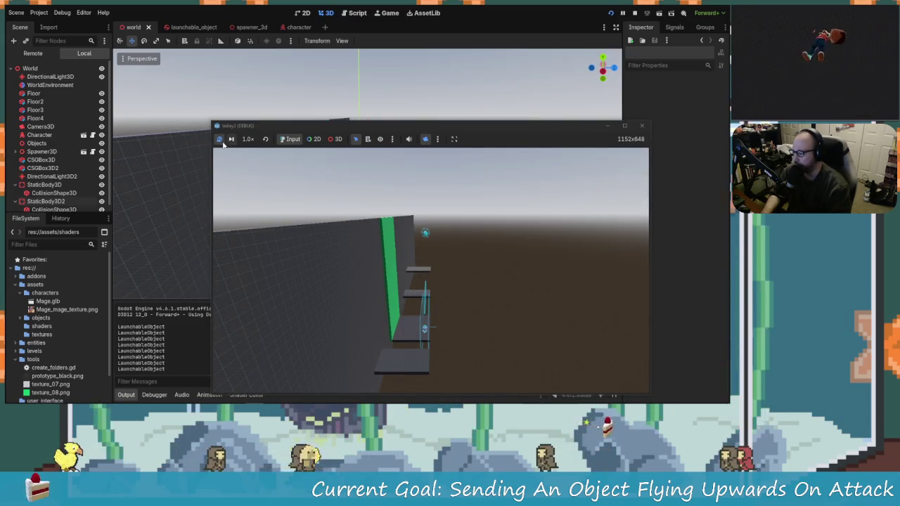
click(219, 139)
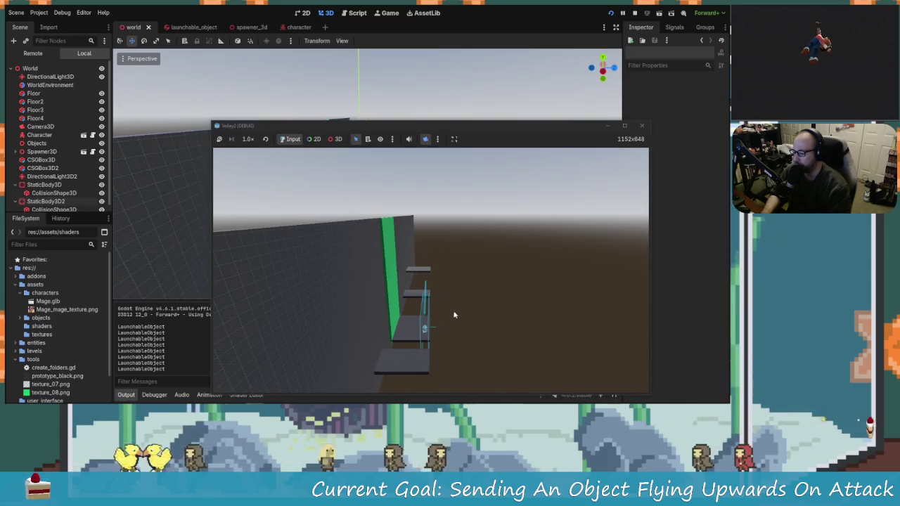
click(610, 13)
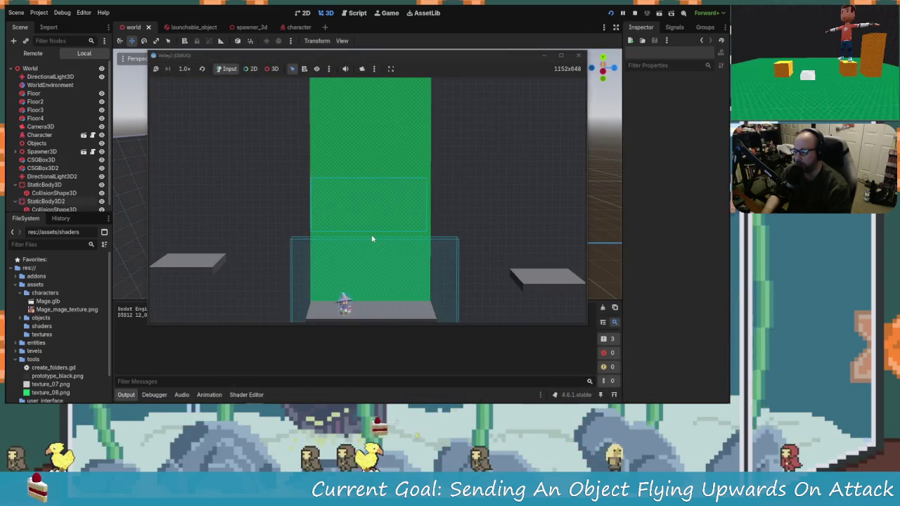
Attack the object to launch it upward and walk the character left and right.
click(435, 247)
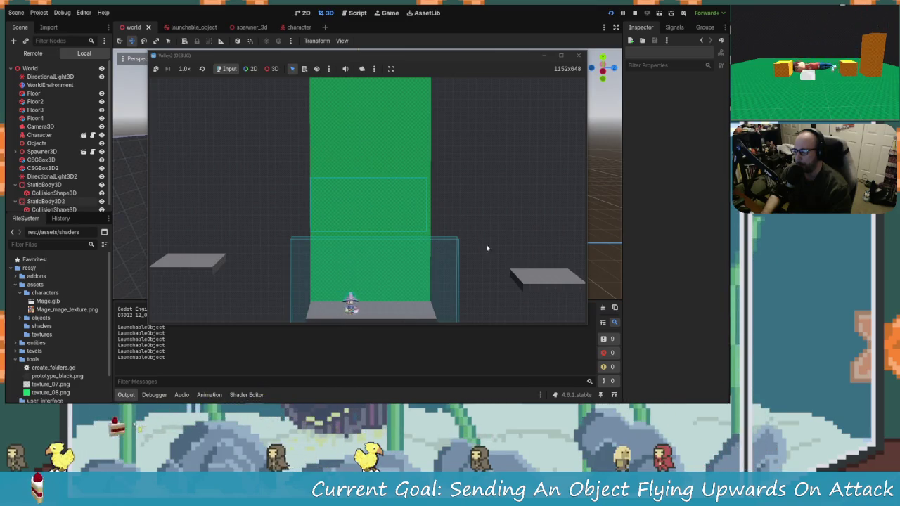
key(d)
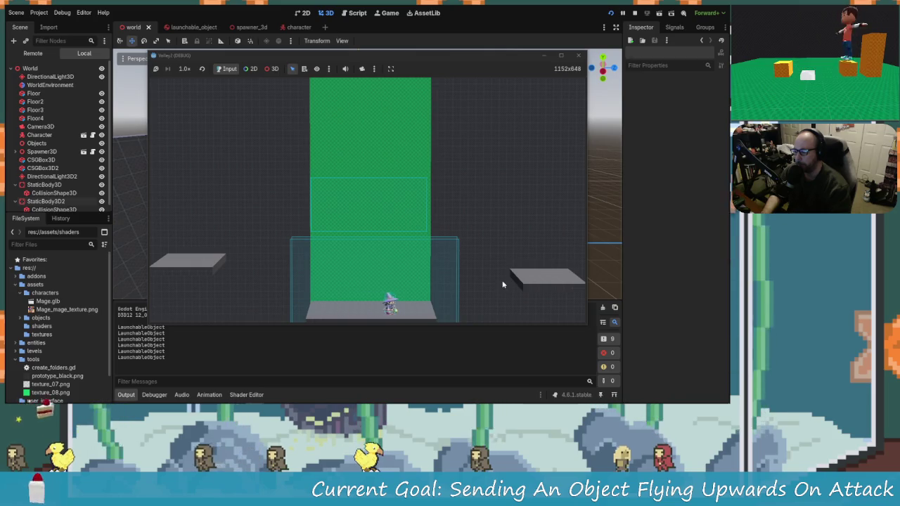
key(a)
key(d)
key(a)
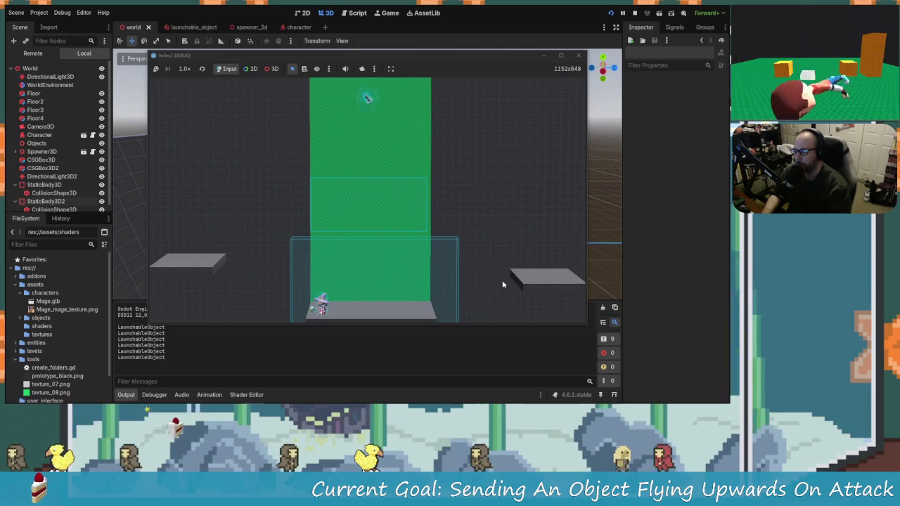
key(d)
key(a)
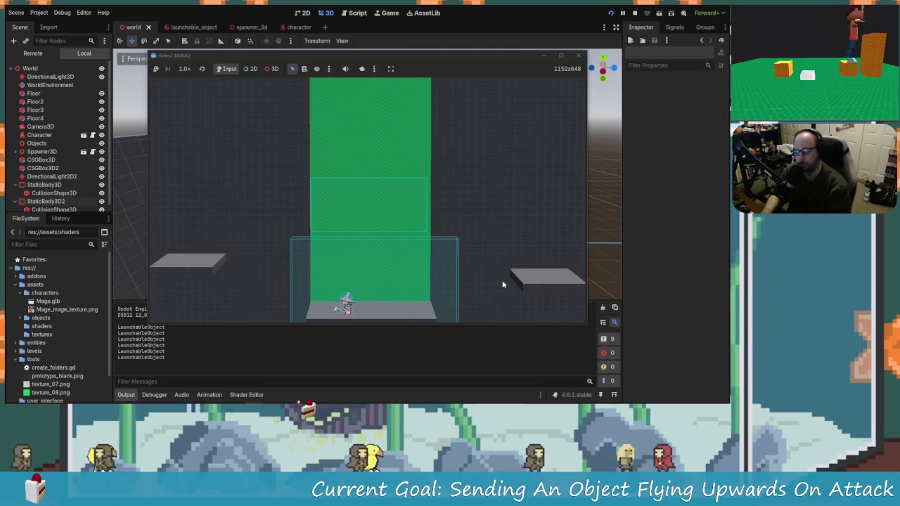
Stop the game and start adding a child node under World.
click(578, 56)
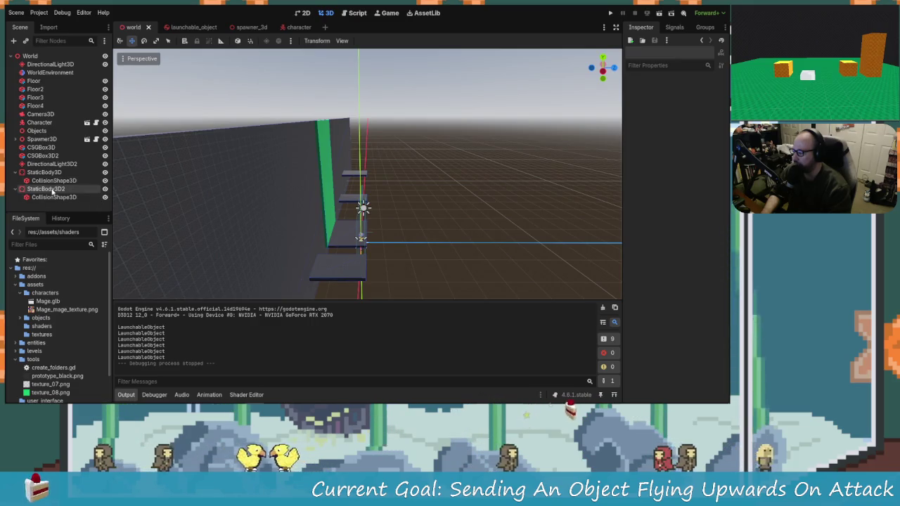
click(28, 57)
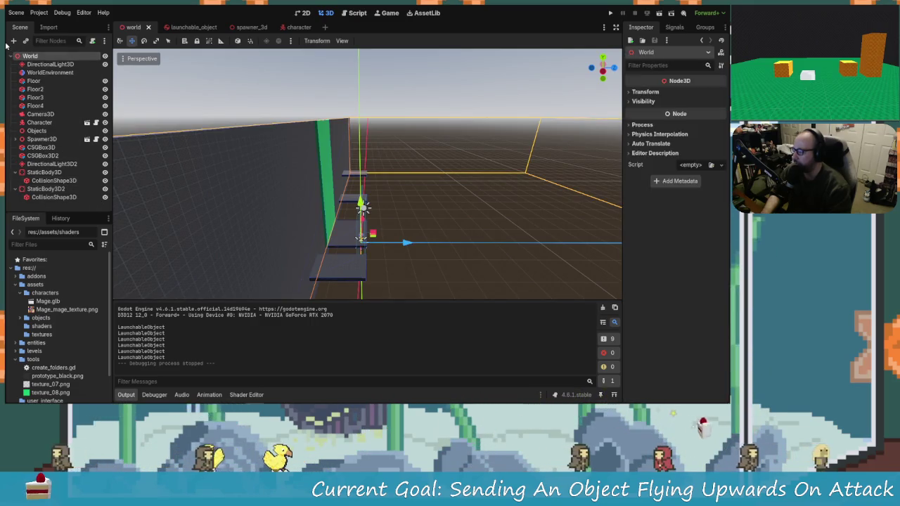
click(13, 42)
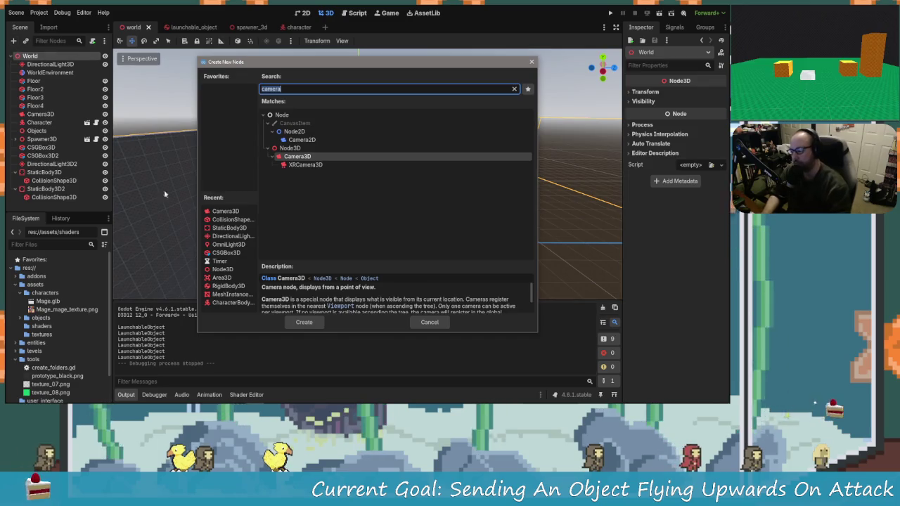
Add a Camera3D under World, move it along X and rotate it toward the platforms.
click(304, 322)
mouse_move(423, 242)
mouse_down()
mouse_move(415, 247)
mouse_move(429, 211)
mouse_move(458, 210)
mouse_up()
mouse_move(450, 174)
mouse_down()
mouse_move(394, 225)
mouse_move(433, 207)
mouse_up()
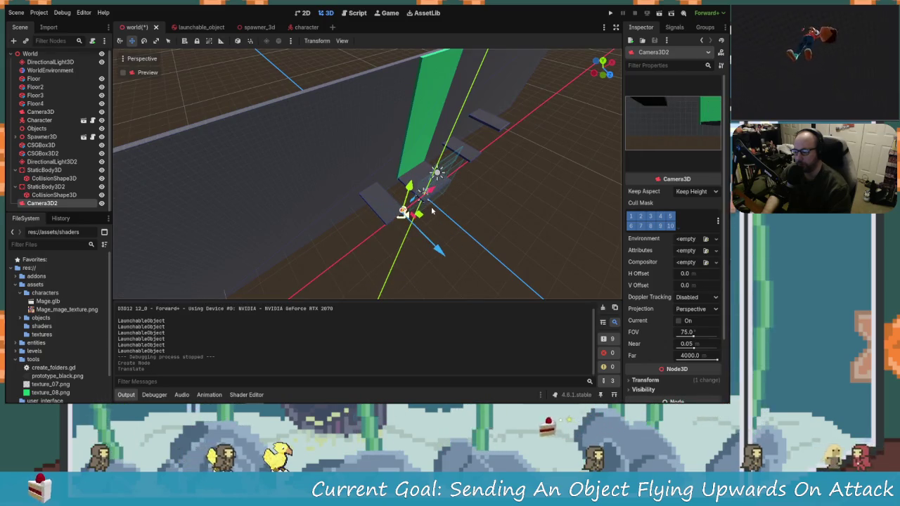
key(e)
mouse_move(390, 245)
mouse_down()
mouse_move(365, 214)
mouse_move(376, 208)
mouse_move(373, 182)
mouse_move(407, 192)
mouse_move(405, 203)
mouse_move(392, 176)
mouse_move(419, 185)
mouse_move(406, 197)
mouse_move(379, 179)
mouse_up()
key(q)
key(q)
Fine-tune the new camera's X position and its turn around the vertical axis.
mouse_move(410, 187)
mouse_down()
mouse_move(398, 194)
mouse_move(417, 206)
mouse_up()
drag(380, 246, 393, 242)
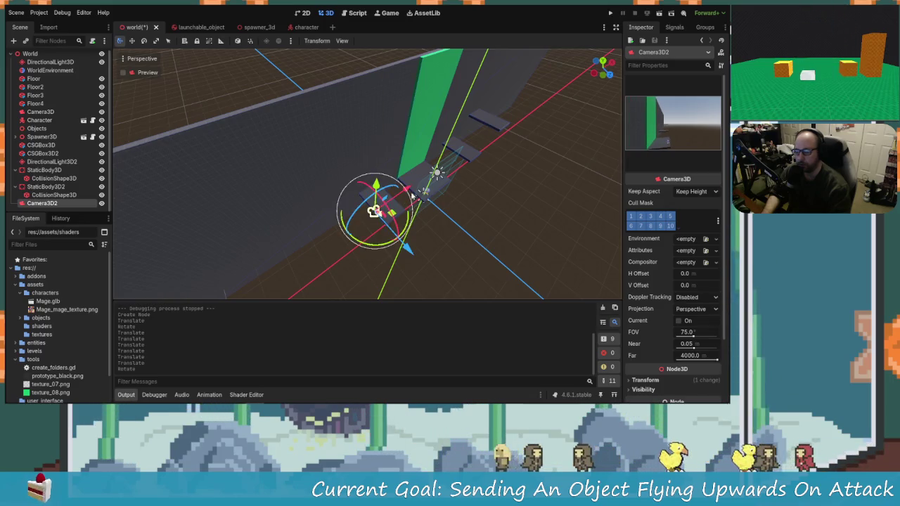
drag(406, 188, 413, 210)
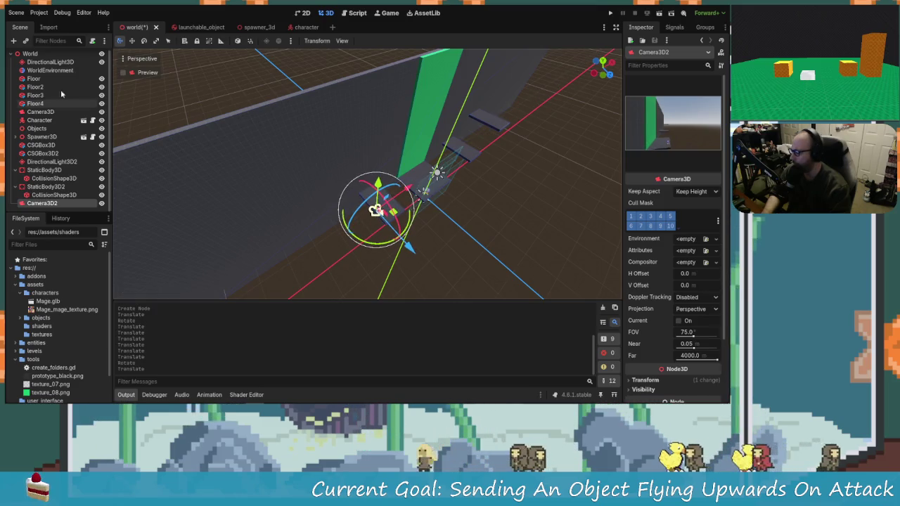
click(42, 53)
Add a CanvasLayer node under World.
click(13, 40)
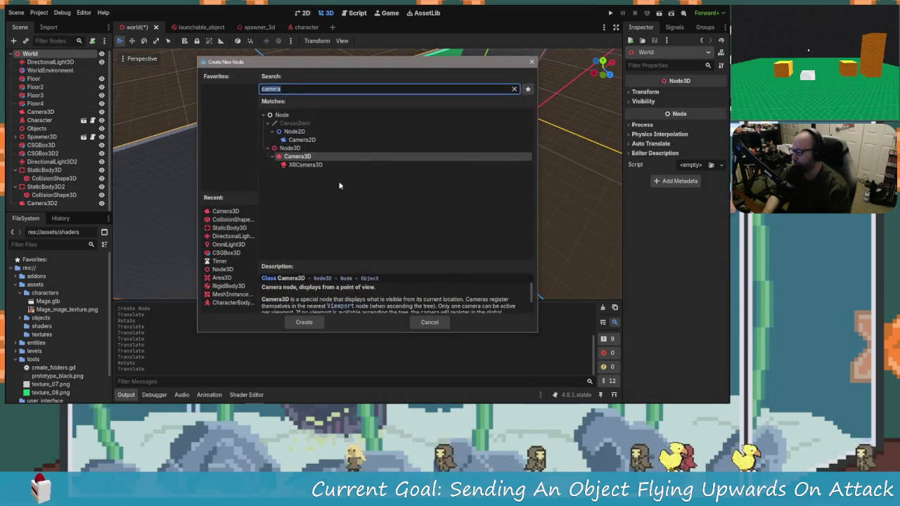
text(view)
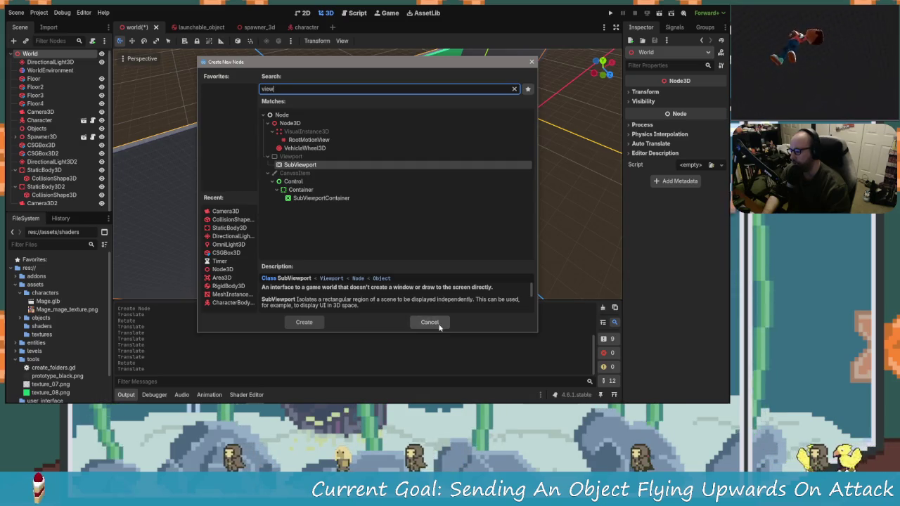
click(429, 325)
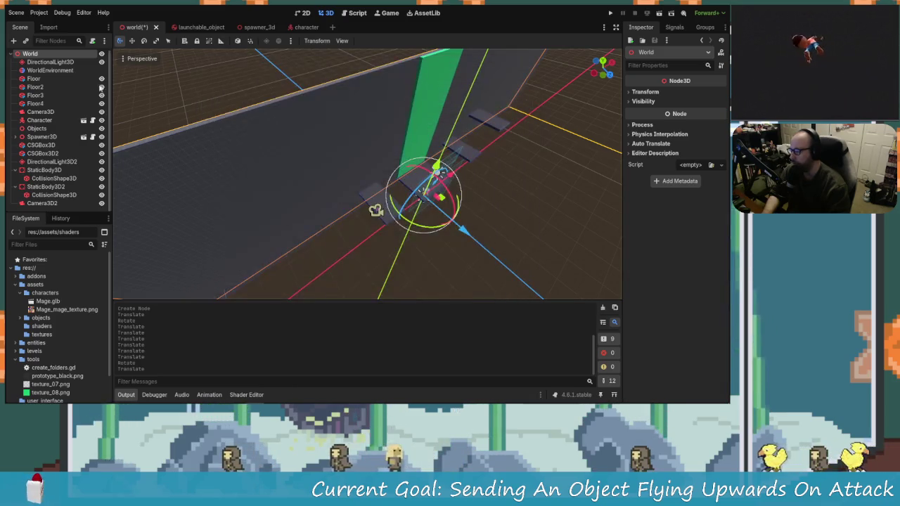
click(12, 40)
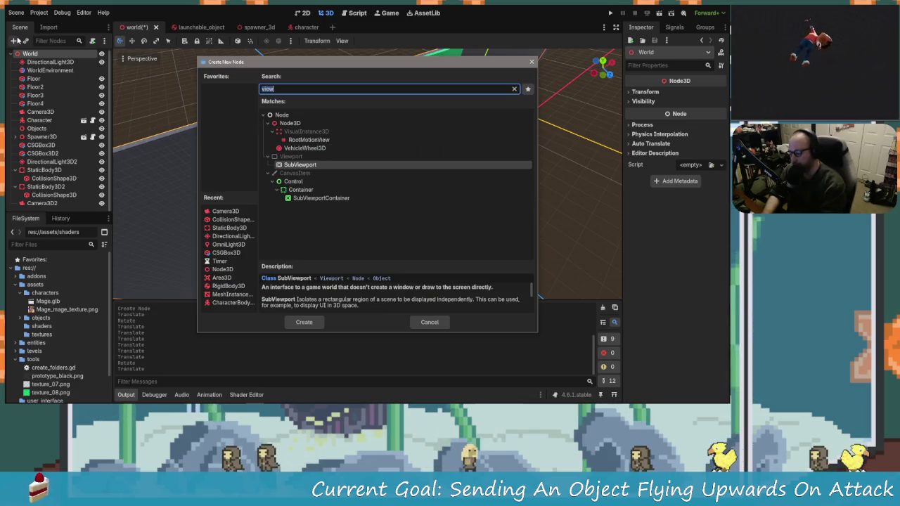
text(cava)
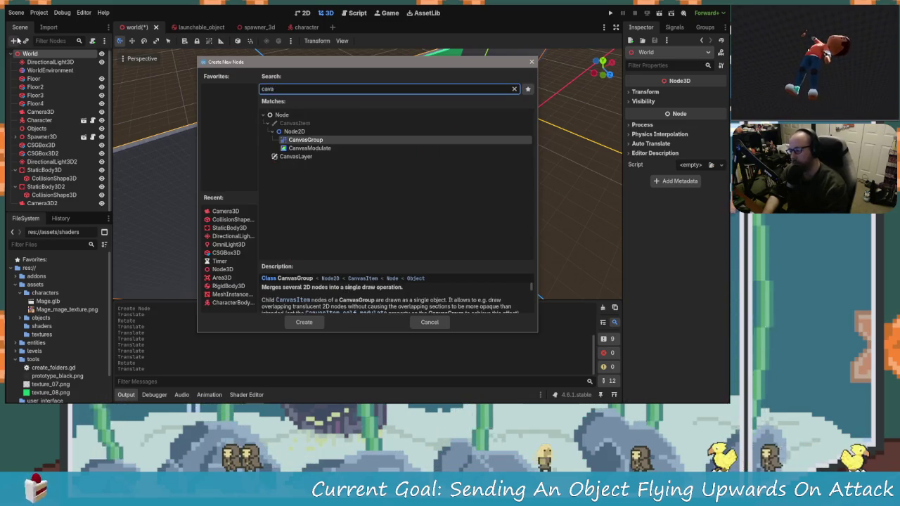
key(Down)
key(Down)
key(Return)
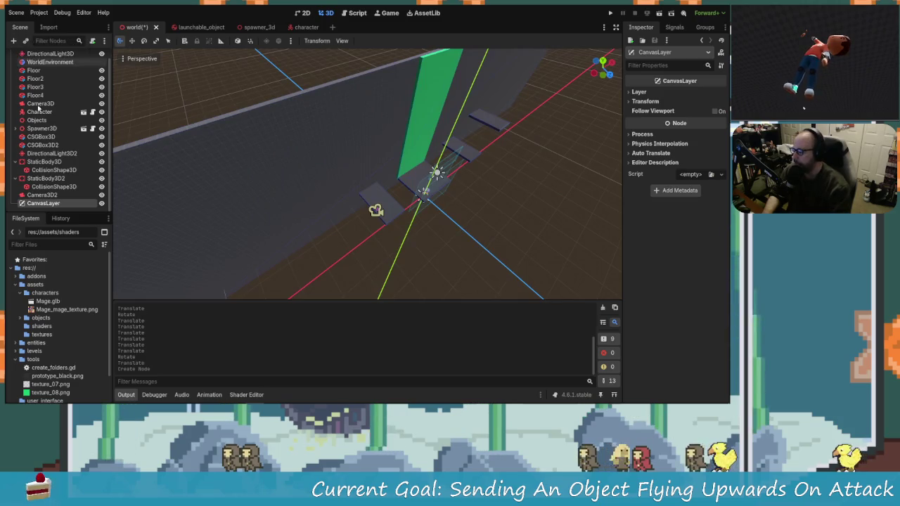
Add a SubViewportContainer as a child of the CanvasLayer.
click(17, 47)
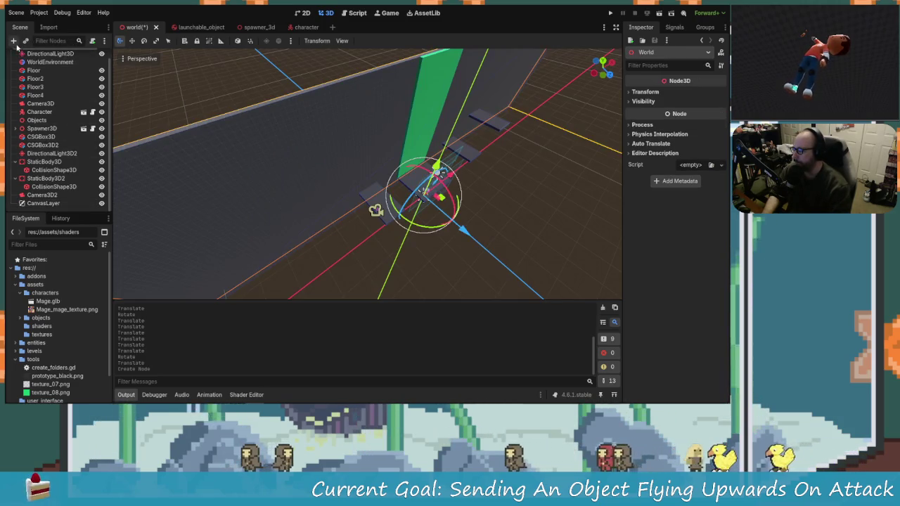
click(44, 203)
click(44, 203)
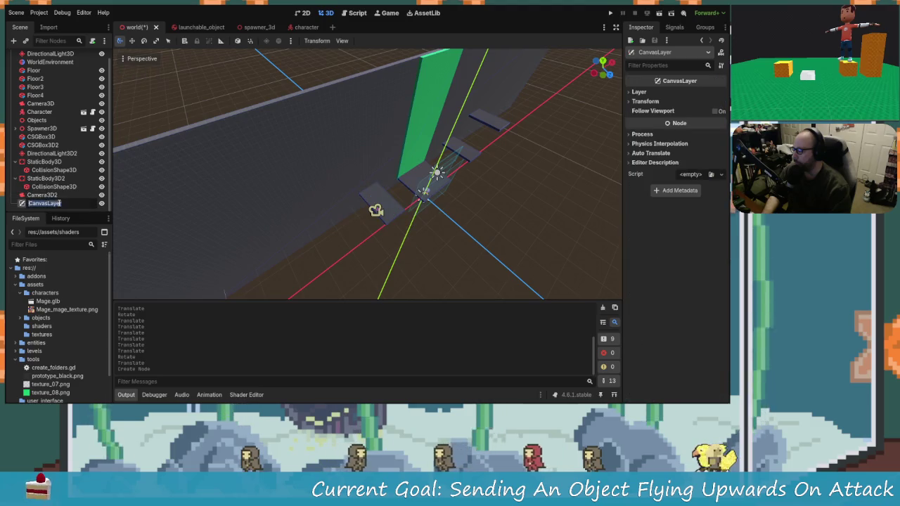
click(13, 40)
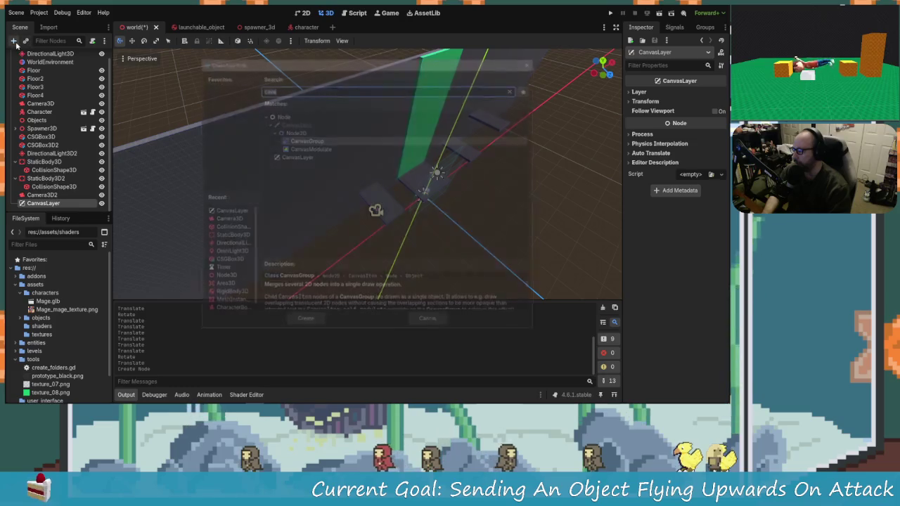
text(view)
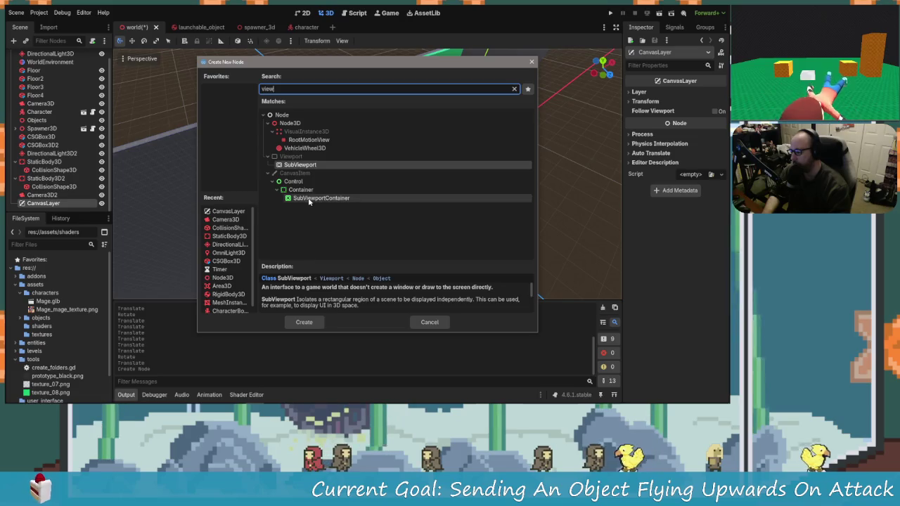
click(299, 199)
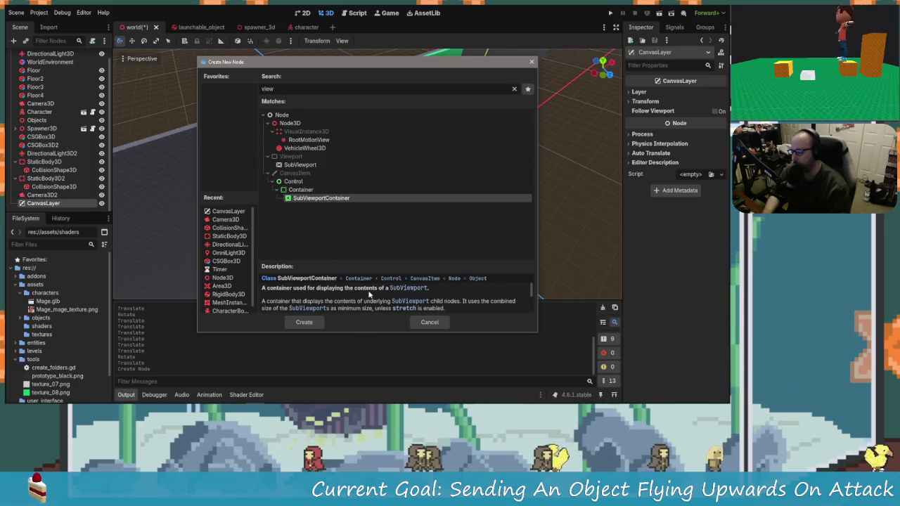
click(304, 322)
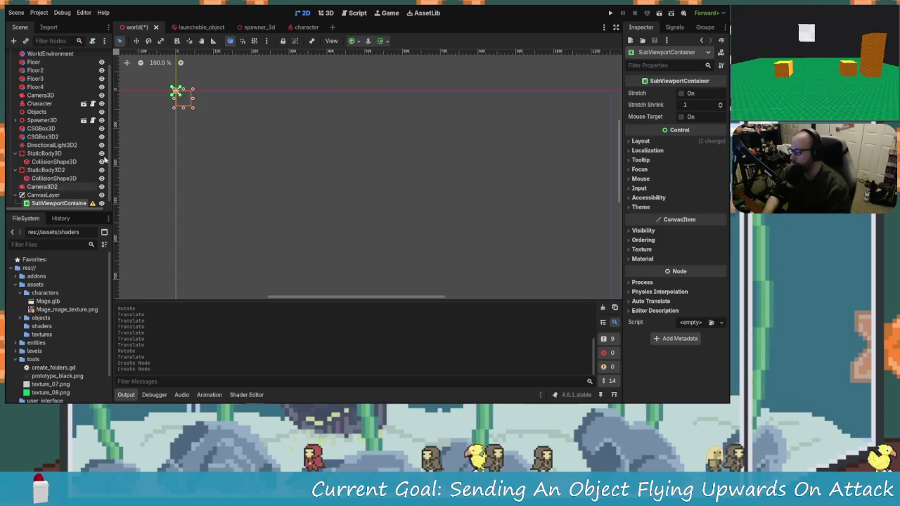
Add a SubViewport under the container and give it a new World3D resource.
key(ctrl+a)
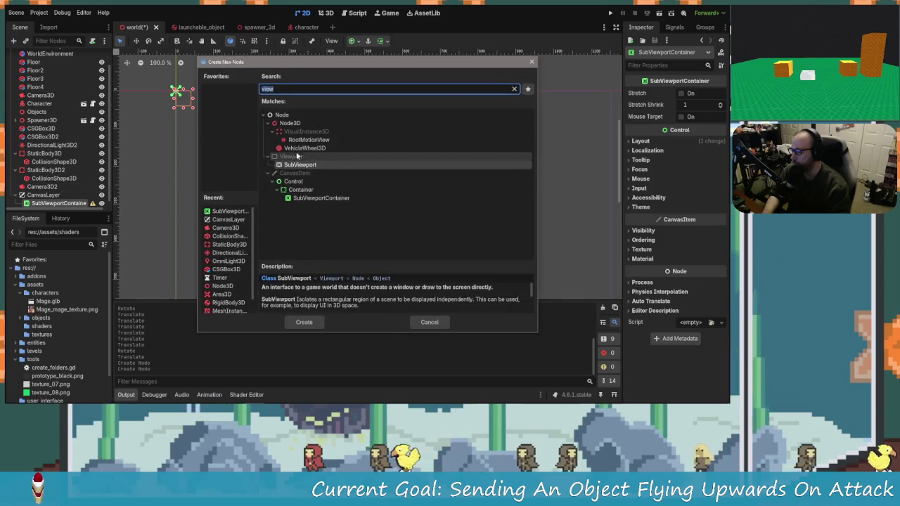
double_click(309, 165)
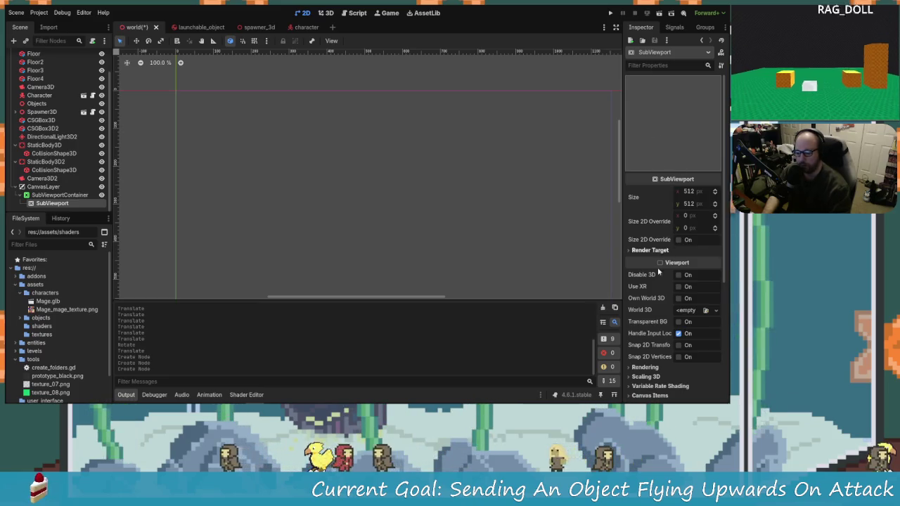
click(715, 311)
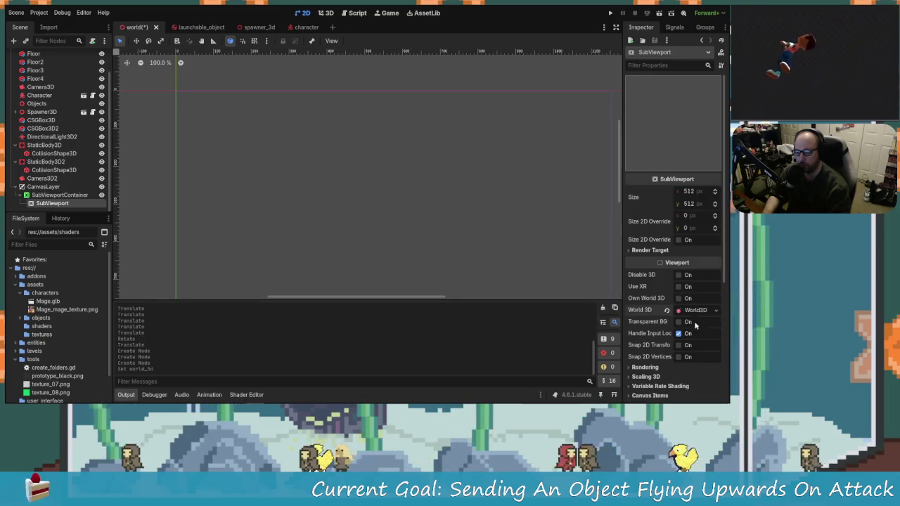
click(694, 332)
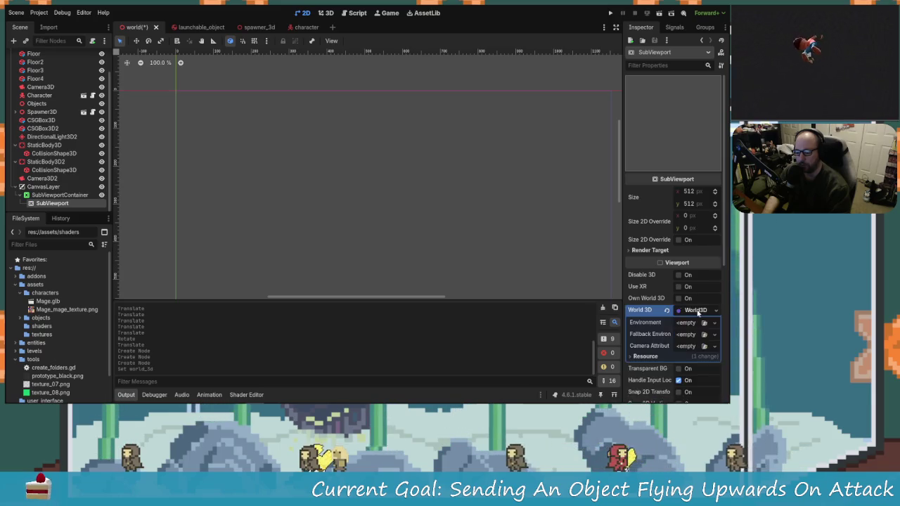
click(696, 310)
Review the SubViewport's render target settings, keeping update mode at When Visible.
scroll(659, 301, down, 2)
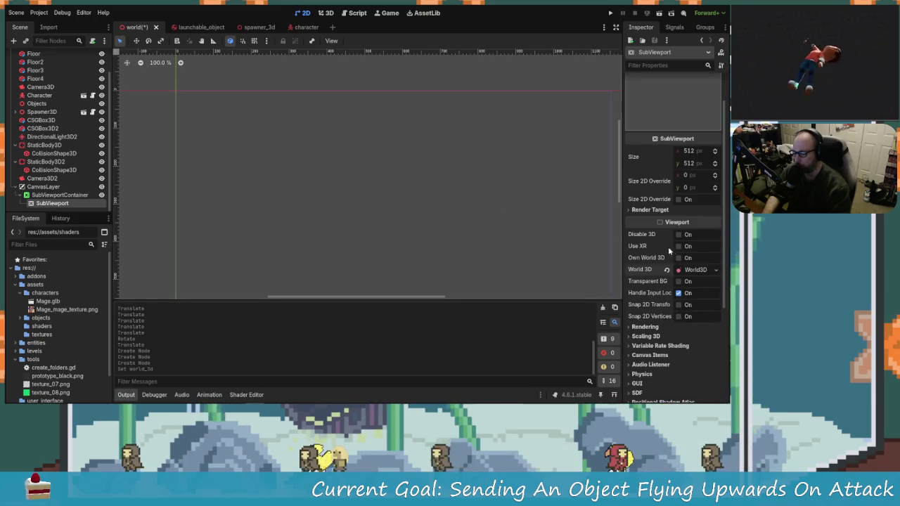
scroll(656, 344, down, 2)
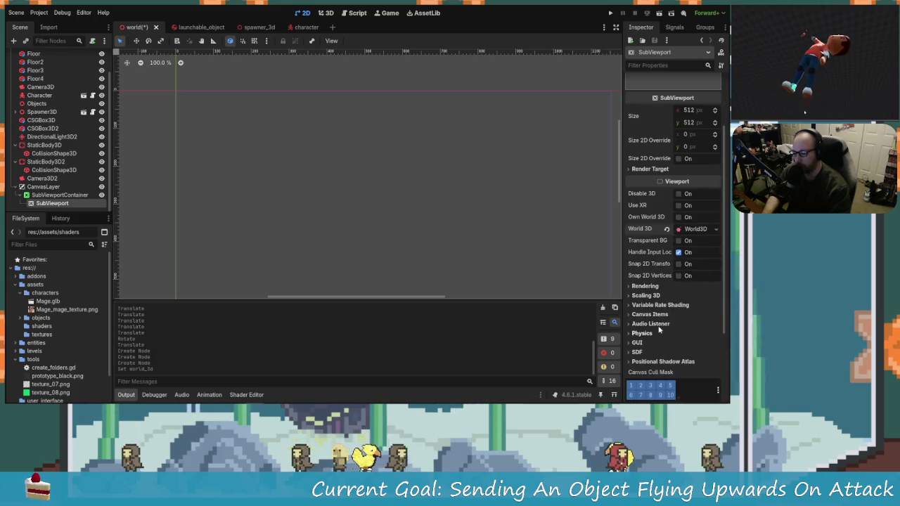
scroll(692, 261, up, 2)
click(661, 211)
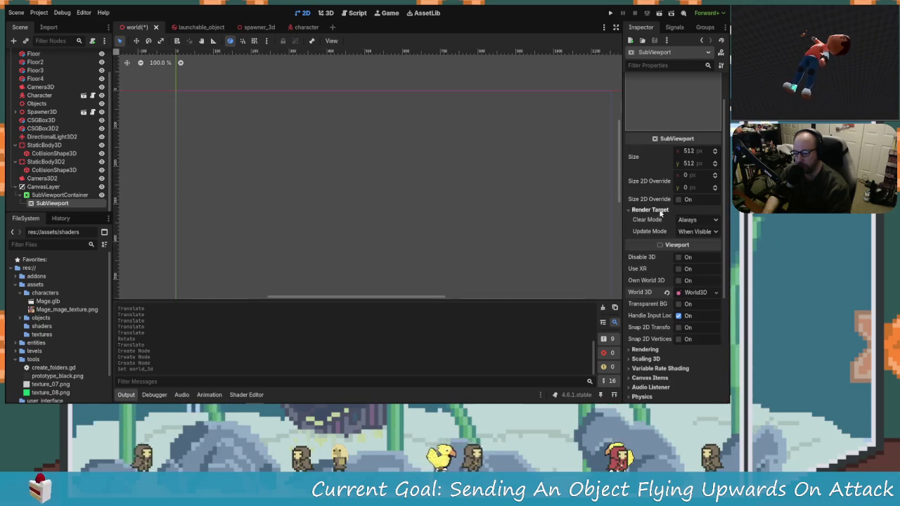
click(691, 234)
click(691, 234)
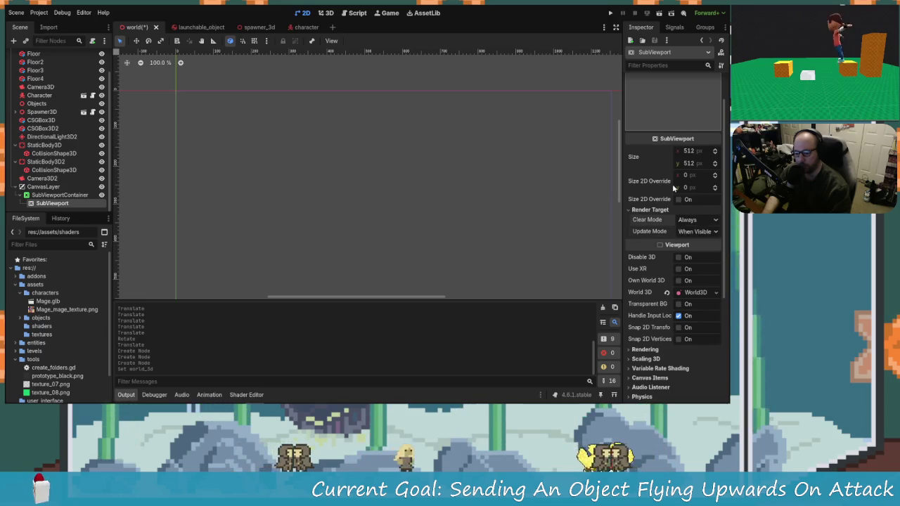
scroll(658, 228, up, 2)
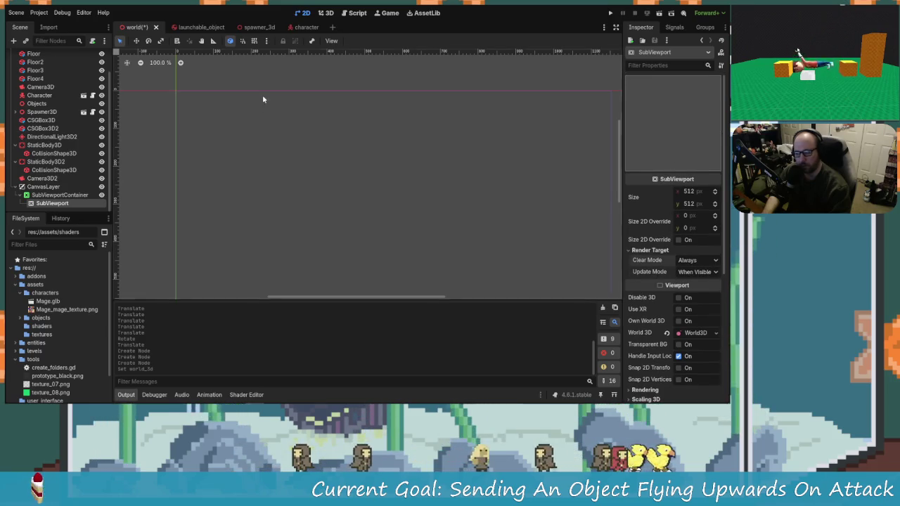
Step through CanvasLayer, SubViewportContainer and SubViewport in the Scene dock, ending on the container.
click(49, 187)
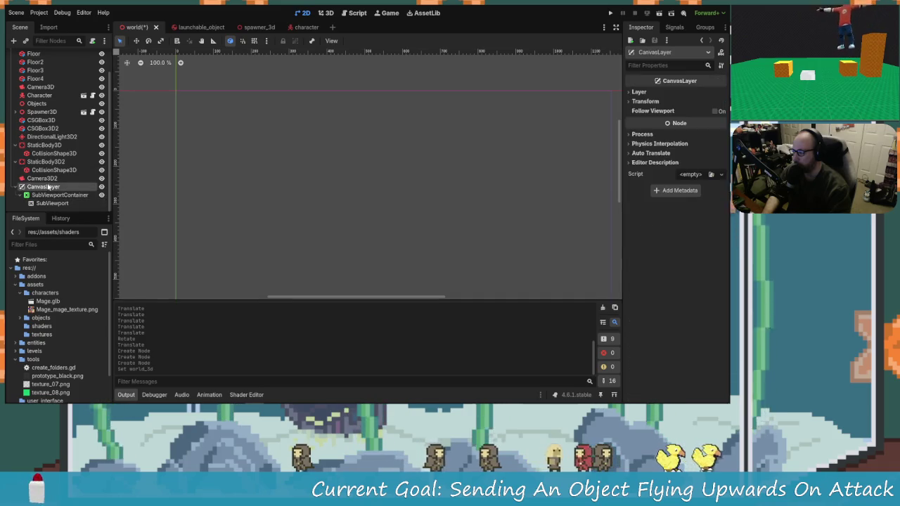
click(56, 195)
click(55, 204)
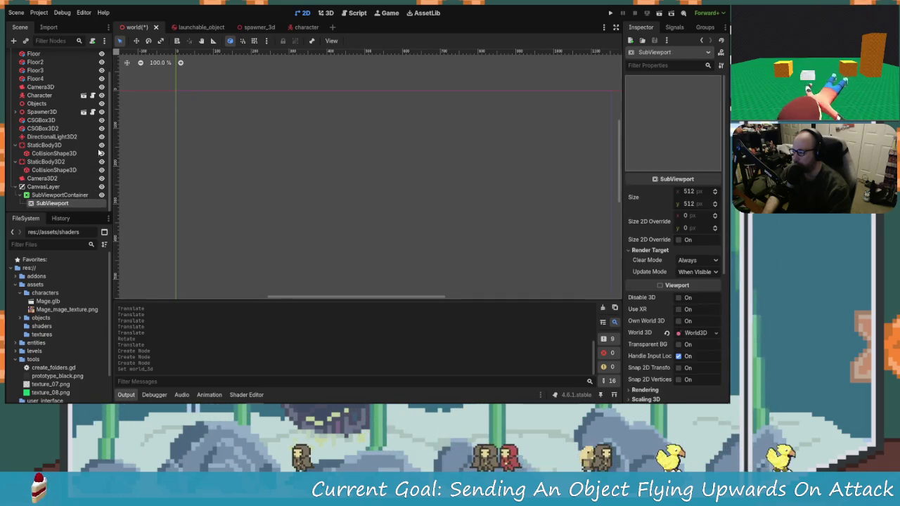
click(52, 187)
click(56, 194)
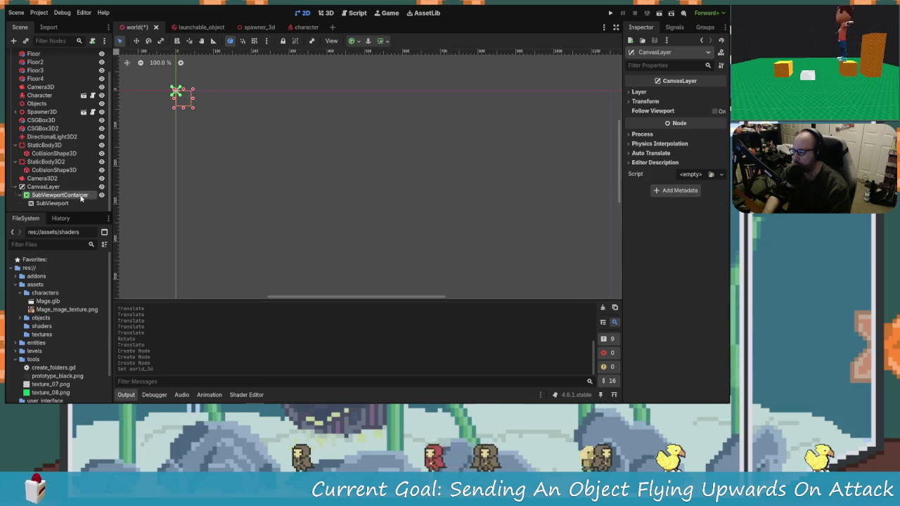
Set the SubViewportContainer's anchor preset to Full Rect and select the SubViewport.
click(353, 40)
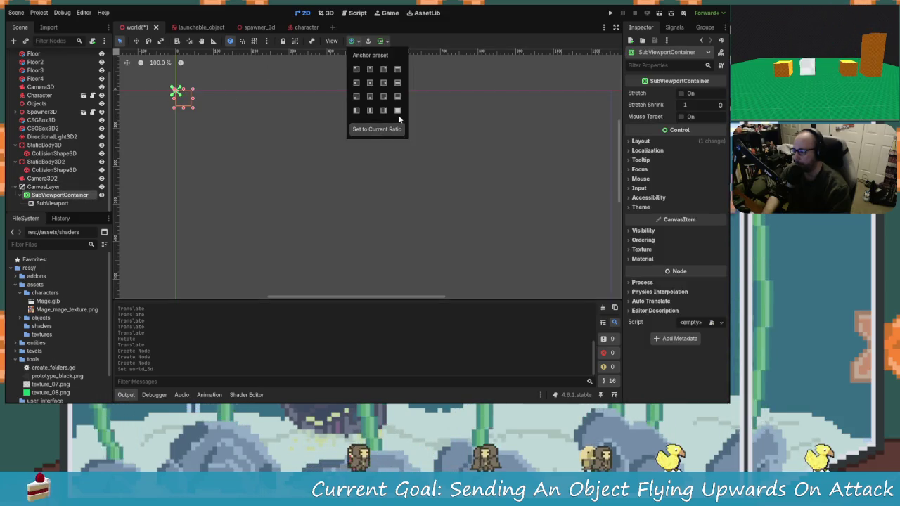
click(397, 113)
click(46, 190)
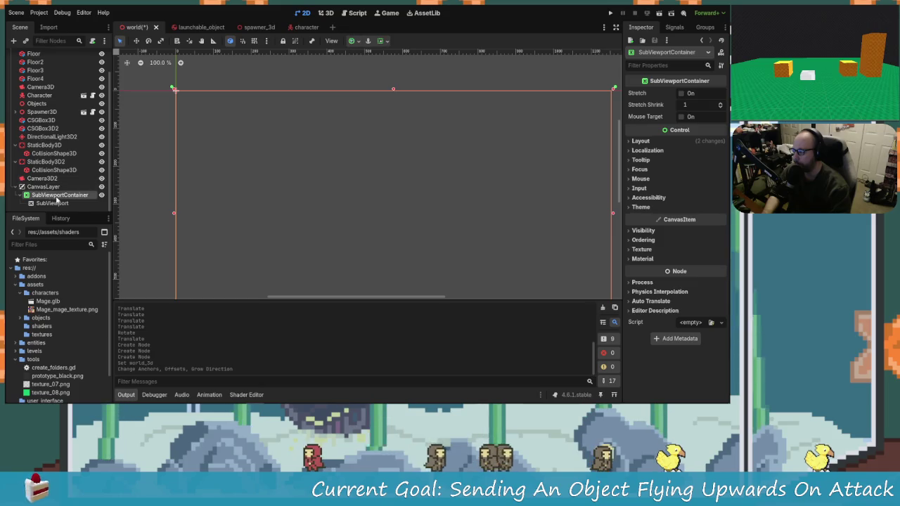
click(54, 203)
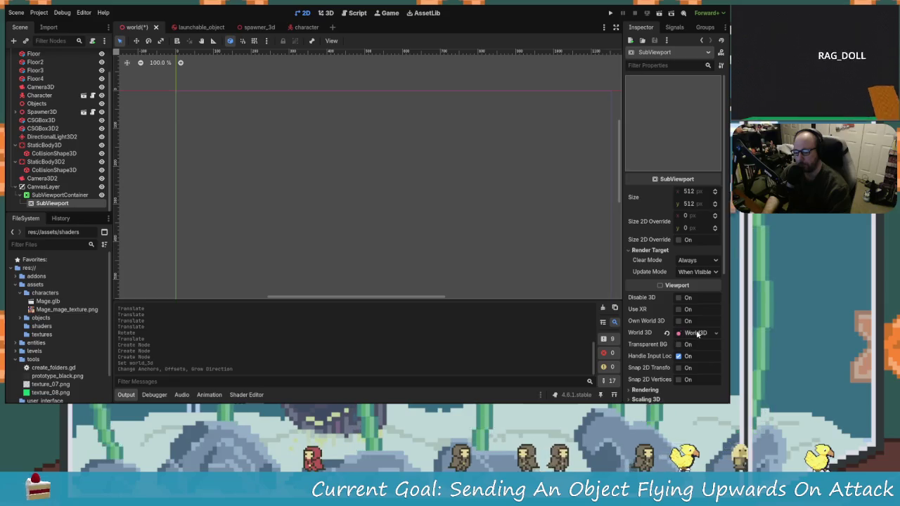
Try Physical then Practical camera attributes on the World3D, clearing them each time.
click(663, 332)
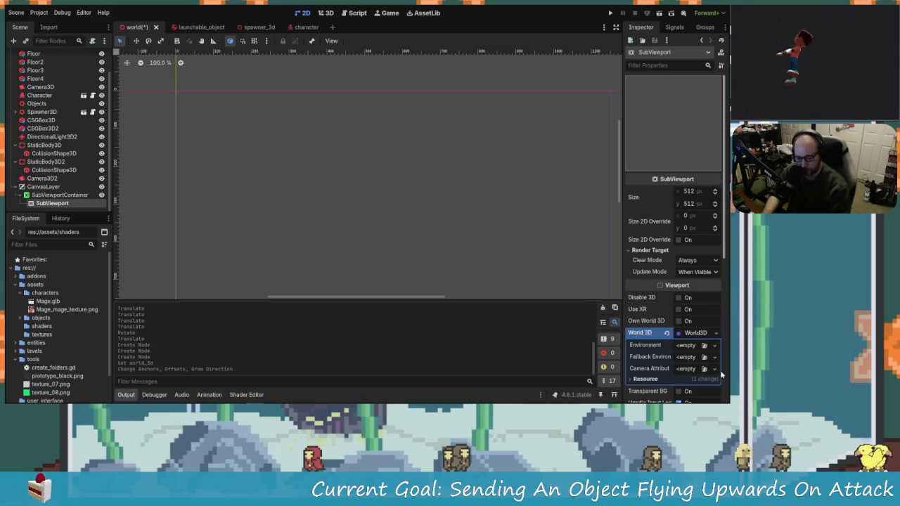
click(687, 369)
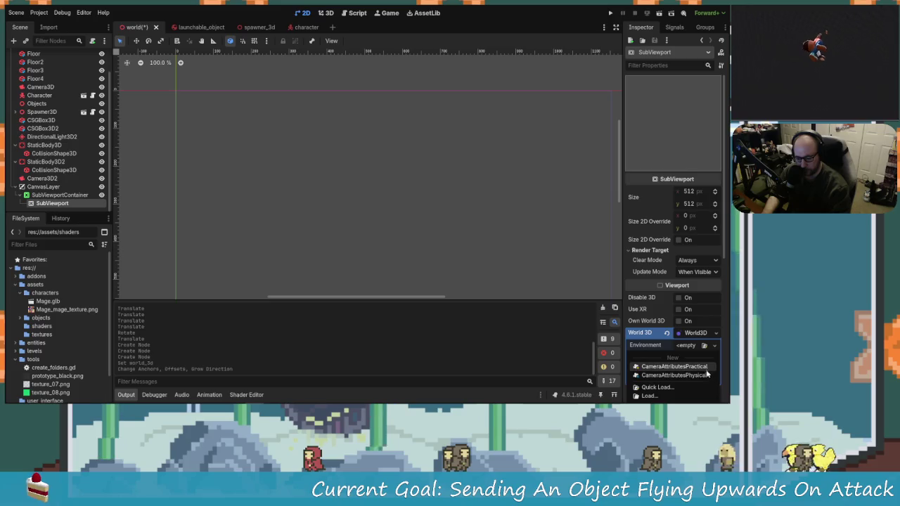
click(693, 376)
click(694, 370)
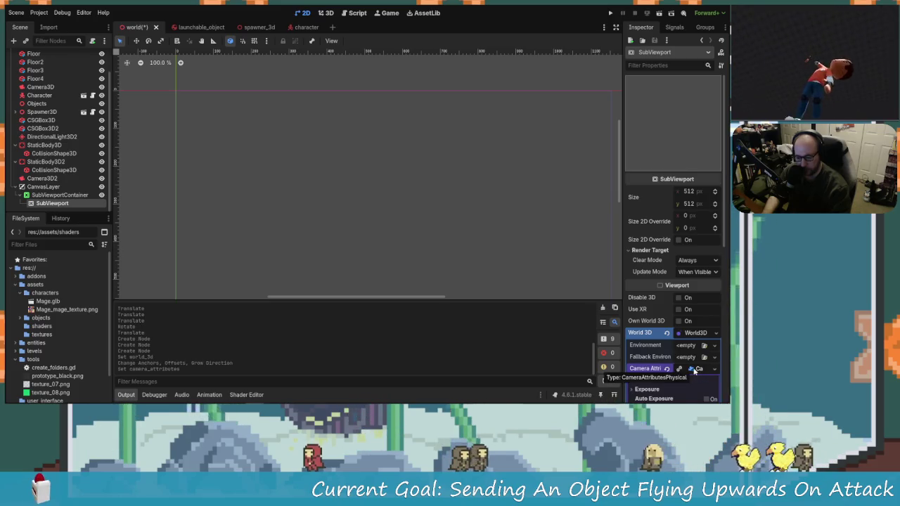
scroll(668, 337, down, 2)
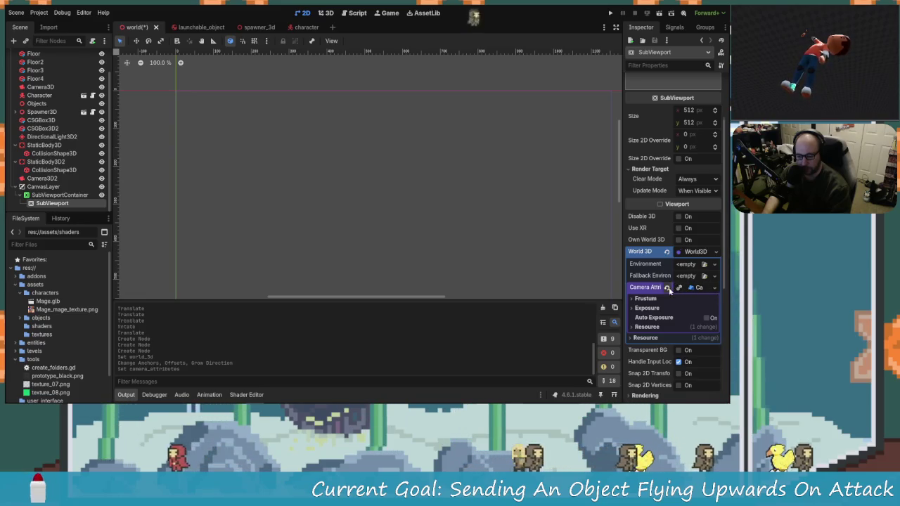
click(667, 288)
click(699, 289)
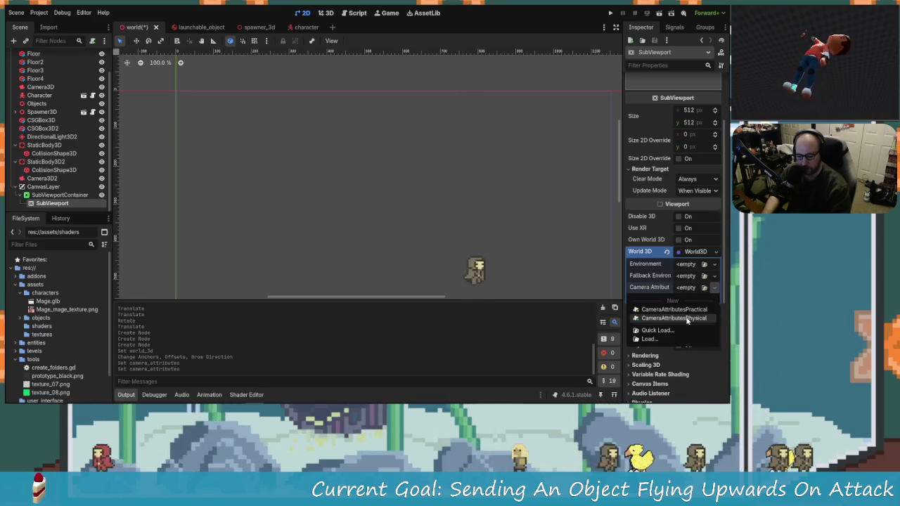
click(674, 309)
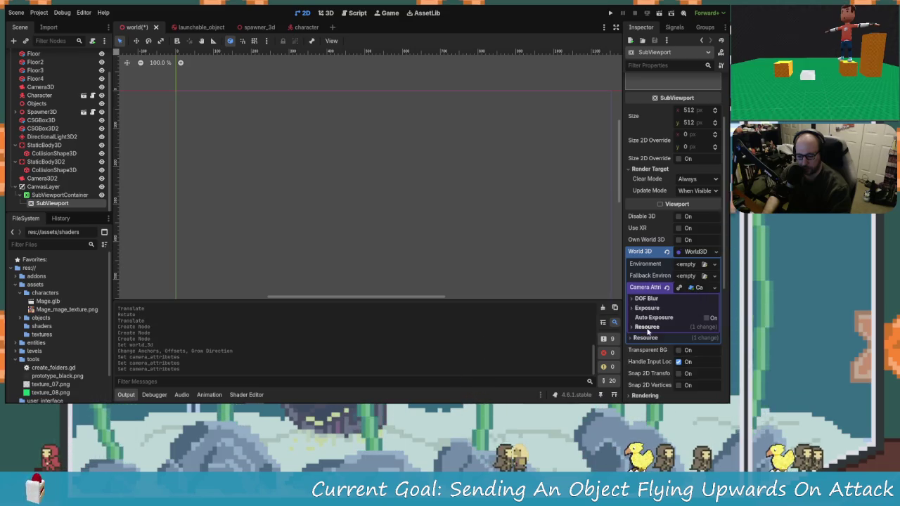
click(666, 288)
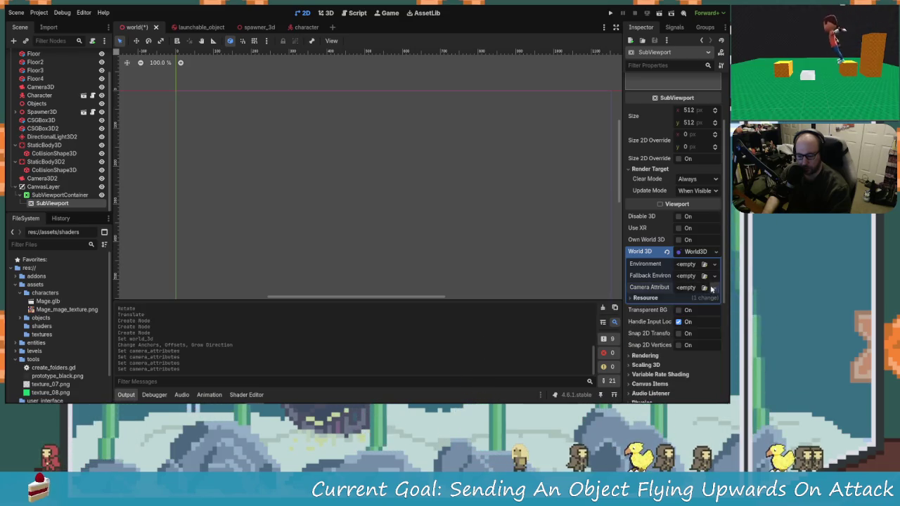
scroll(670, 284, up, 2)
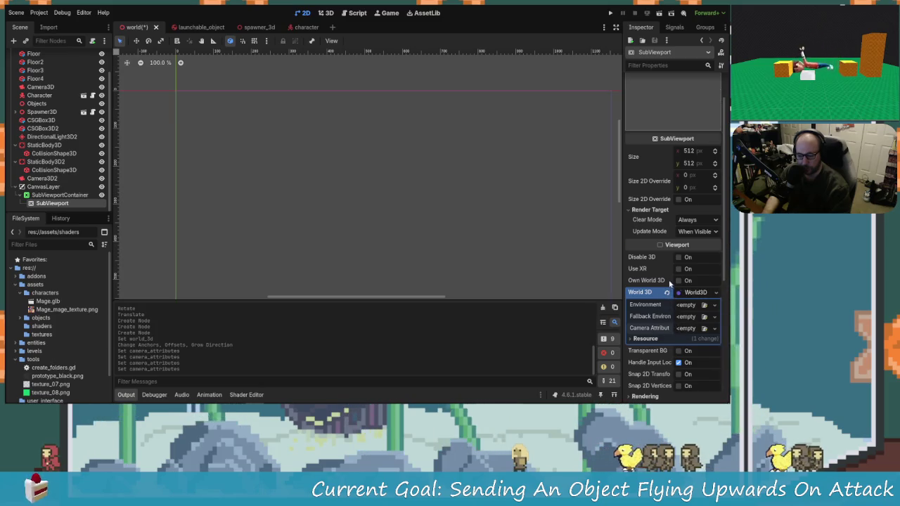
Toggle the SubViewport's Own World 3D on and off, then review its rendering settings.
click(679, 281)
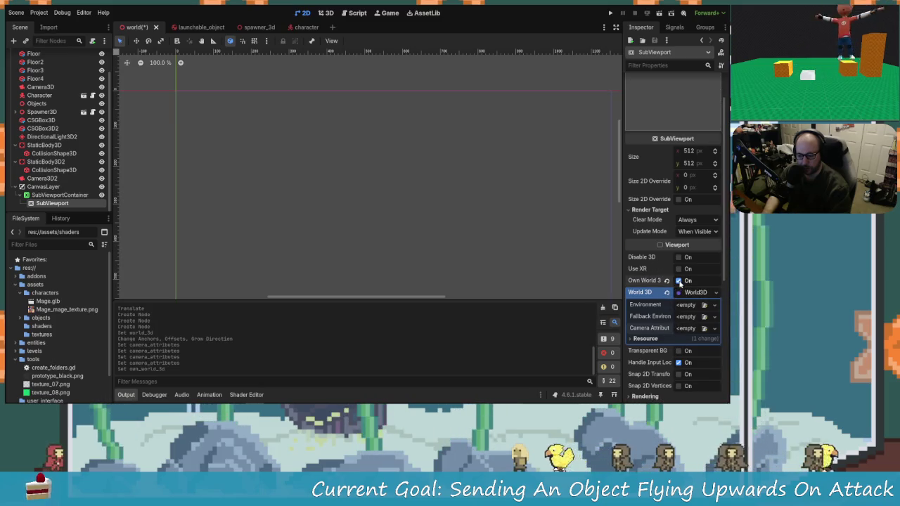
click(679, 282)
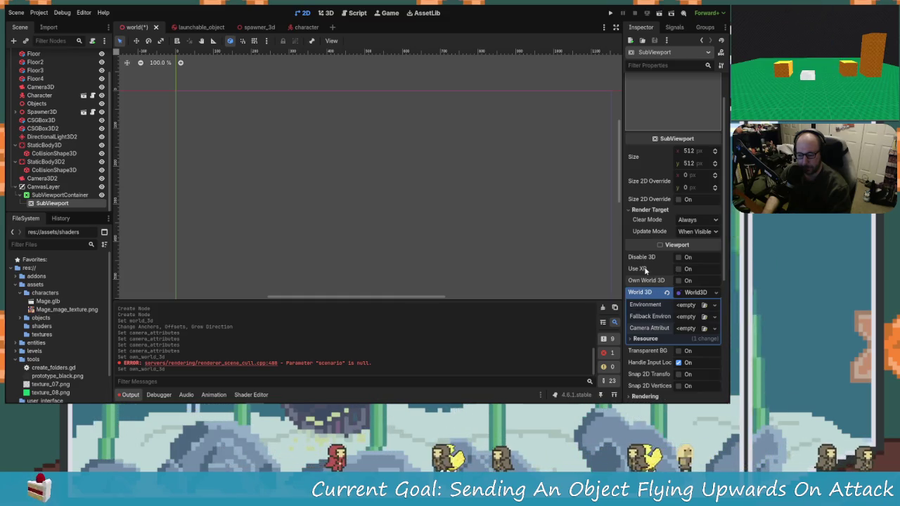
scroll(653, 270, down, 3)
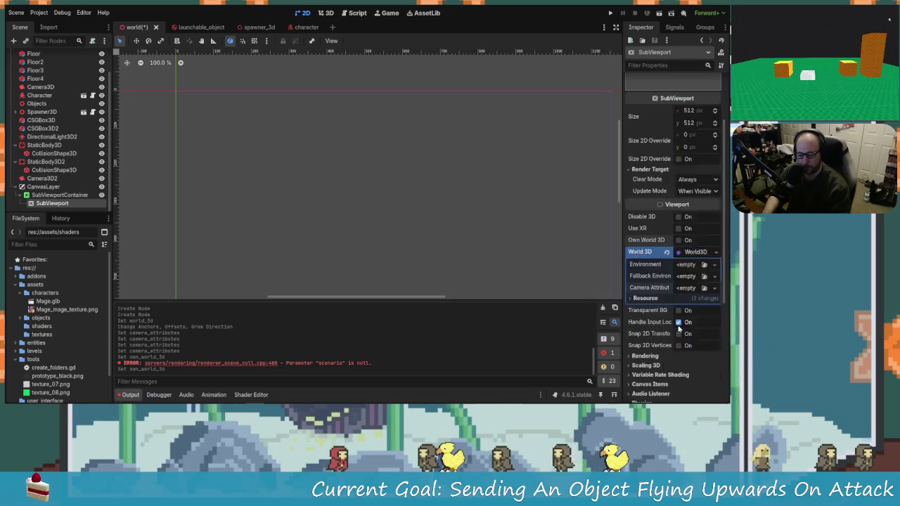
scroll(661, 316, down, 1)
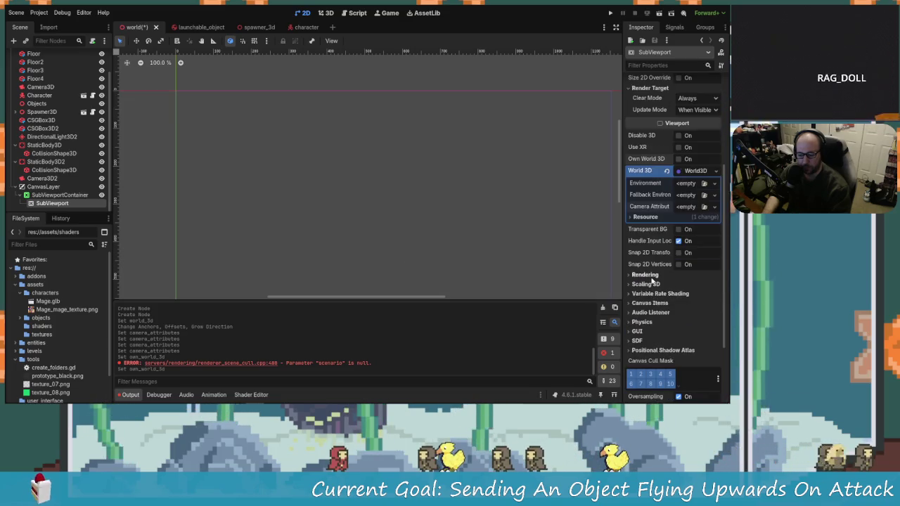
click(654, 276)
scroll(658, 267, down, 2)
scroll(661, 350, down, 3)
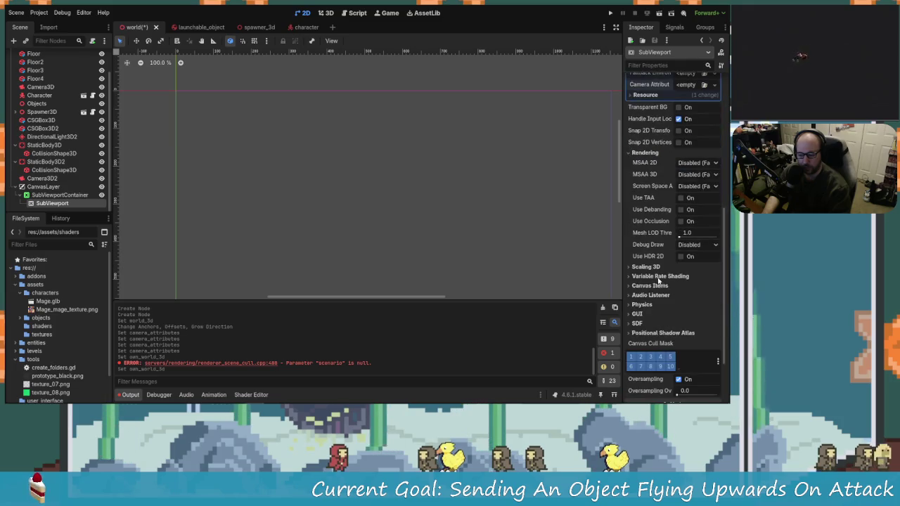
scroll(663, 316, down, 3)
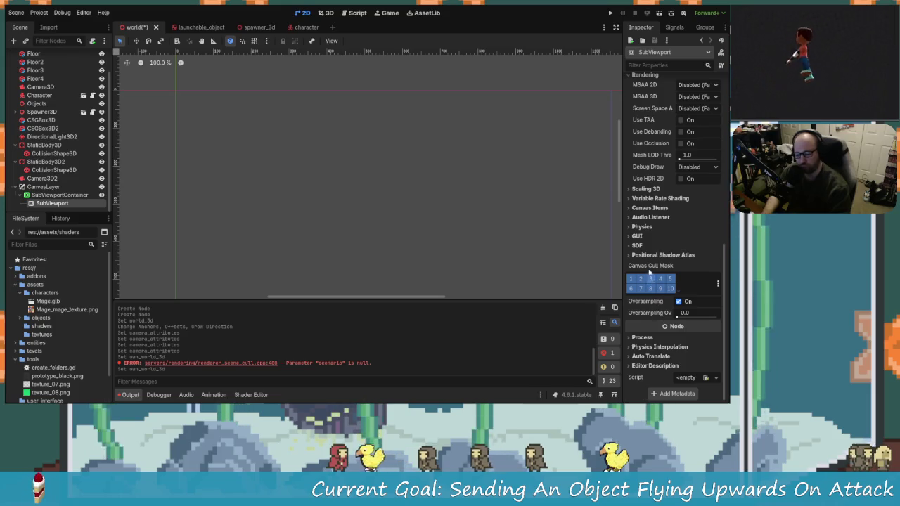
scroll(654, 264, up, 2)
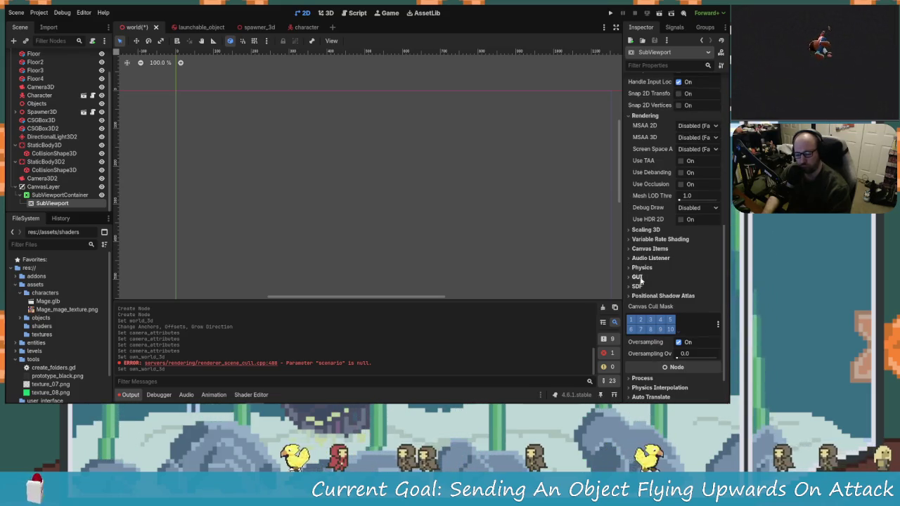
Browse the SubViewport's GUI, physics and canvas items settings, then select the SubViewportContainer.
click(637, 277)
click(638, 277)
click(641, 267)
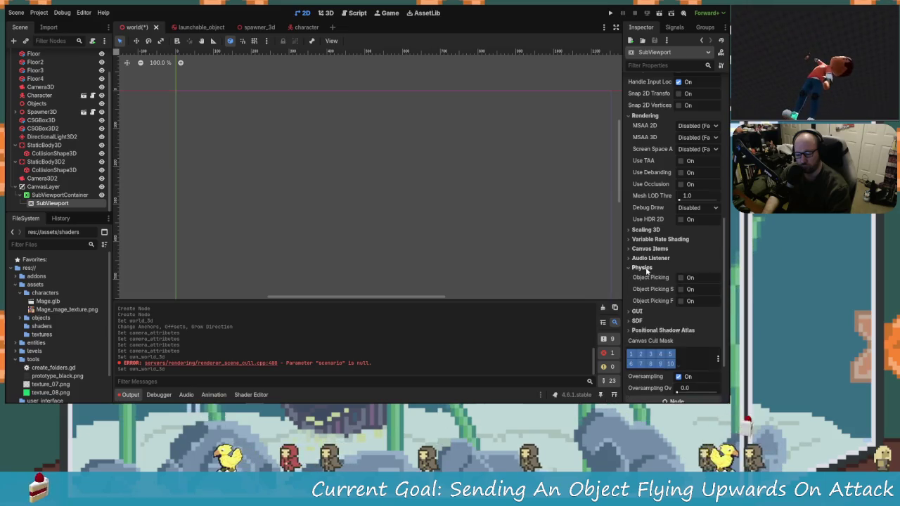
click(641, 267)
click(654, 250)
scroll(661, 239, up, 10)
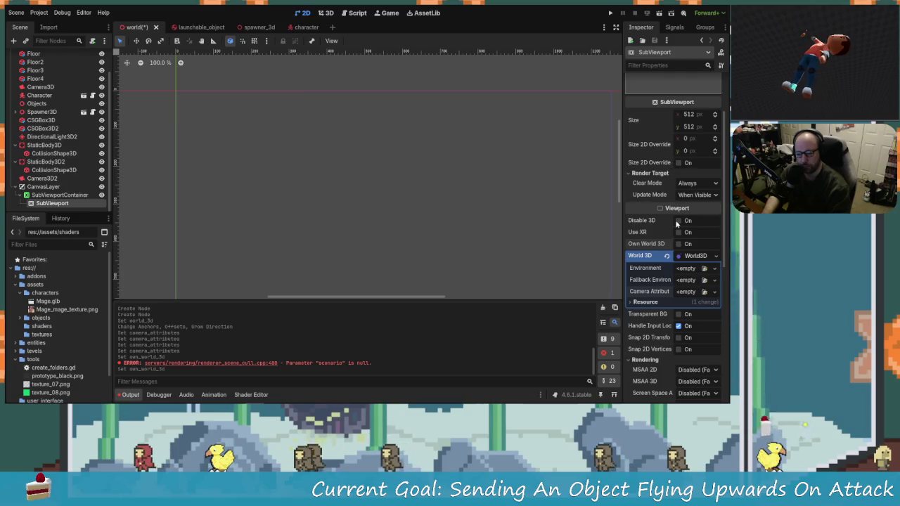
scroll(661, 214, up, 3)
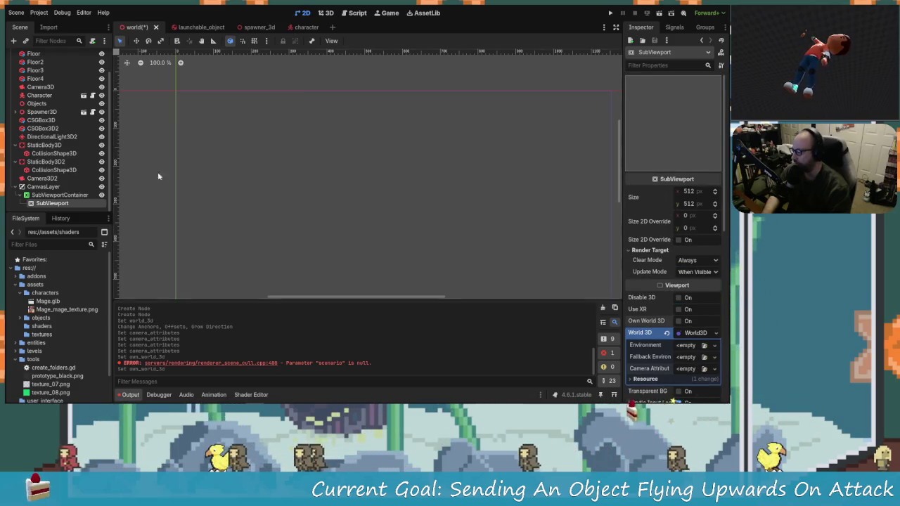
click(67, 194)
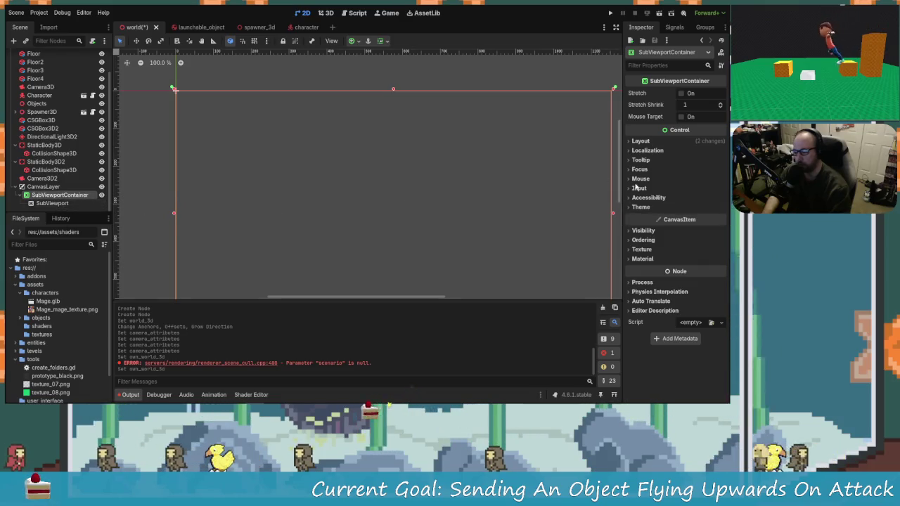
Turn on Stretch for the SubViewportContainer and shrink it to 421×237 in the corner.
click(681, 93)
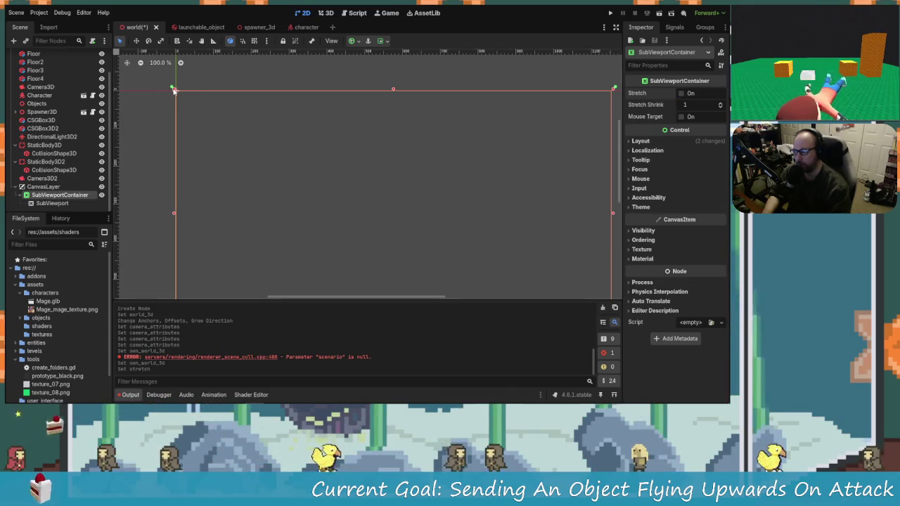
scroll(360, 173, down, 4)
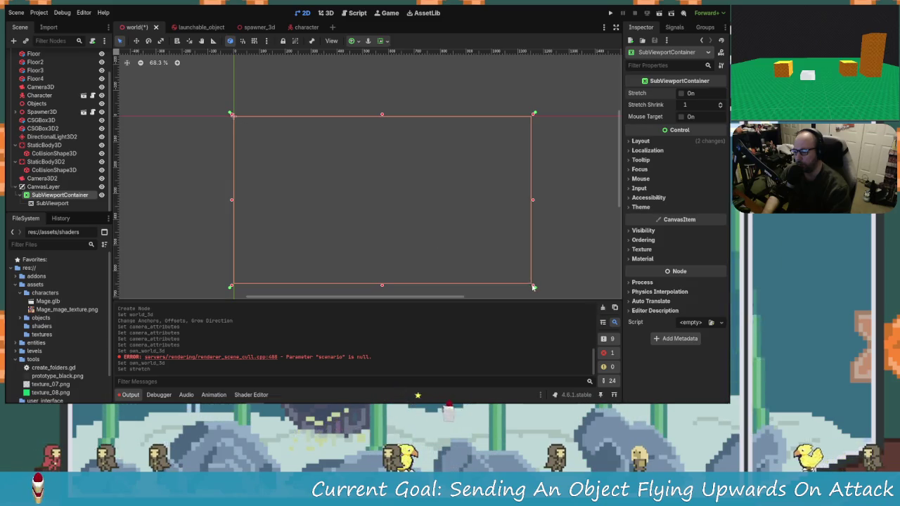
click(79, 202)
click(62, 195)
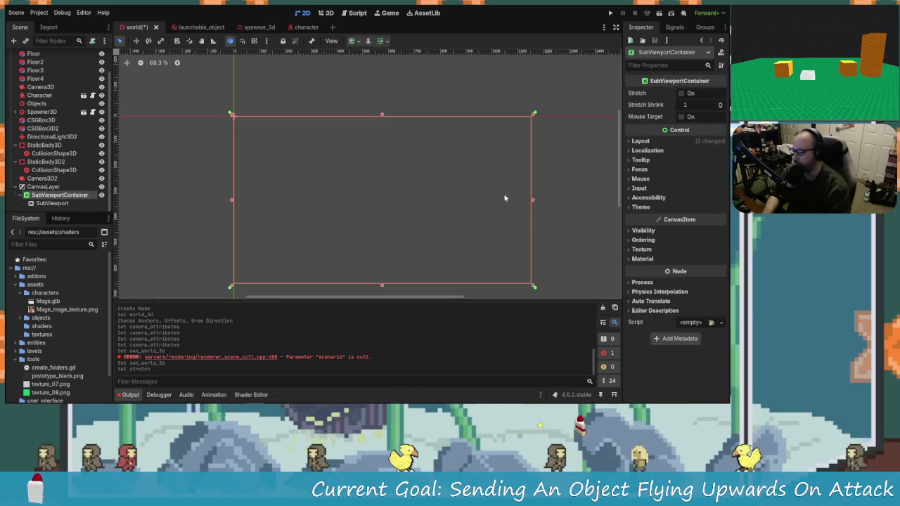
click(682, 93)
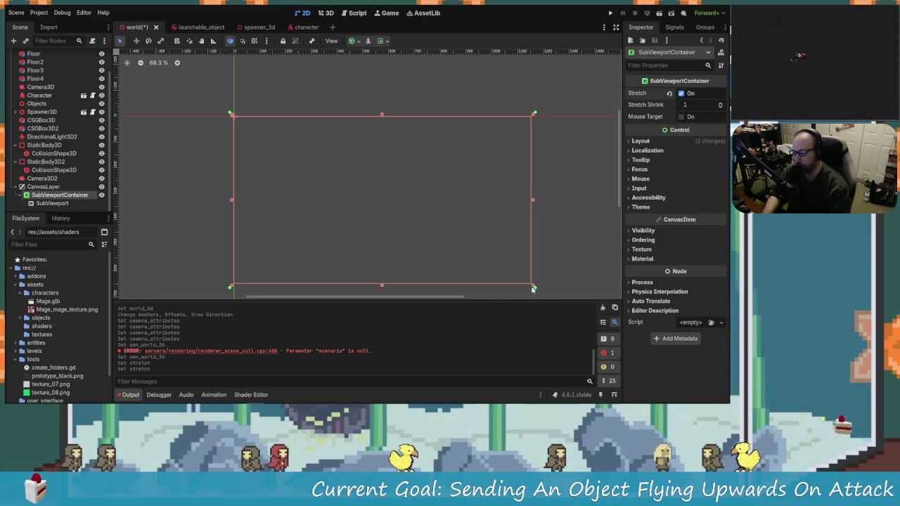
mouse_move(530, 282)
mouse_down()
mouse_move(382, 221)
mouse_move(283, 195)
mouse_move(303, 157)
mouse_move(288, 157)
mouse_move(326, 179)
mouse_up()
click(52, 203)
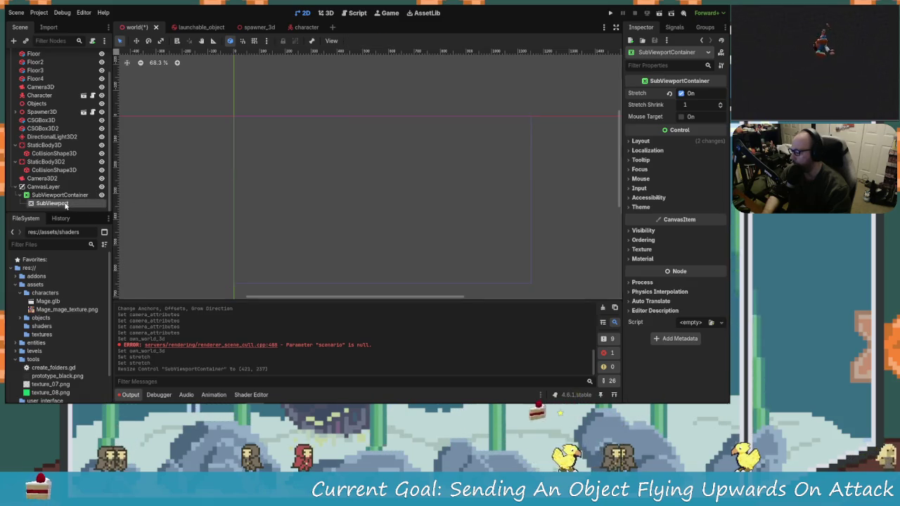
click(59, 195)
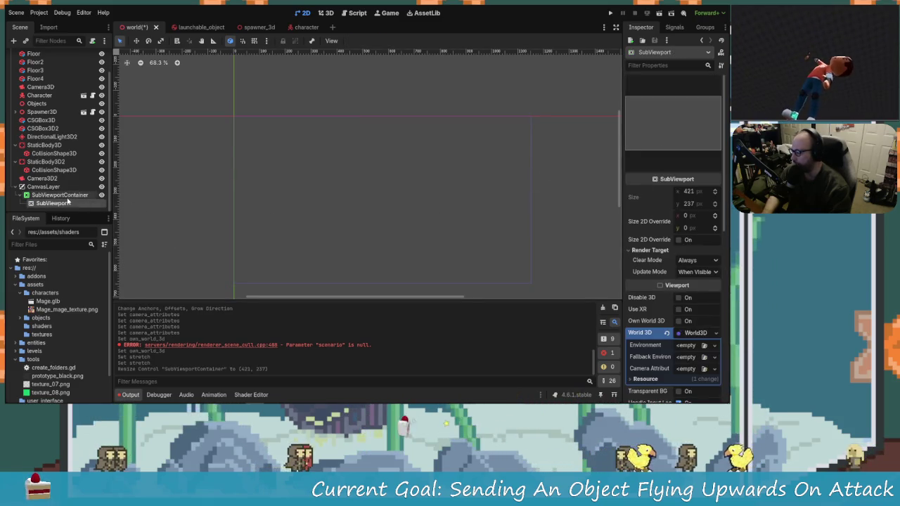
click(13, 40)
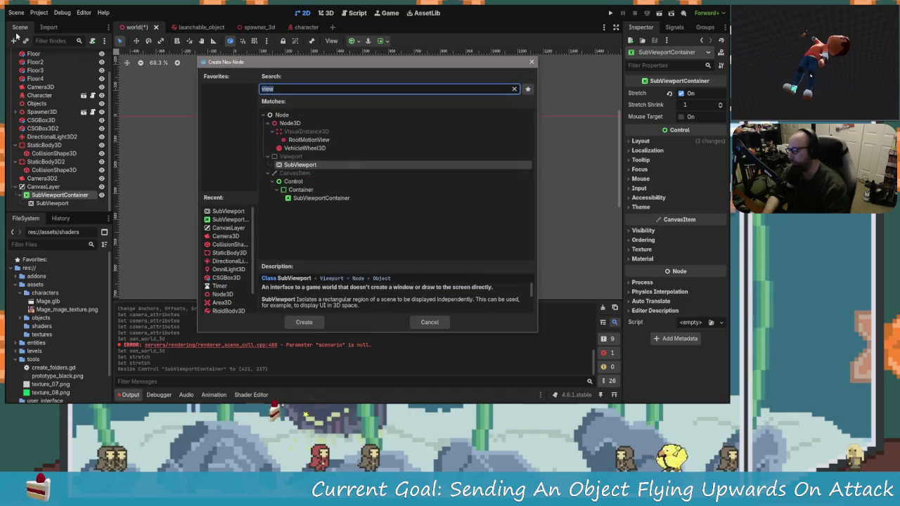
text(sub)
key(BackSpace)
key(BackSpace)
key(BackSpace)
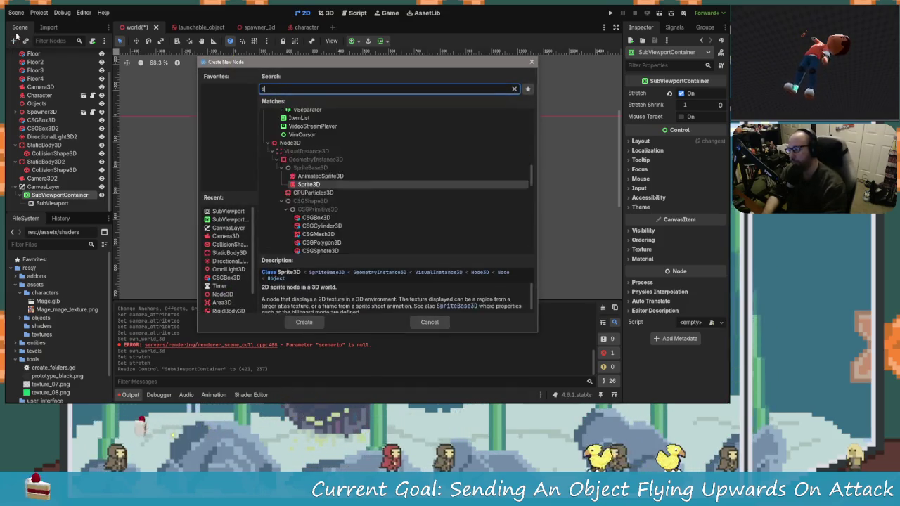
text(view)
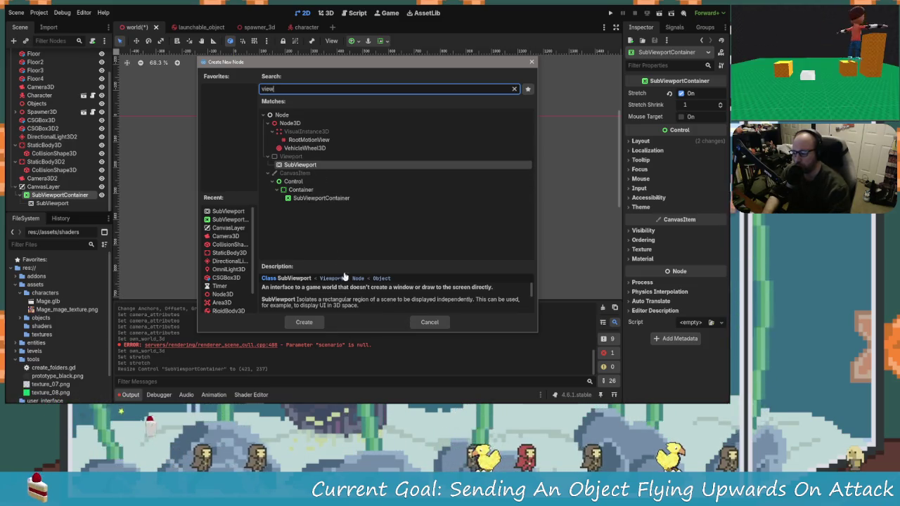
click(430, 323)
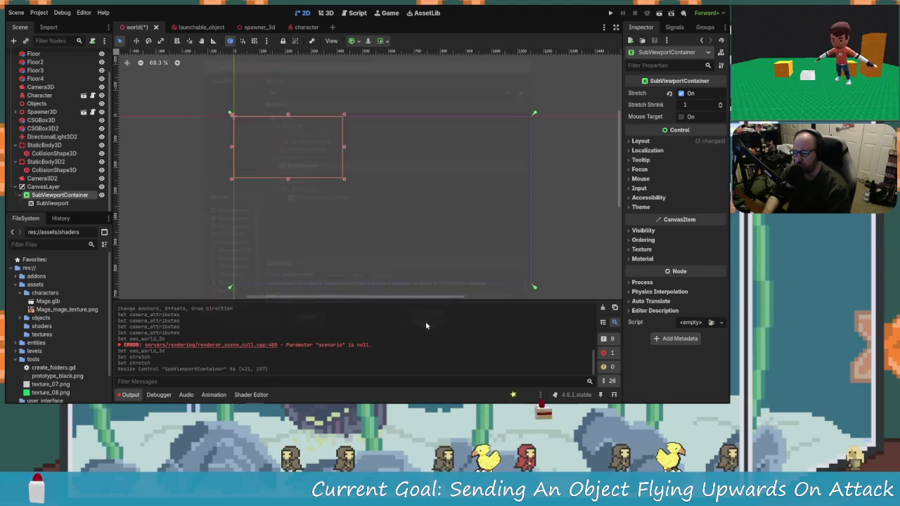
click(44, 187)
click(56, 196)
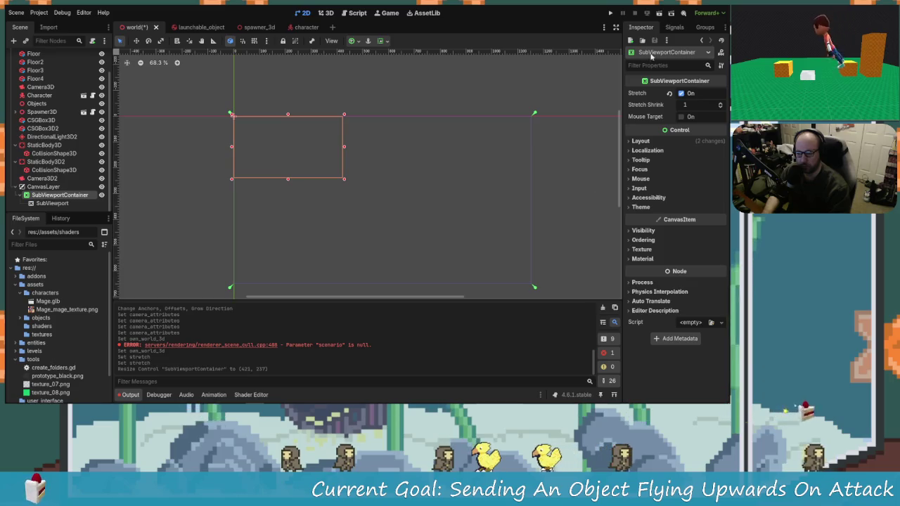
click(707, 53)
click(705, 55)
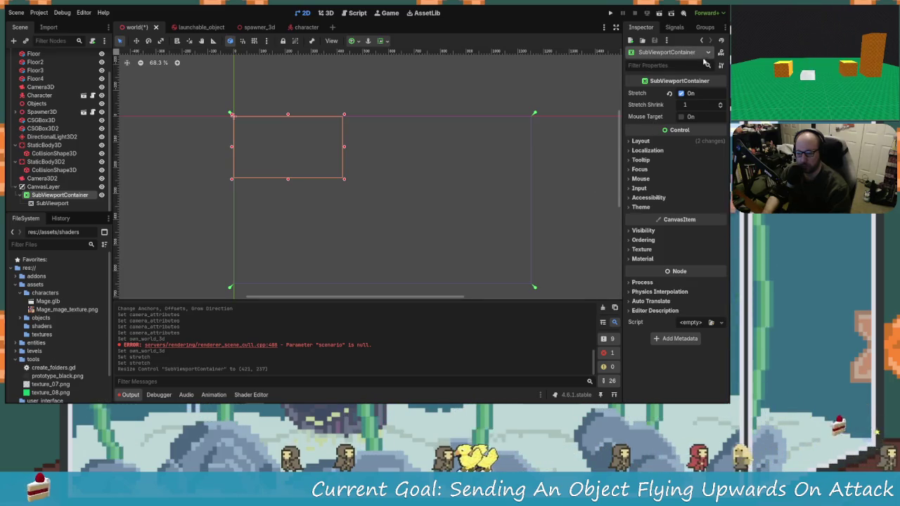
Select the SubViewport and check the Clear Mode options, leaving it at Always.
click(54, 204)
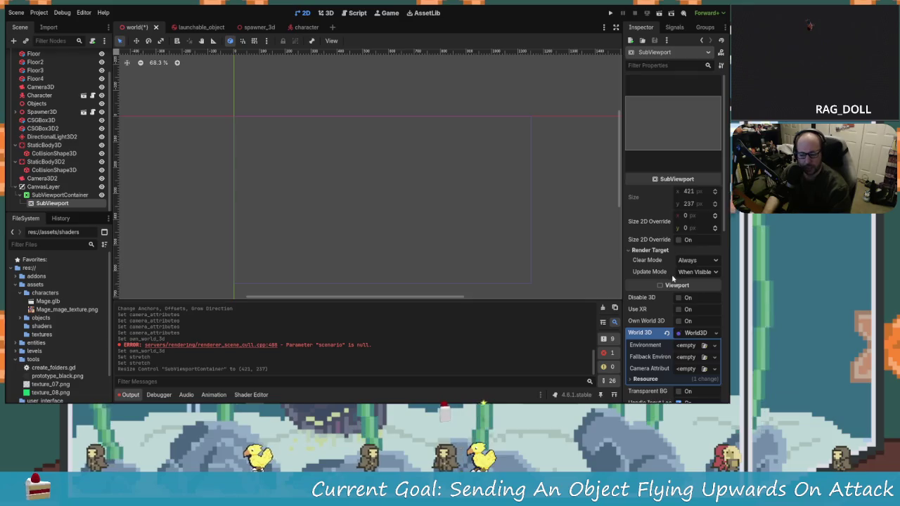
scroll(696, 211, down, 2)
click(705, 221)
click(696, 226)
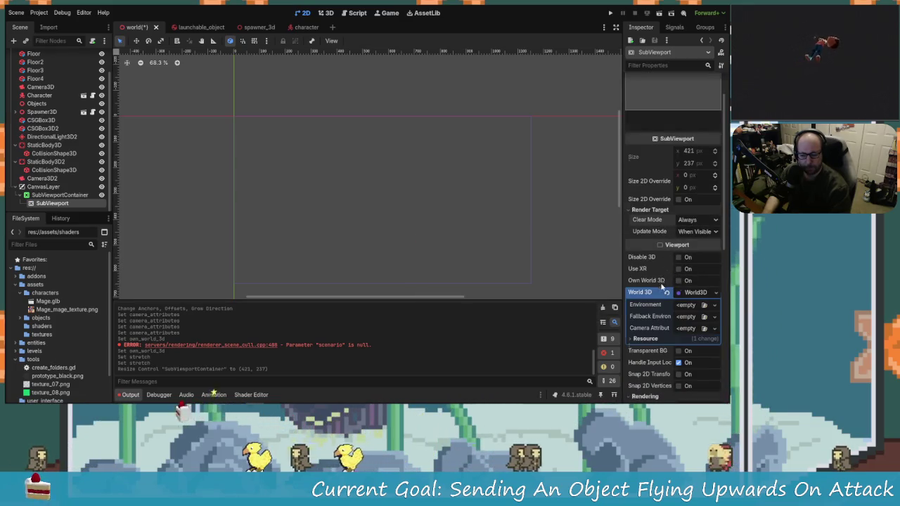
Browse the SubViewport's properties down to Script, briefly expanding the GUI section.
scroll(660, 285, down, 2)
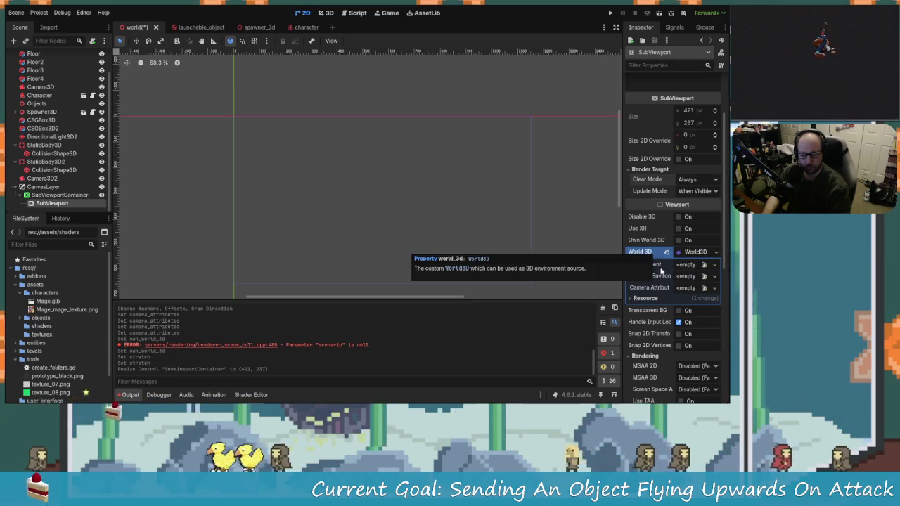
scroll(661, 274, down, 4)
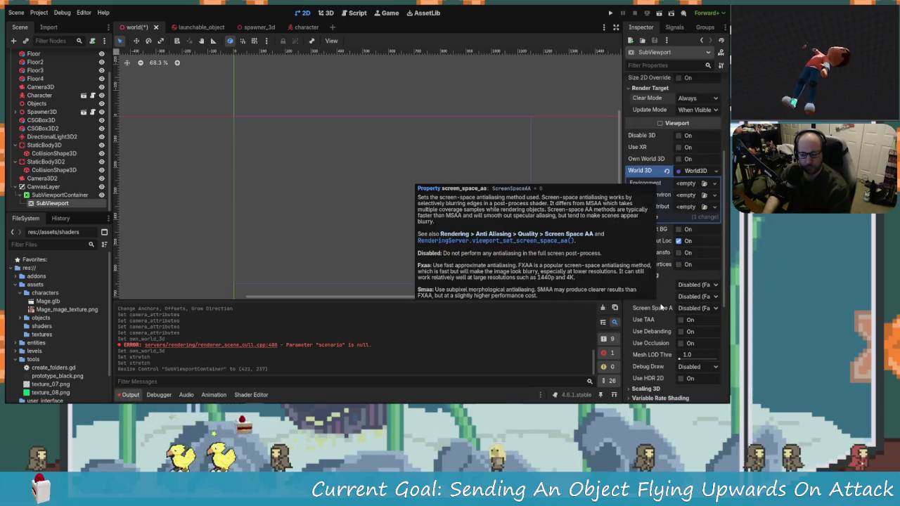
scroll(659, 299, down, 1)
scroll(654, 281, down, 5)
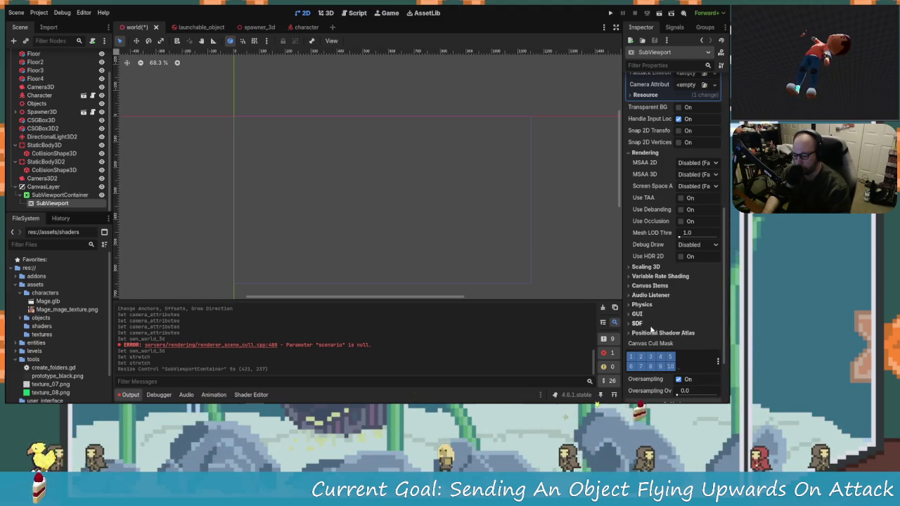
click(637, 314)
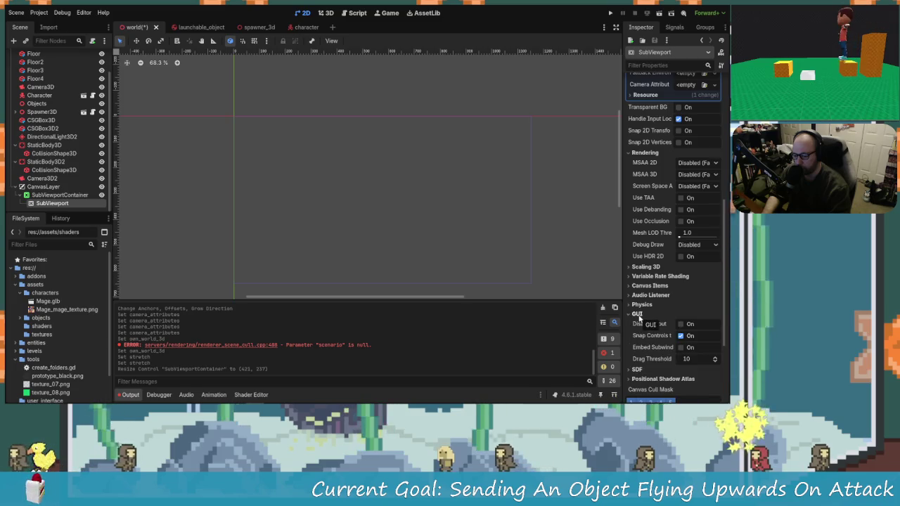
click(638, 315)
scroll(641, 320, down, 3)
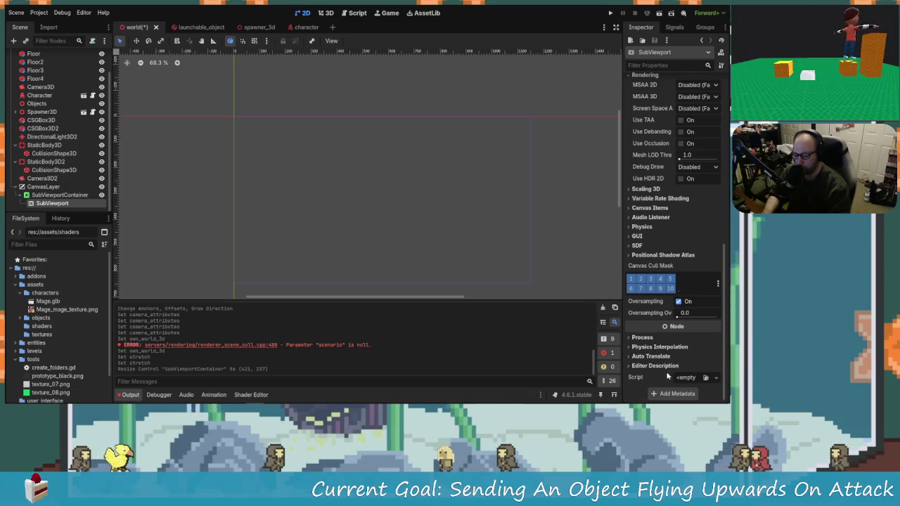
scroll(664, 369, up, 10)
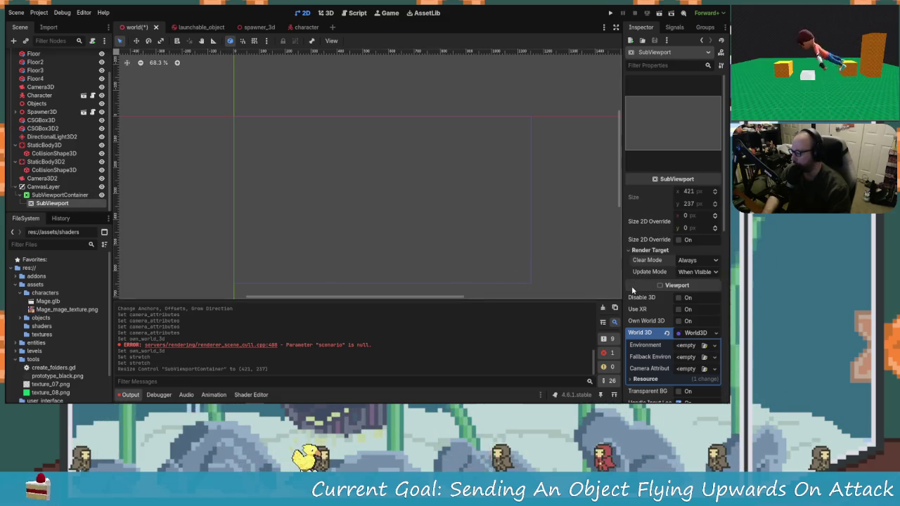
scroll(644, 295, down, 10)
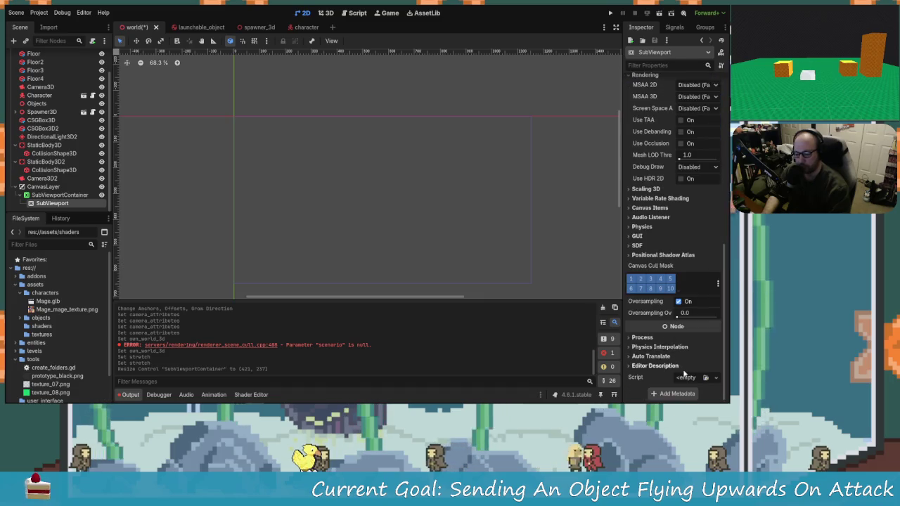
Attach a new script, sub_viewport.gd, to the SubViewport and start editing it.
click(696, 379)
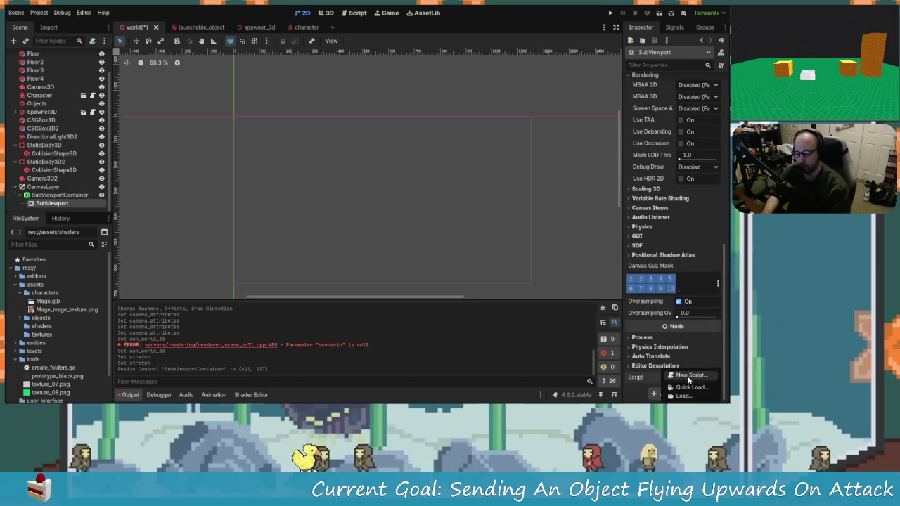
click(688, 377)
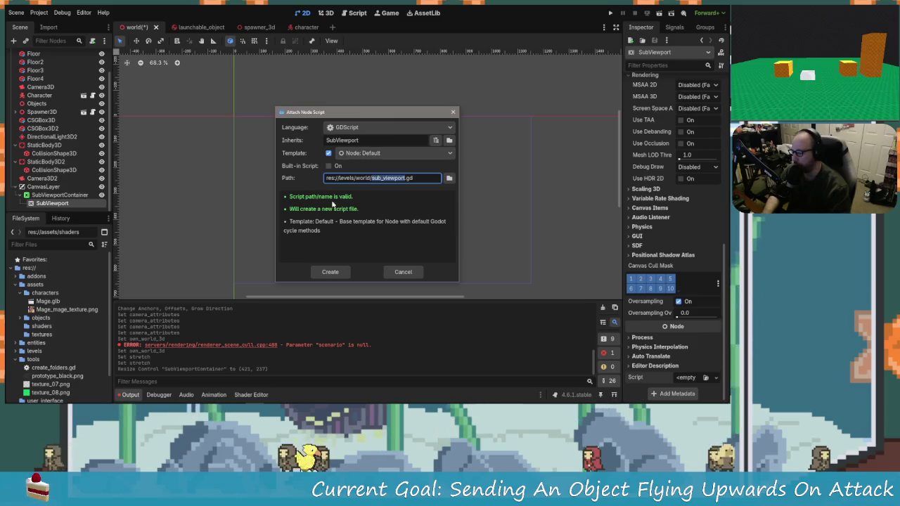
click(340, 274)
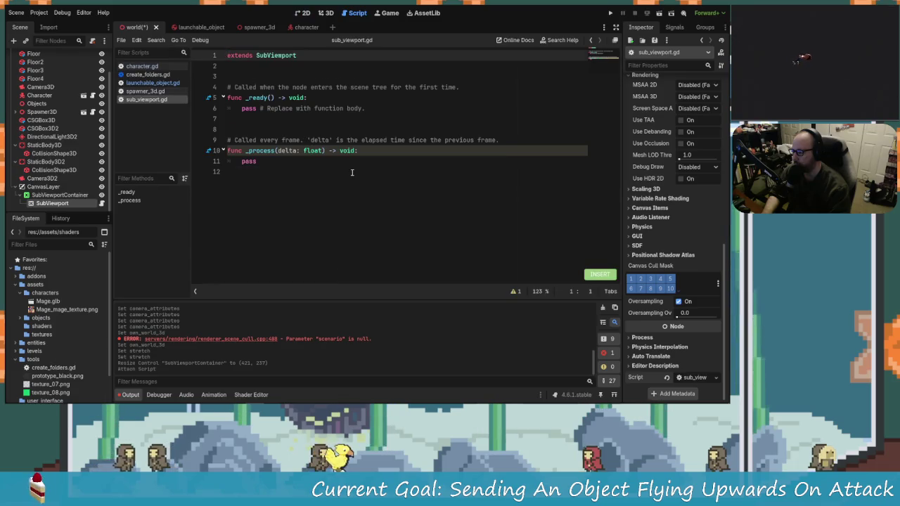
click(352, 172)
click(331, 96)
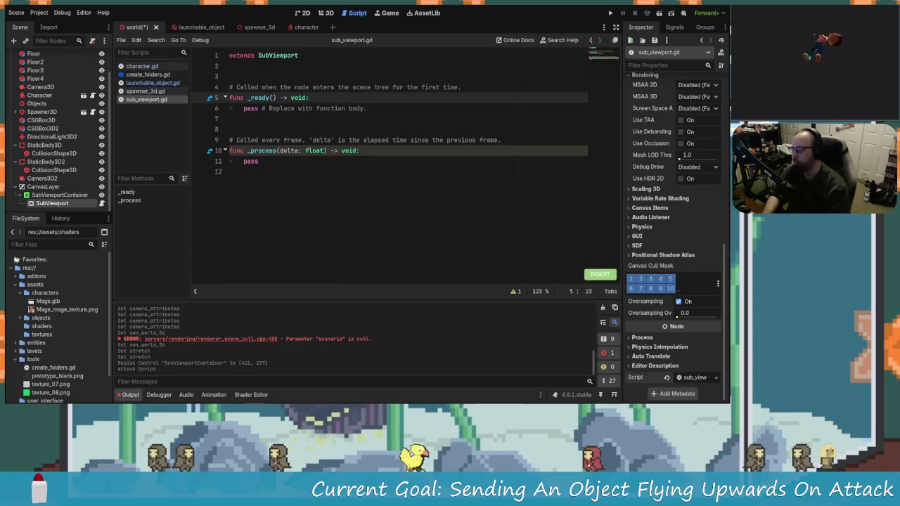
click(282, 66)
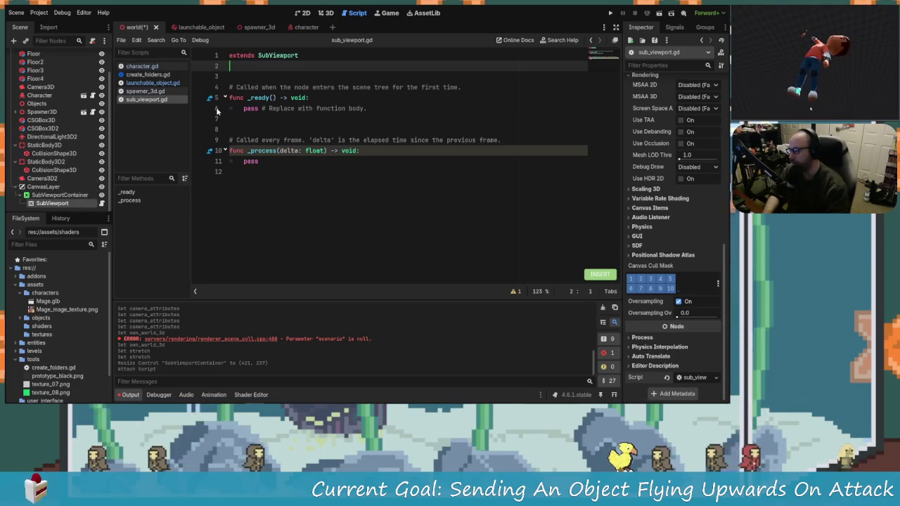
text(@export)
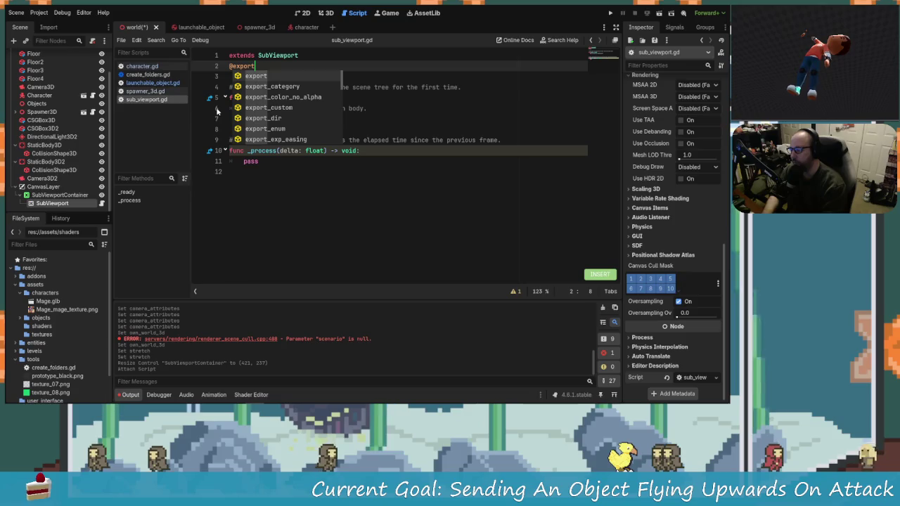
text( c)
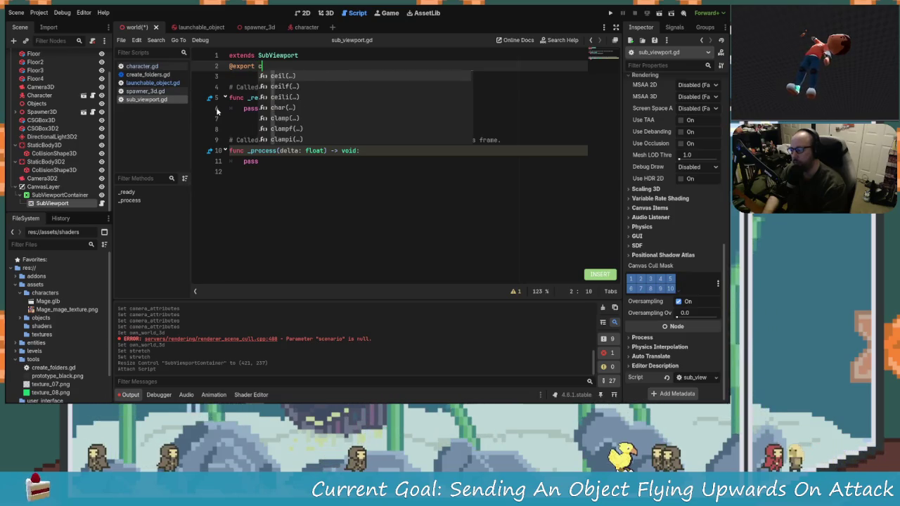
text(amera)
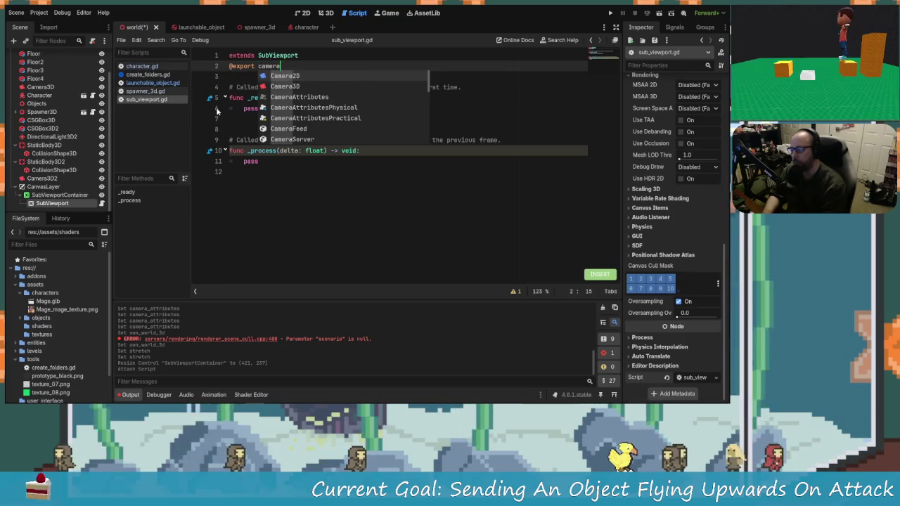
text(:Camera3)
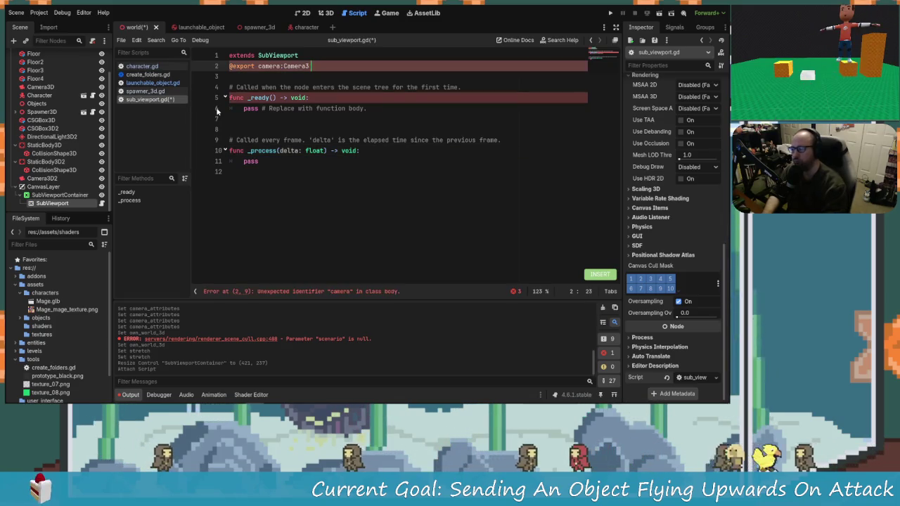
text(ar camer)
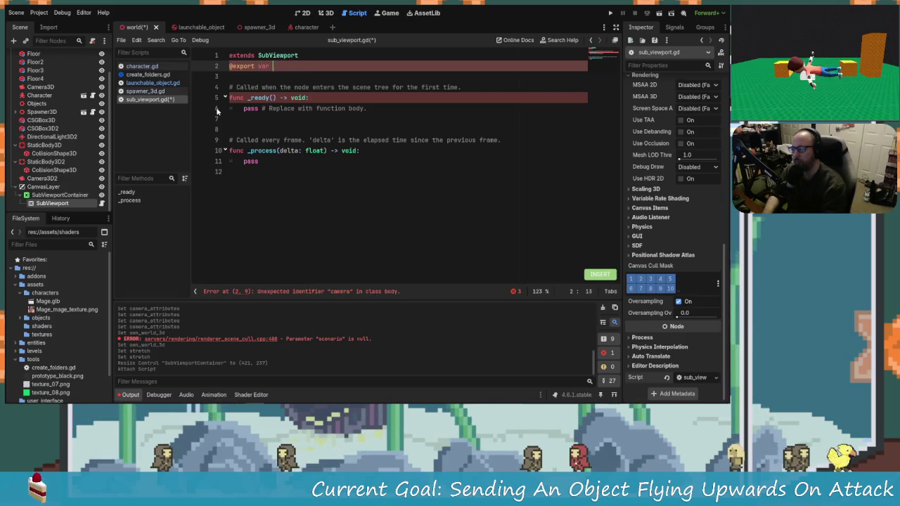
key(BackSpace)
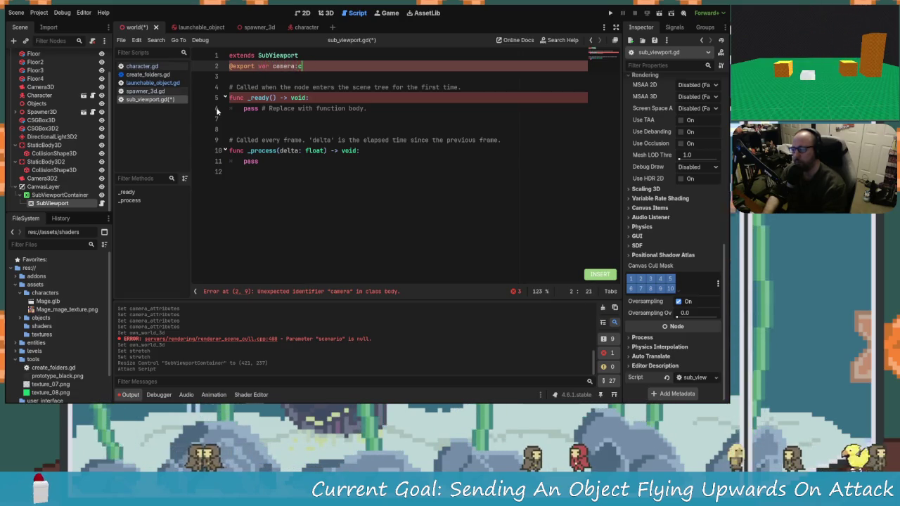
key(BackSpace)
key(BackSpace)
key(BackSpace)
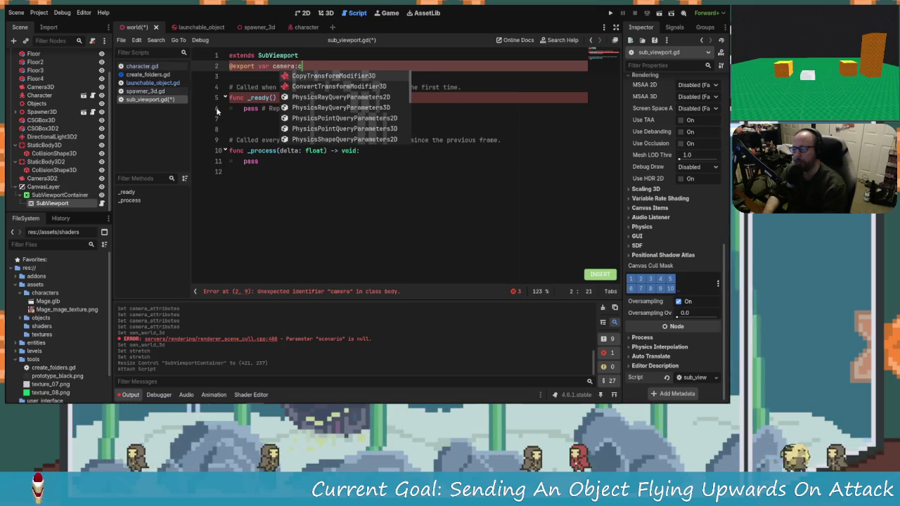
text(amea)
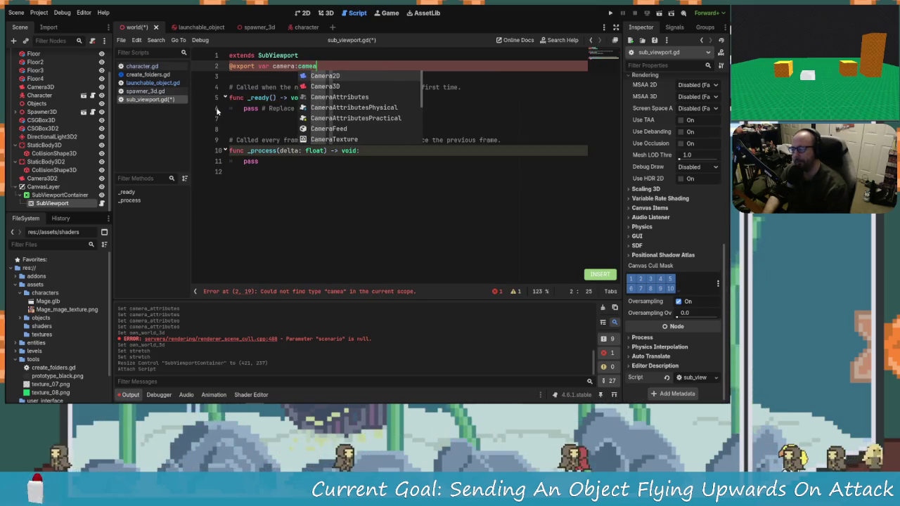
key(Down)
key(Return)
Add a new line inside _ready and accept the set_canvas_cull_mask_bit suggestion after typing 'camer'.
click(289, 166)
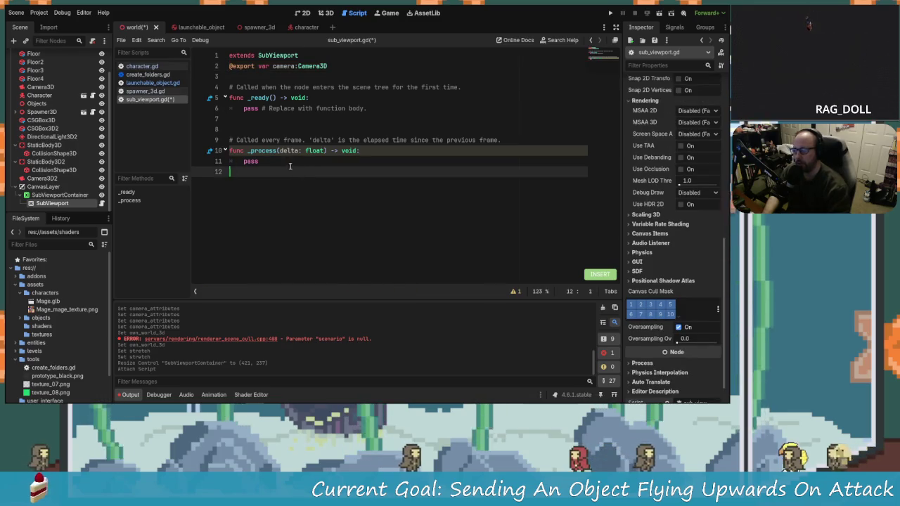
click(276, 161)
click(332, 98)
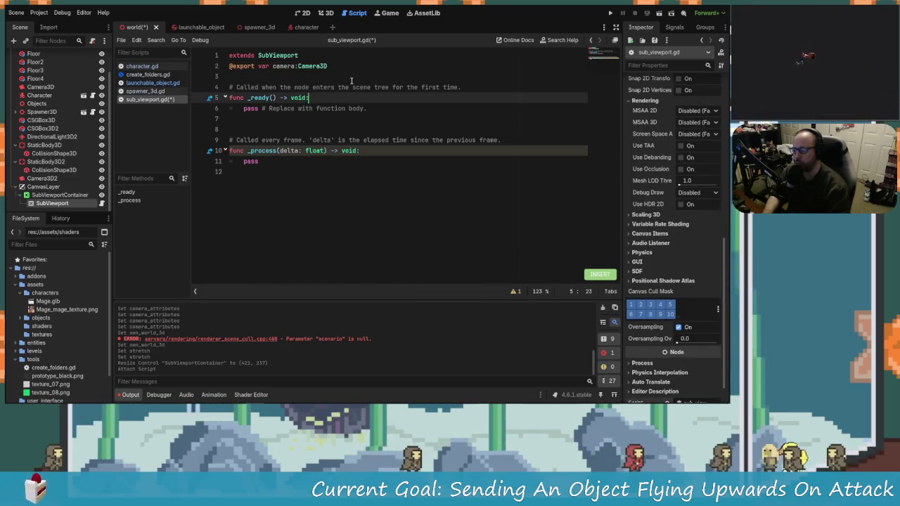
key(Return)
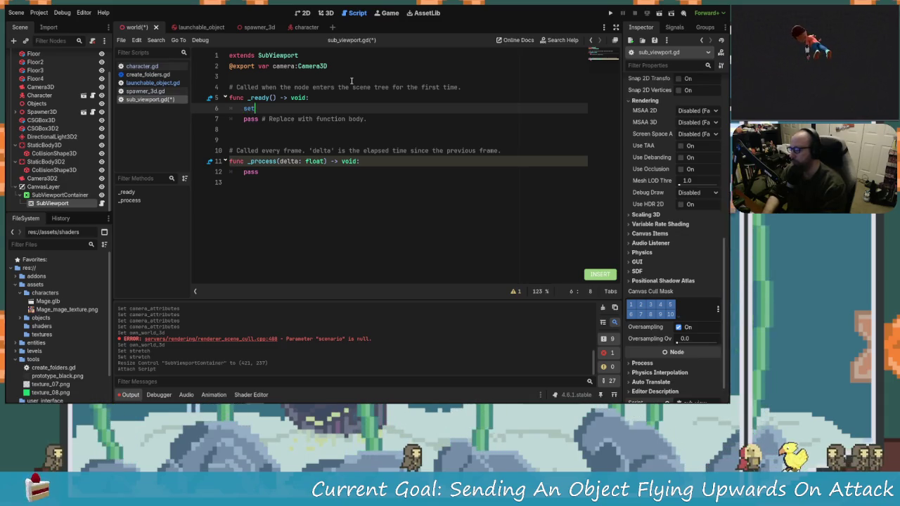
text(camer)
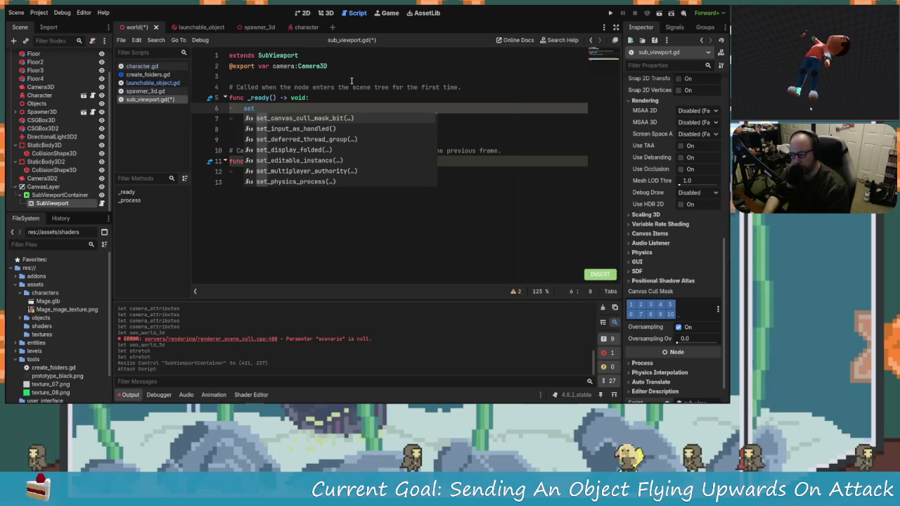
key(Return)
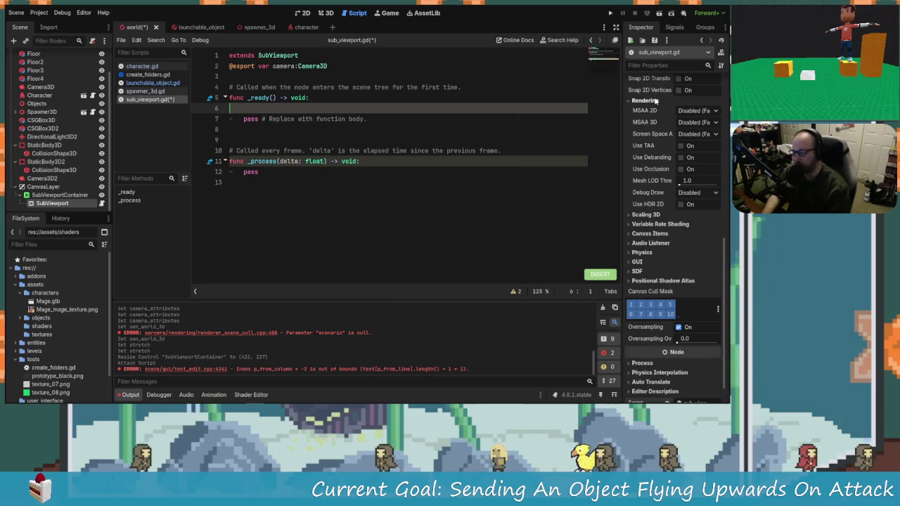
Open the GDScript class reference and browse it, briefly opening the SubViewport's context menu.
click(721, 53)
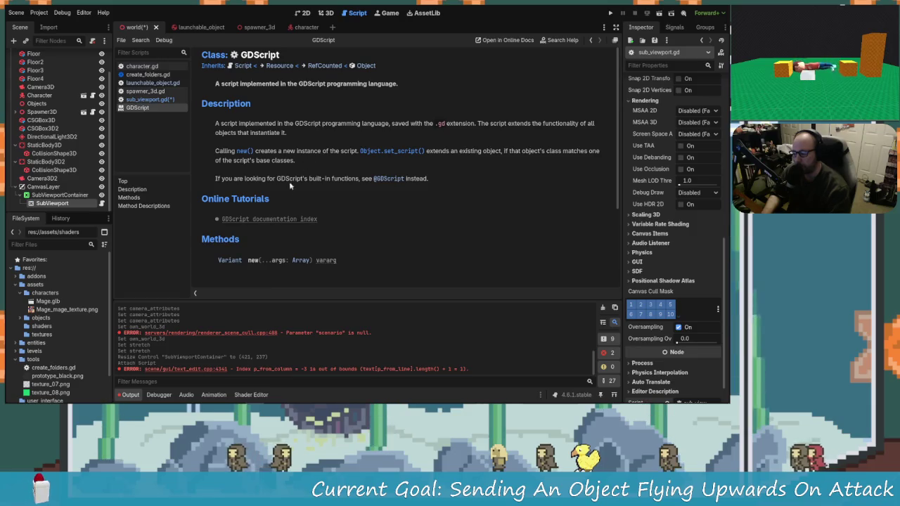
scroll(336, 228, down, 2)
scroll(304, 213, down, 2)
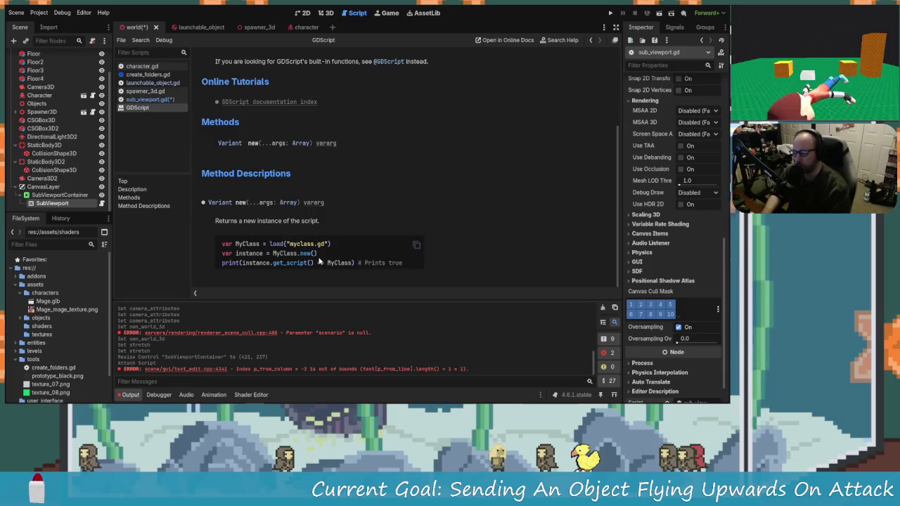
scroll(338, 225, up, 4)
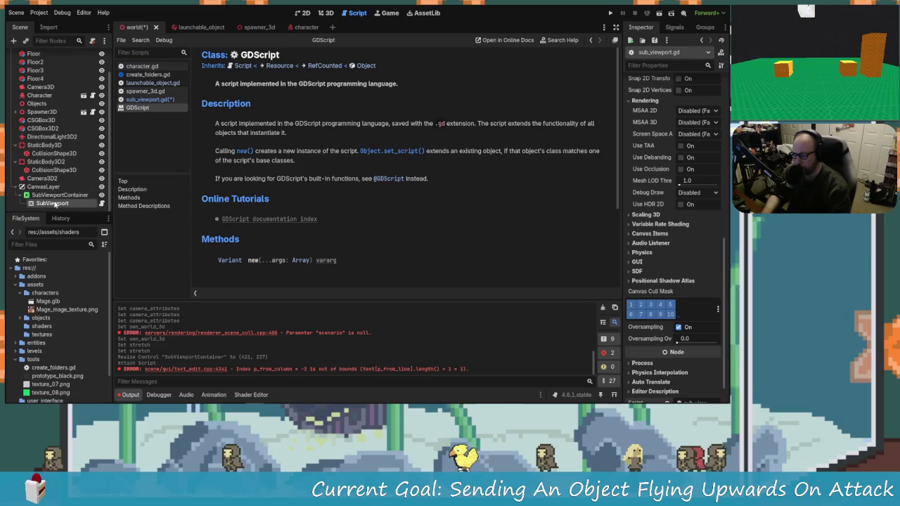
right_click(70, 203)
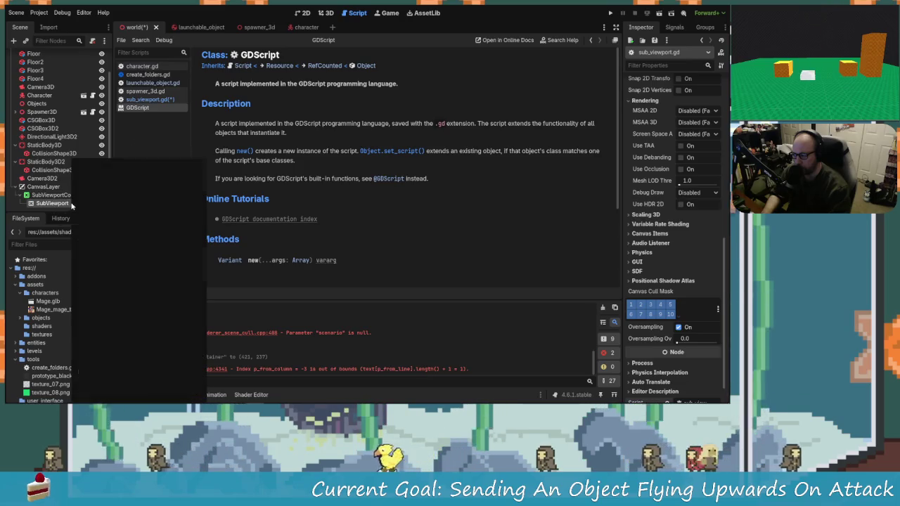
key(Escape)
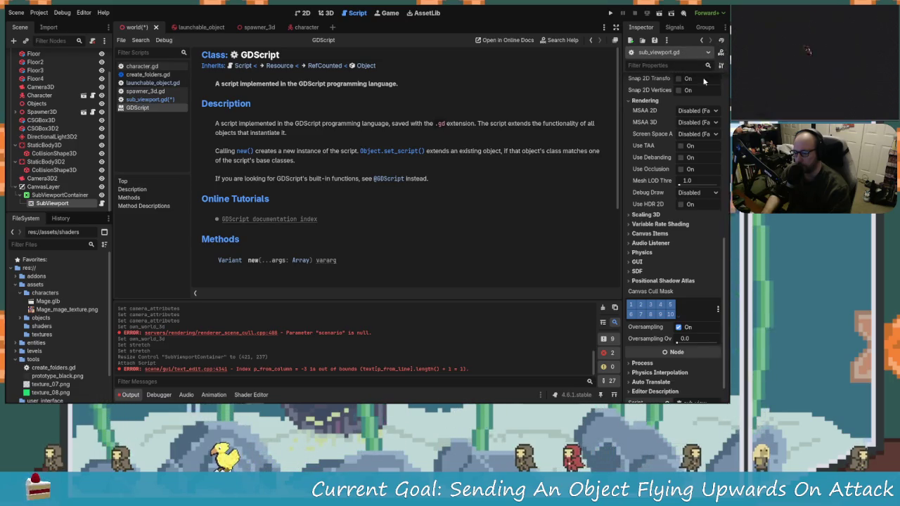
scroll(689, 112, up, 10)
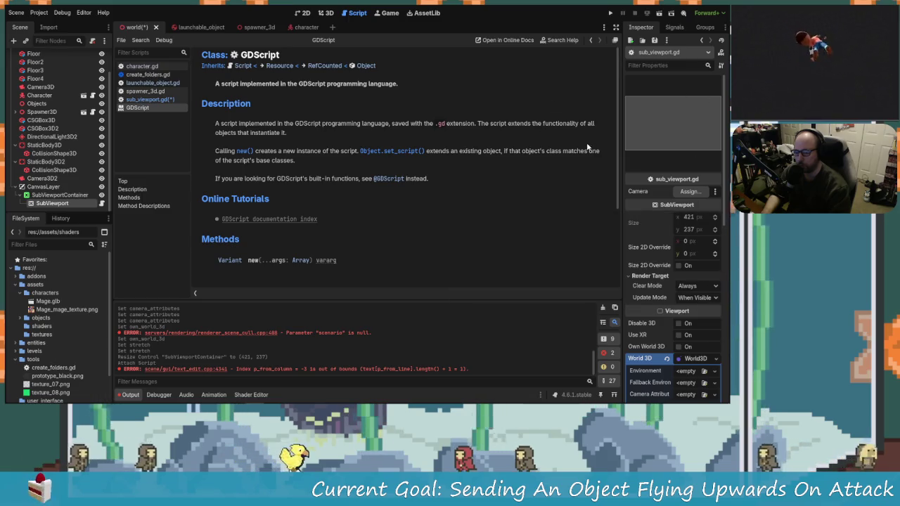
Read through the SubViewport class reference, then move Camera3D2 under the SubViewport node.
click(60, 195)
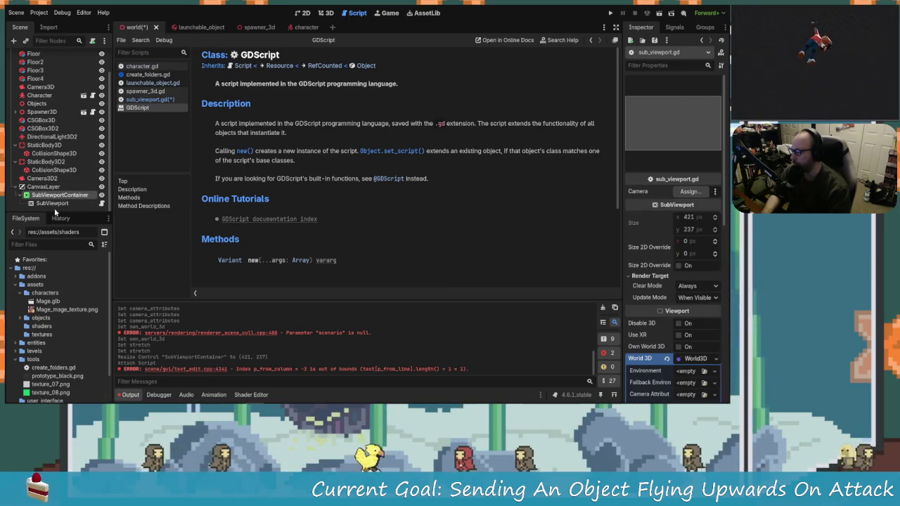
click(52, 203)
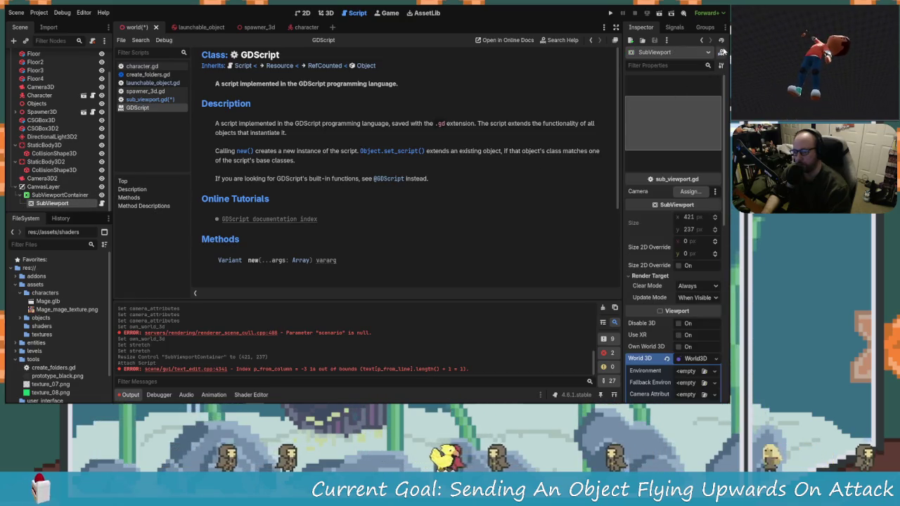
scroll(362, 219, down, 5)
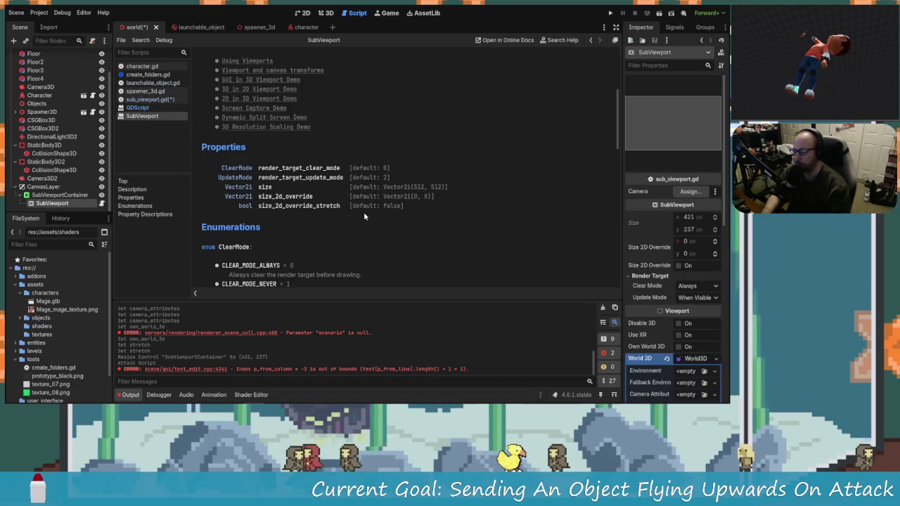
scroll(358, 213, down, 5)
scroll(343, 212, down, 3)
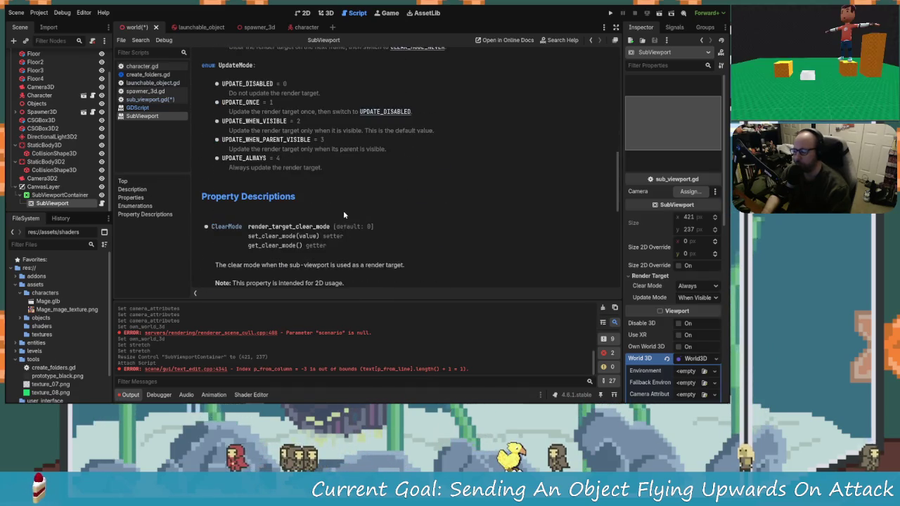
scroll(338, 225, down, 4)
scroll(301, 223, down, 3)
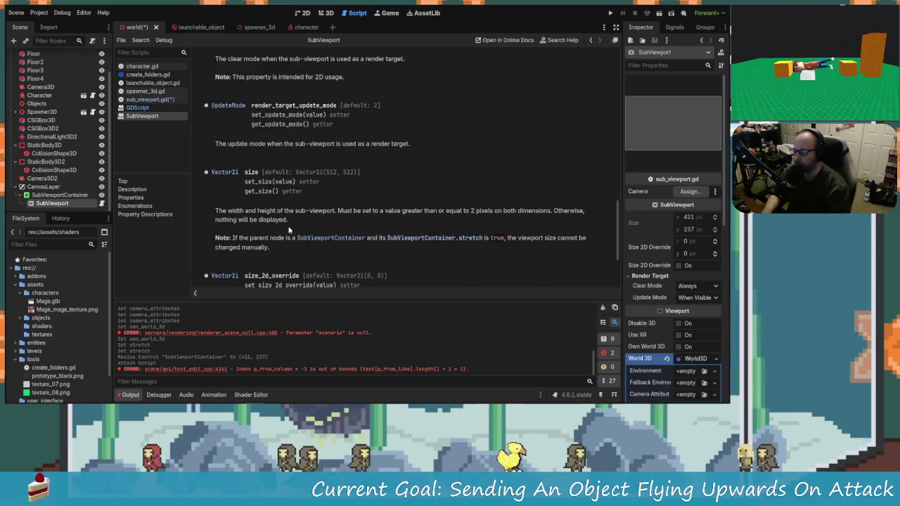
scroll(286, 237, down, 4)
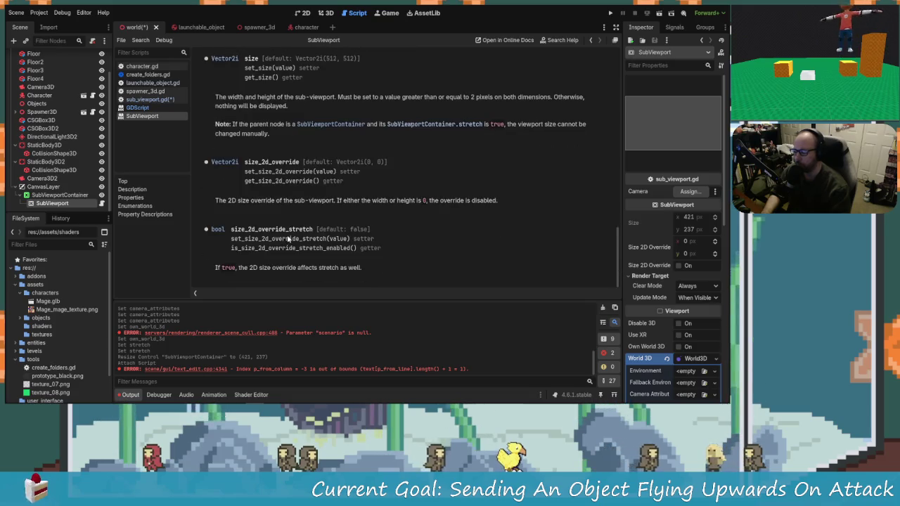
scroll(337, 259, up, 20)
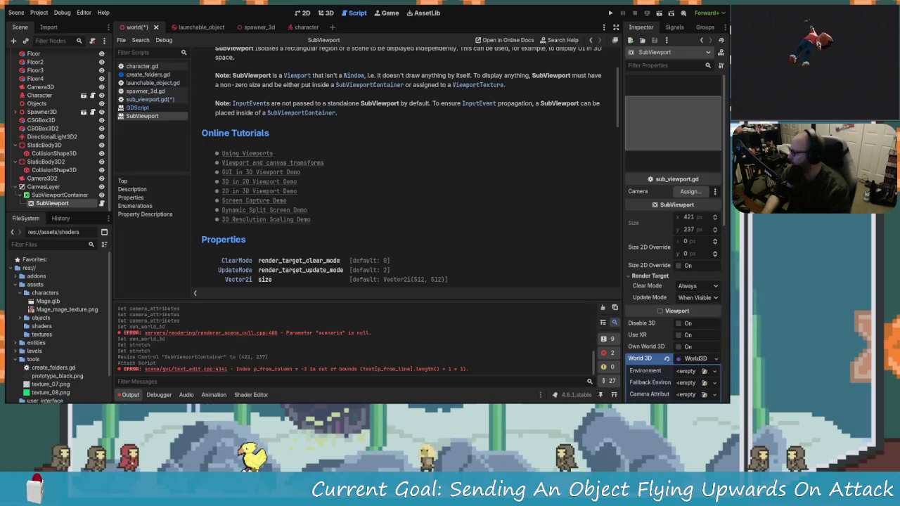
drag(47, 178, 52, 203)
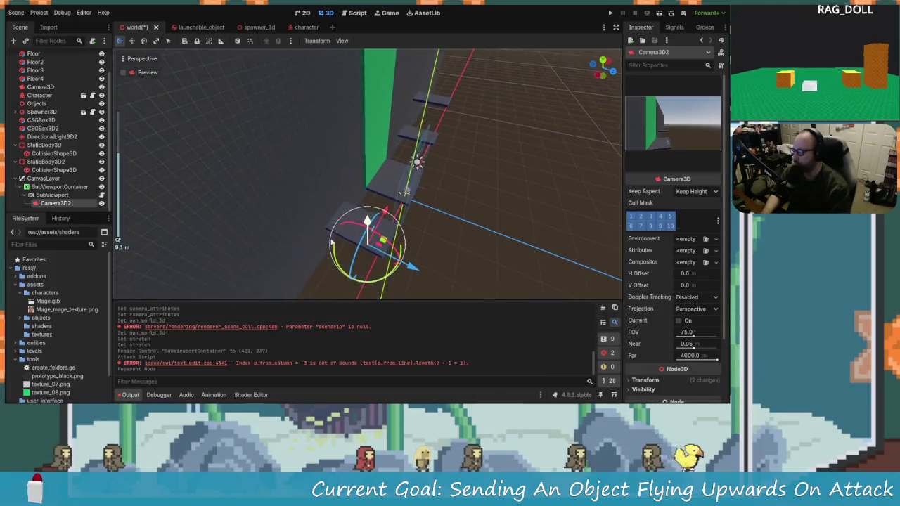
Run the project, walk right and jump to test the overlay, then stop the game.
click(49, 187)
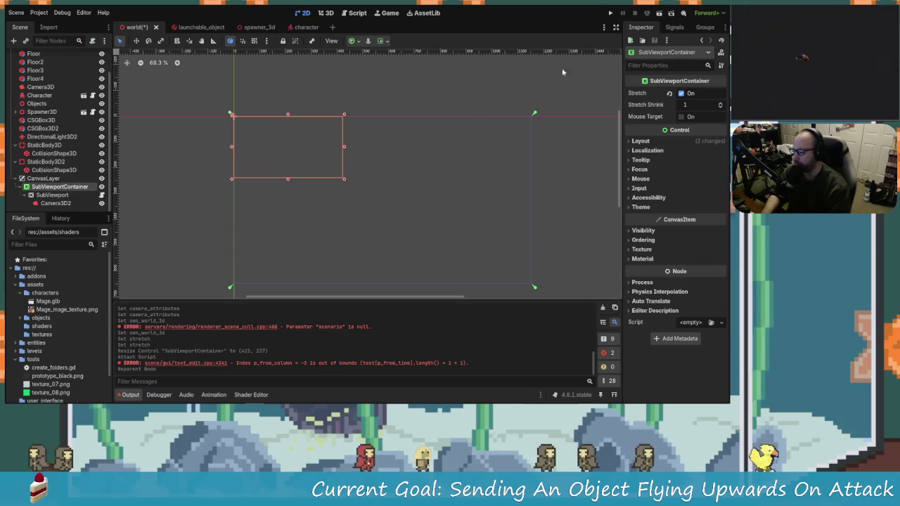
click(611, 14)
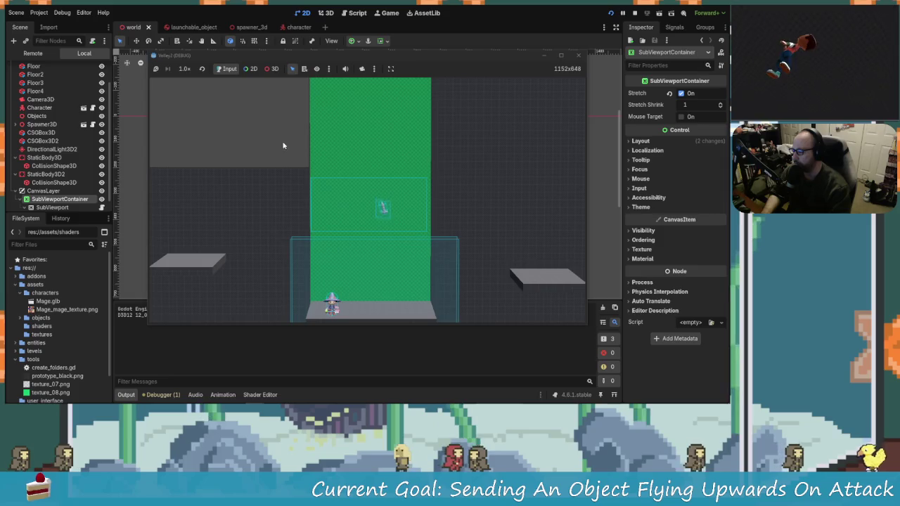
key(d)
key(space)
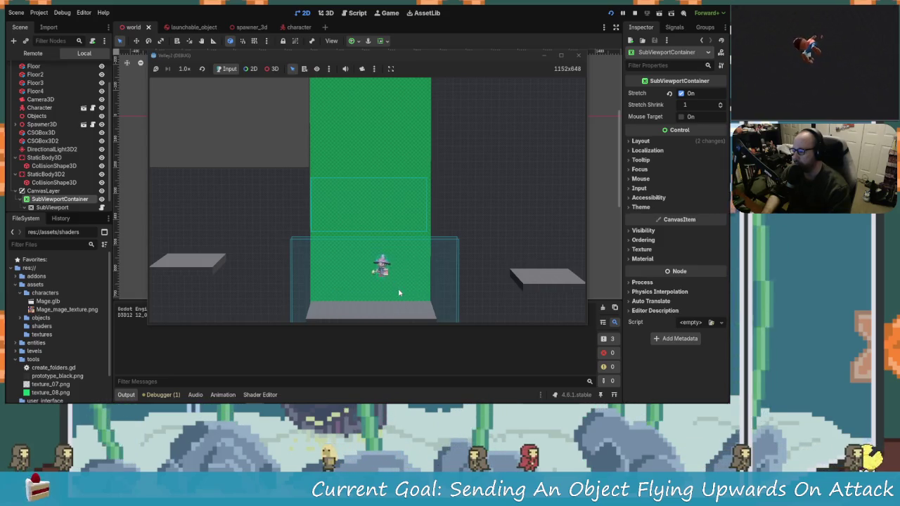
click(578, 56)
click(53, 195)
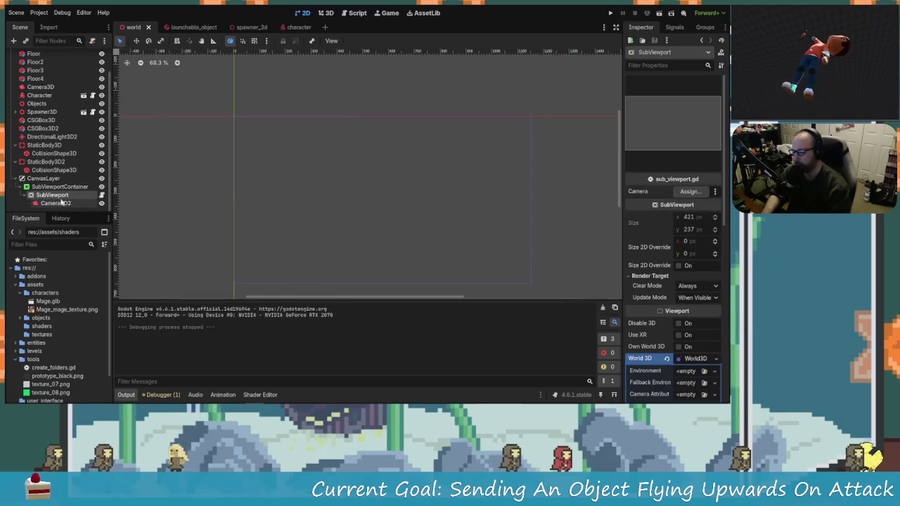
Clear the SubViewport's World 3D setting and rerun the project with F5.
scroll(675, 282, down, 3)
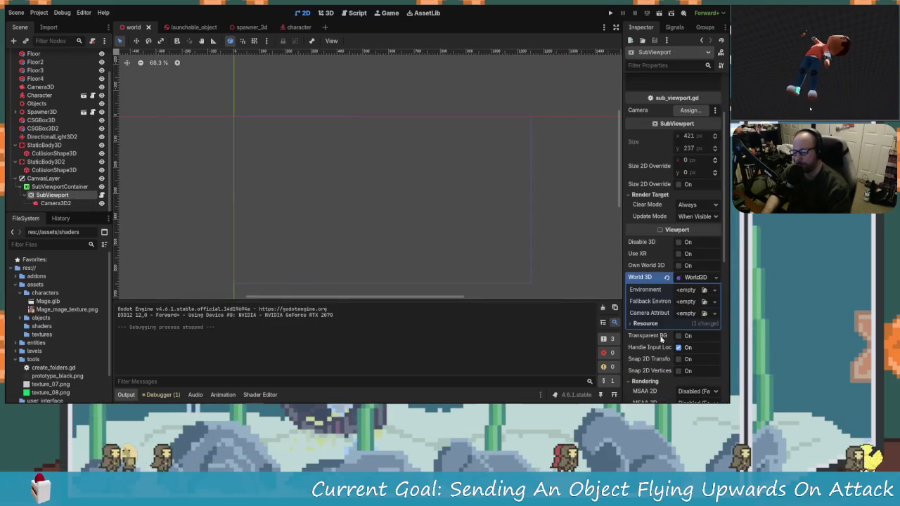
click(667, 277)
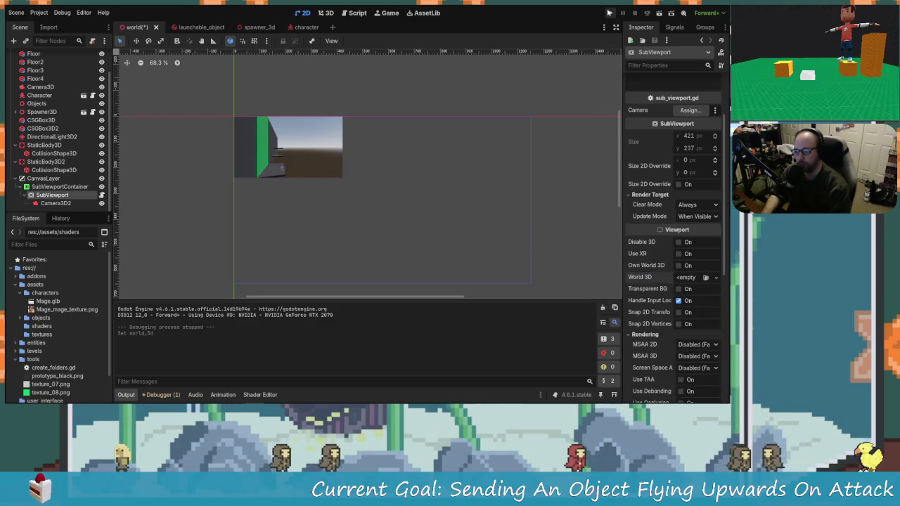
key(F5)
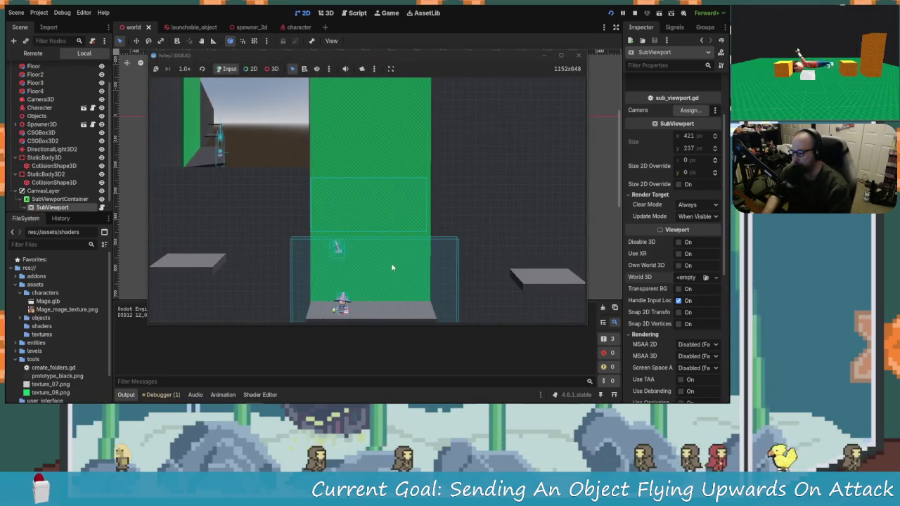
Play-test jumping and walking the mage left and right, then stop the game.
key(space)
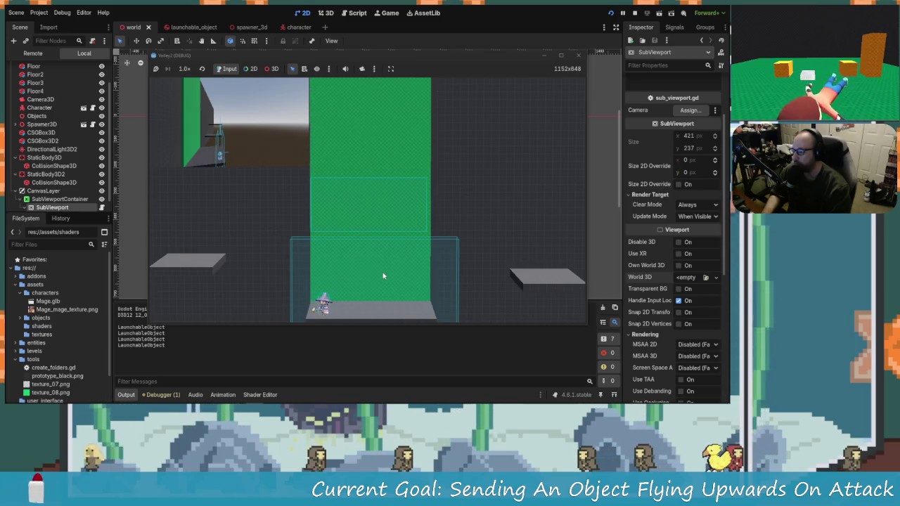
key(d)
key(a)
key(space)
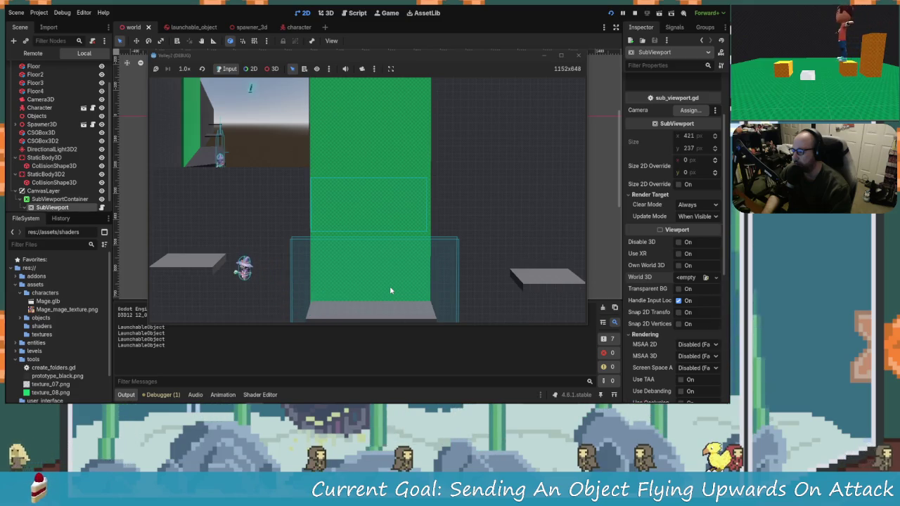
key(d)
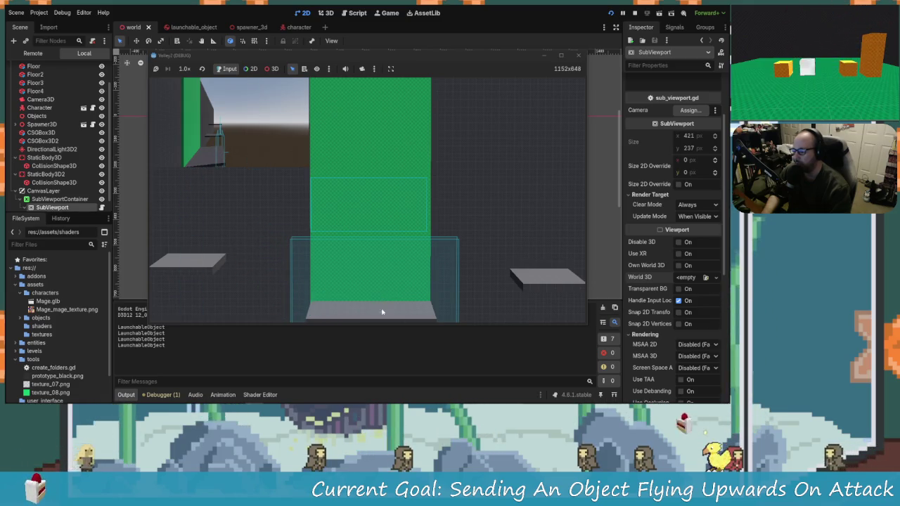
click(580, 55)
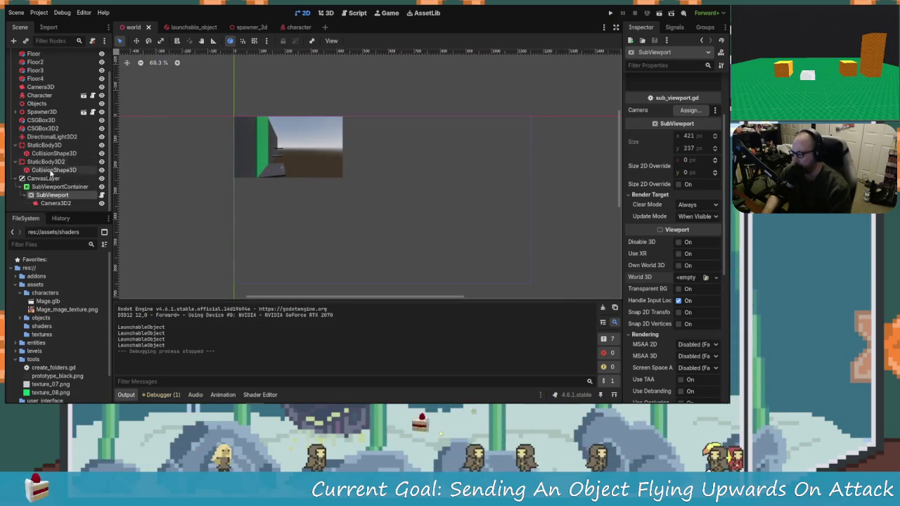
click(52, 154)
Select the first StaticBody3D's CollisionShape3D and view its WorldBoundaryShape3D plane settings.
click(44, 144)
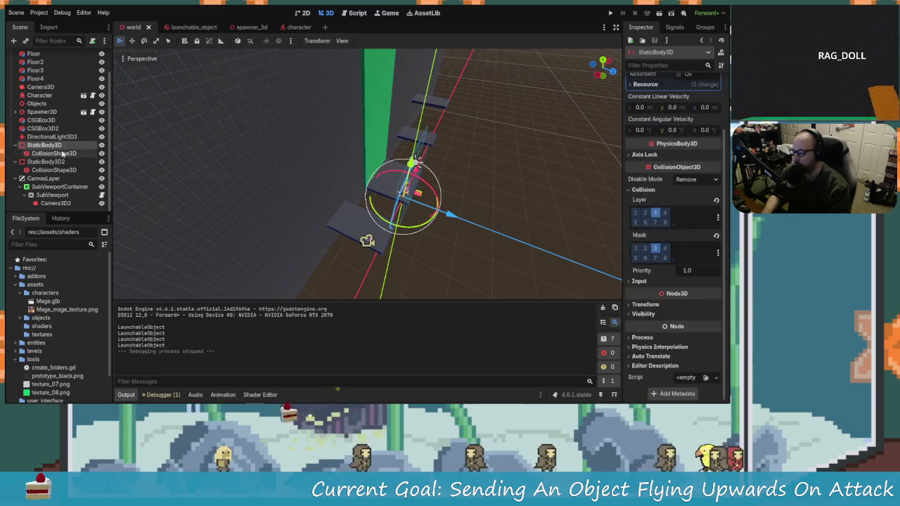
click(54, 154)
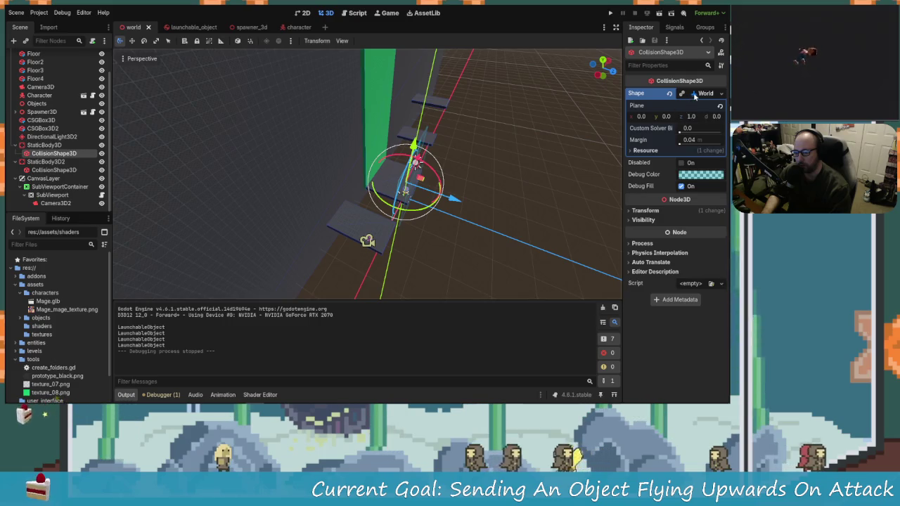
click(696, 95)
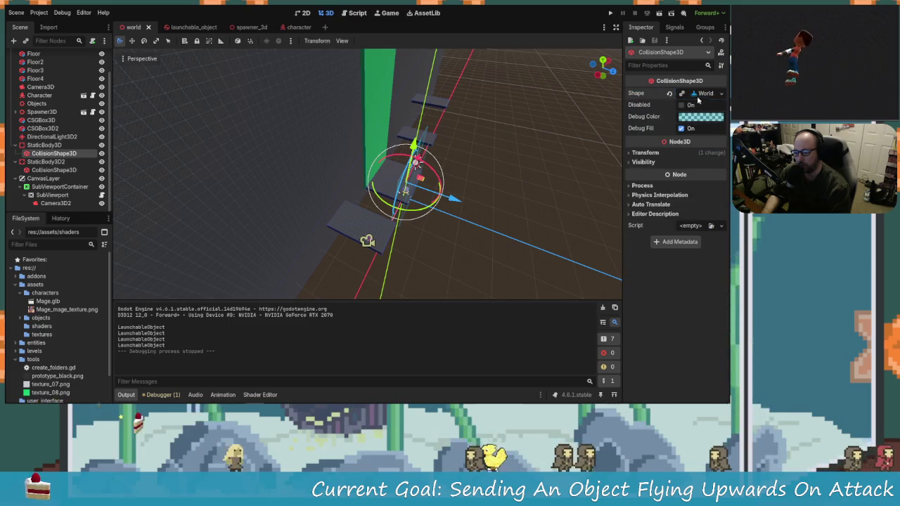
click(698, 99)
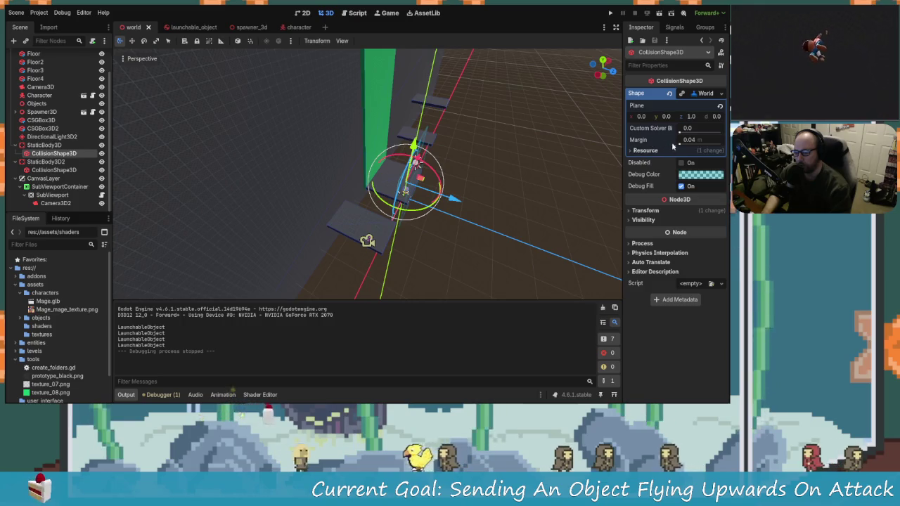
scroll(540, 209, up, 5)
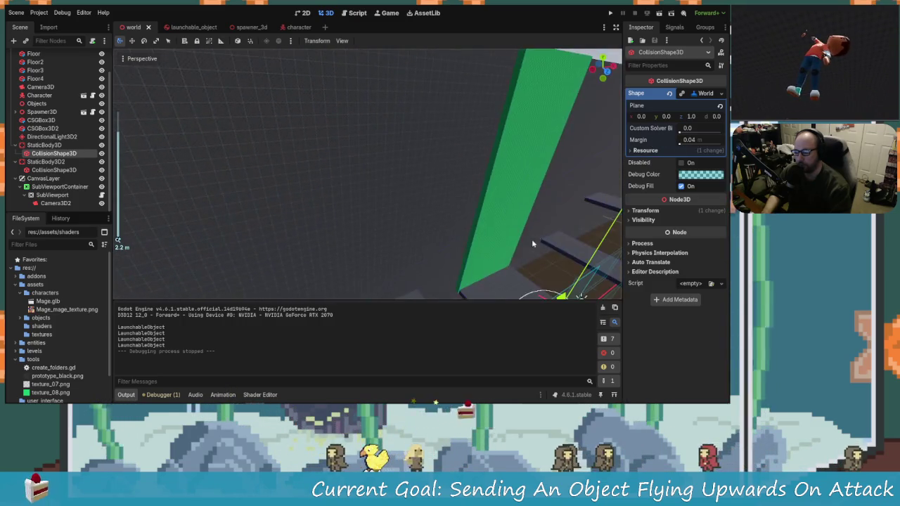
key(f)
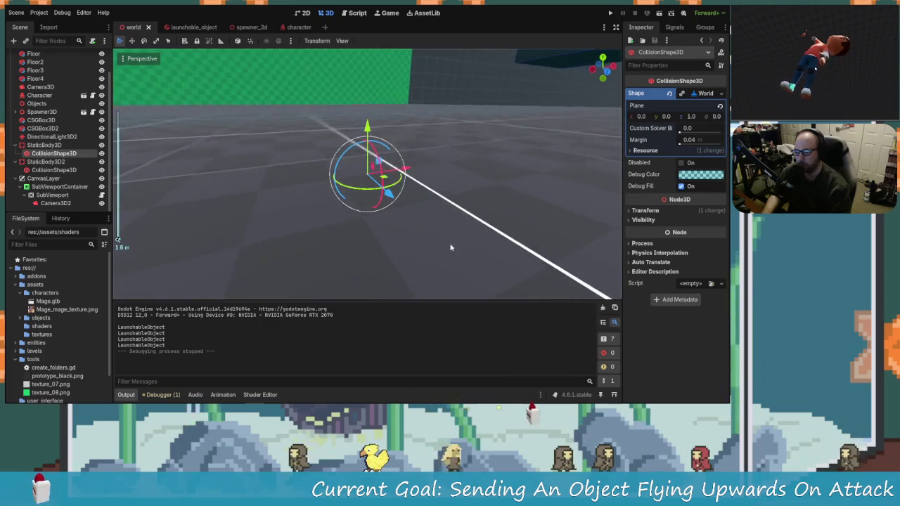
mouse_move(393, 202)
mouse_down()
mouse_move(417, 191)
mouse_move(448, 210)
mouse_up()
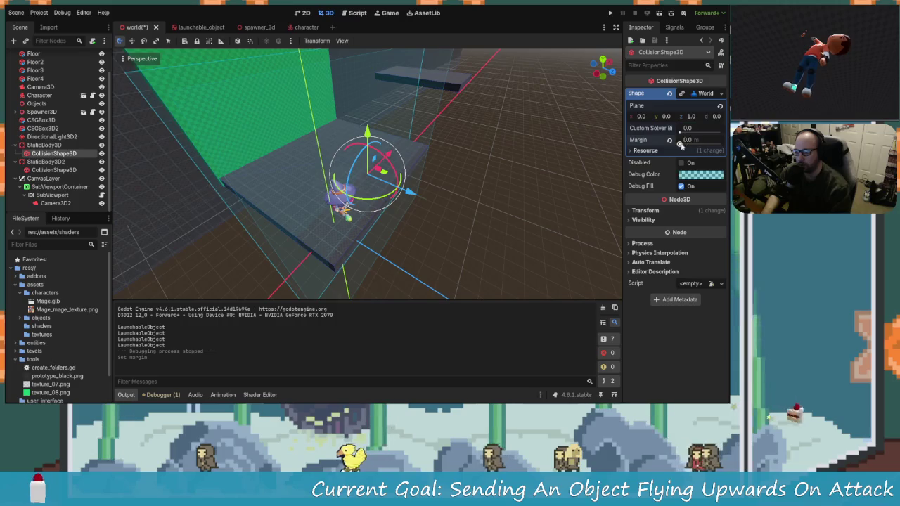
Try raising the margin to 0.585 m, then undo it back to 0.04 m.
drag(681, 145, 680, 141)
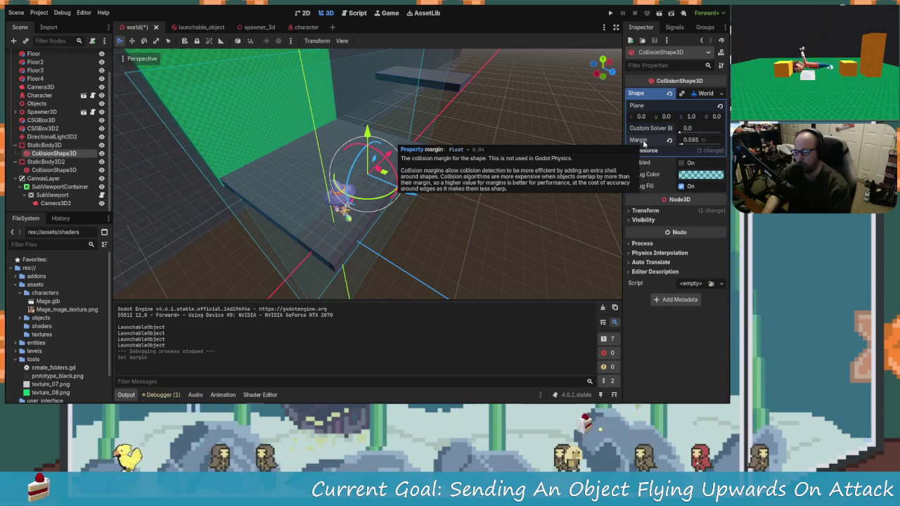
key(ctrl+z)
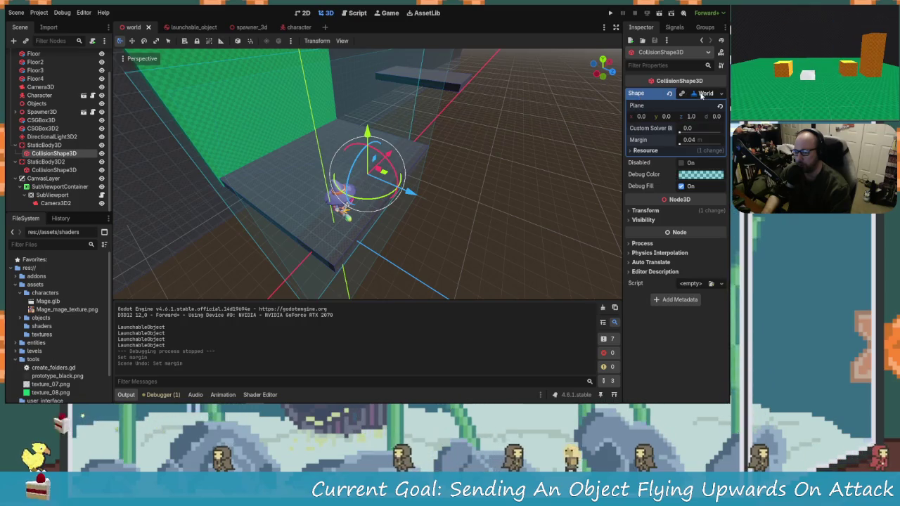
click(701, 94)
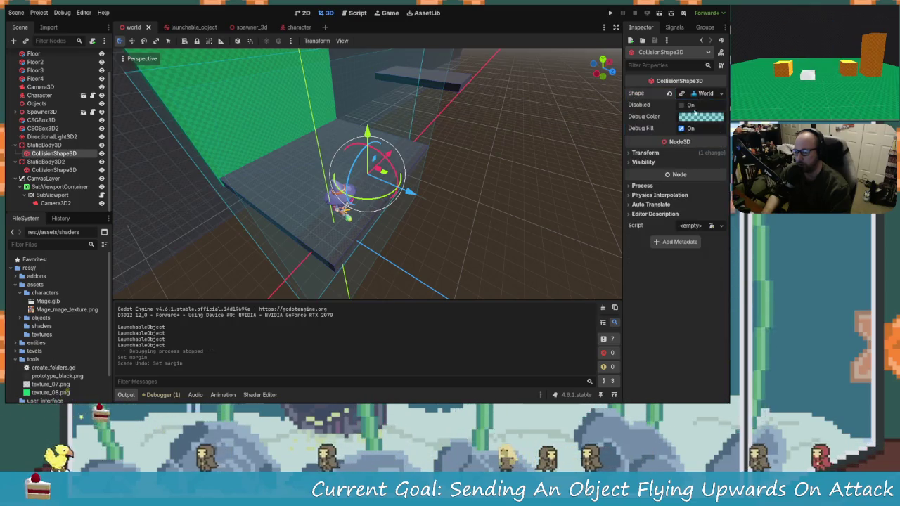
click(700, 94)
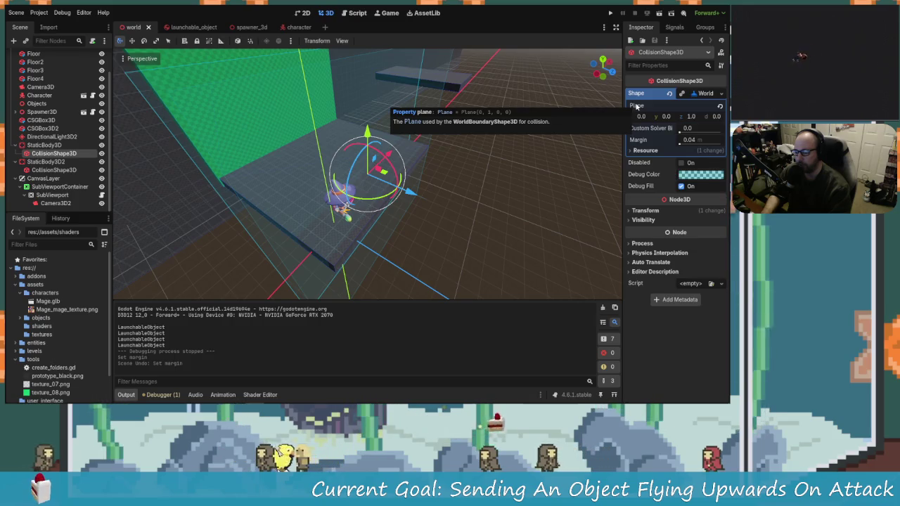
mouse_move(568, 152)
mouse_down()
mouse_move(471, 201)
mouse_move(431, 191)
mouse_move(435, 184)
mouse_move(456, 186)
mouse_move(379, 258)
mouse_move(406, 198)
mouse_move(390, 244)
mouse_move(366, 218)
mouse_up()
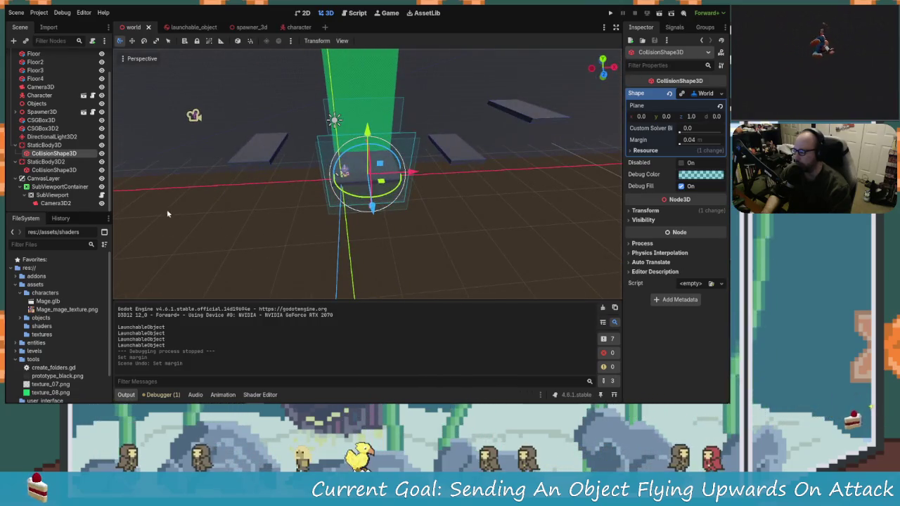
click(718, 94)
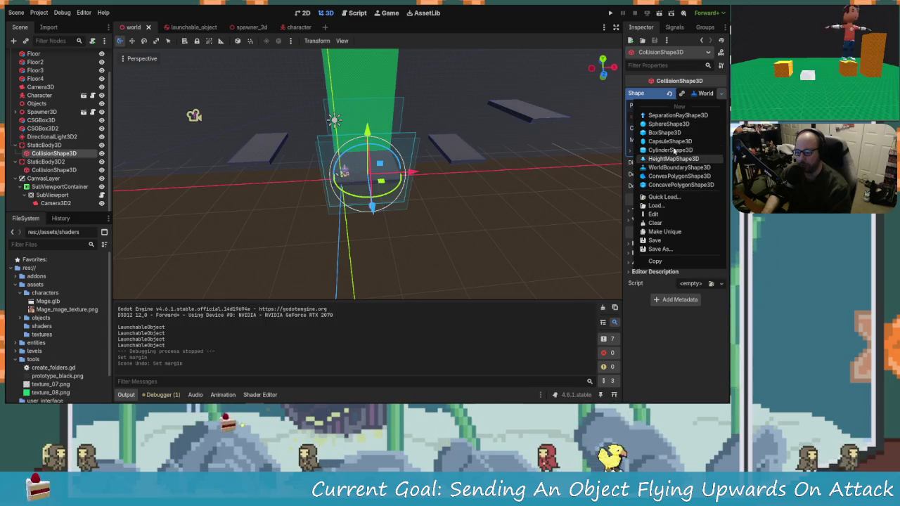
click(665, 133)
mouse_move(394, 211)
mouse_down()
mouse_move(412, 195)
mouse_move(404, 229)
mouse_move(371, 182)
mouse_move(408, 293)
mouse_move(378, 184)
mouse_move(382, 237)
mouse_move(369, 172)
mouse_move(374, 116)
mouse_move(294, 128)
mouse_move(396, 185)
mouse_move(477, 211)
mouse_move(422, 197)
mouse_up()
scroll(376, 124, down, 3)
key(ctrl+z)
key(ctrl+z)
key(ctrl+z)
key(ctrl+z)
scroll(422, 197, up, 2)
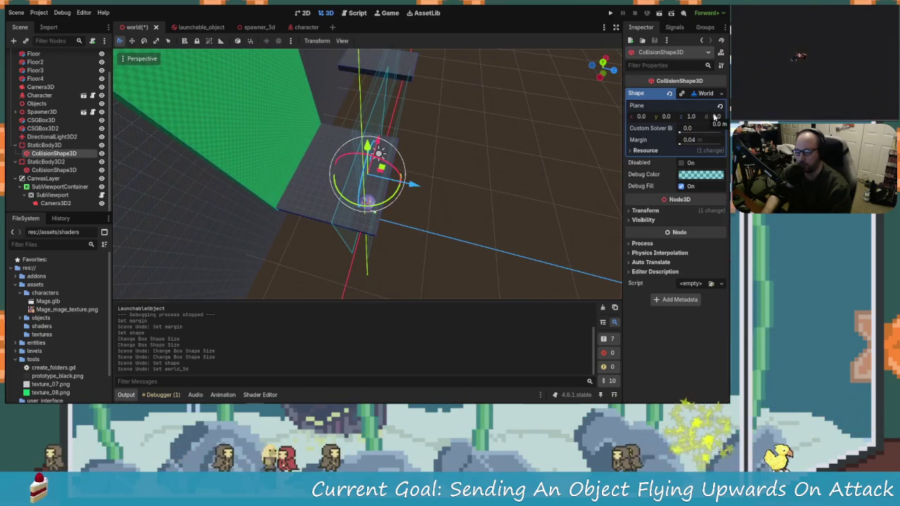
Experiment with the collision plane's d offset, entering 50 and then 9.
click(715, 117)
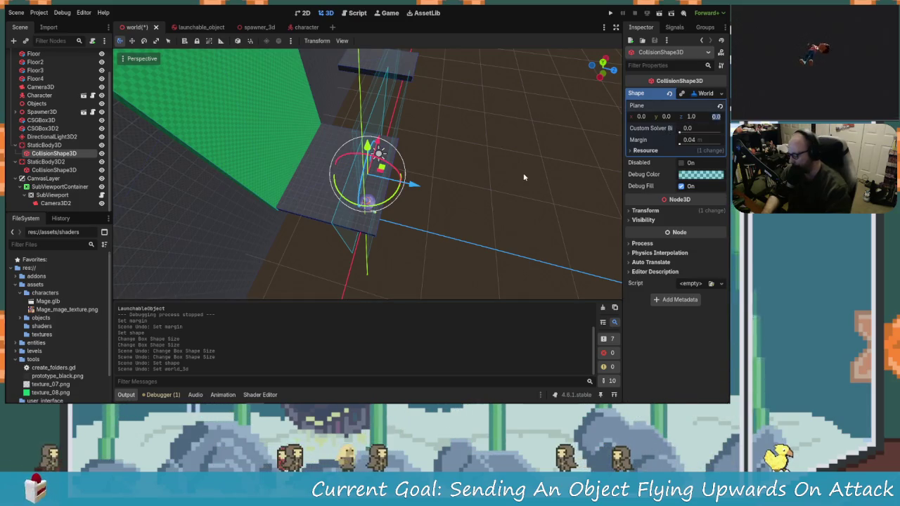
text(50)
key(Return)
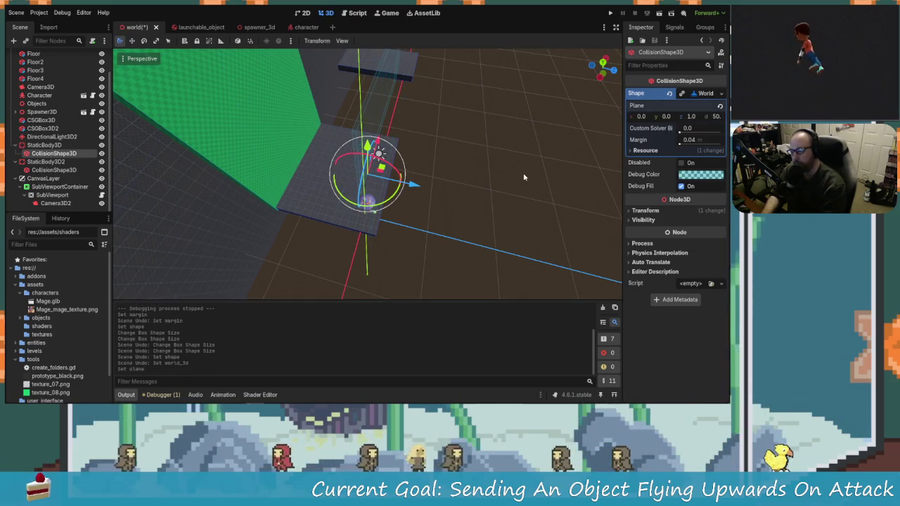
scroll(524, 177, down, 3)
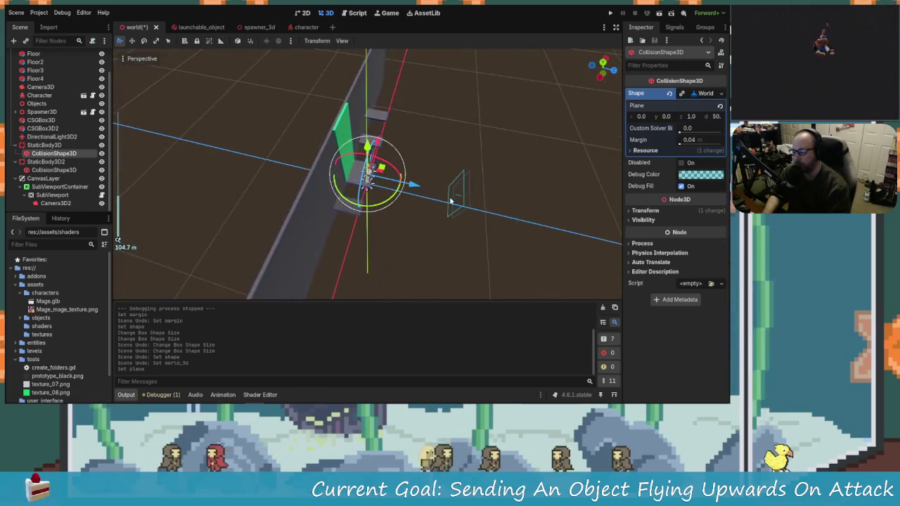
scroll(431, 213, up, 5)
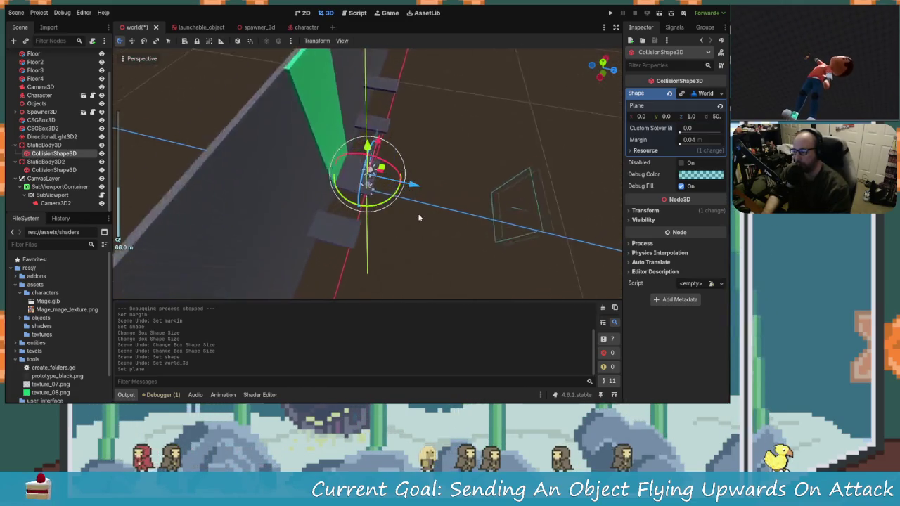
mouse_move(418, 218)
mouse_down()
mouse_move(518, 129)
mouse_move(404, 199)
mouse_up()
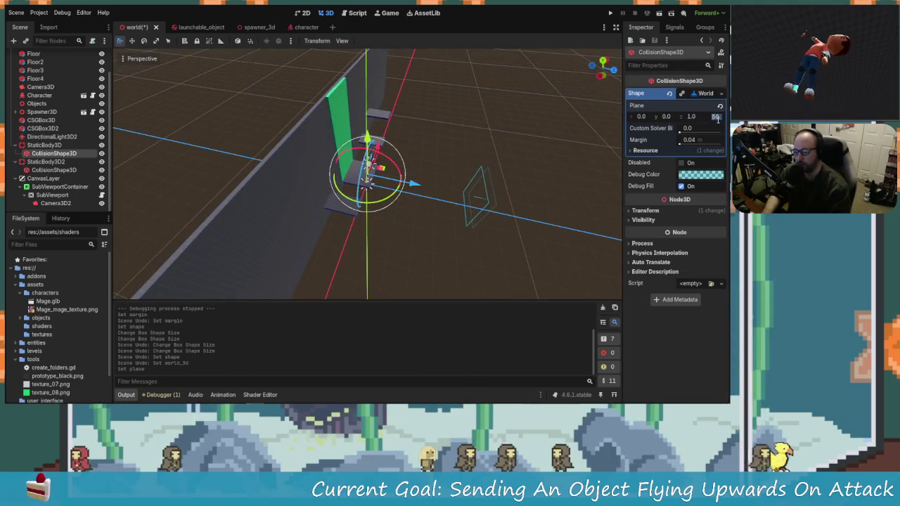
text(9)
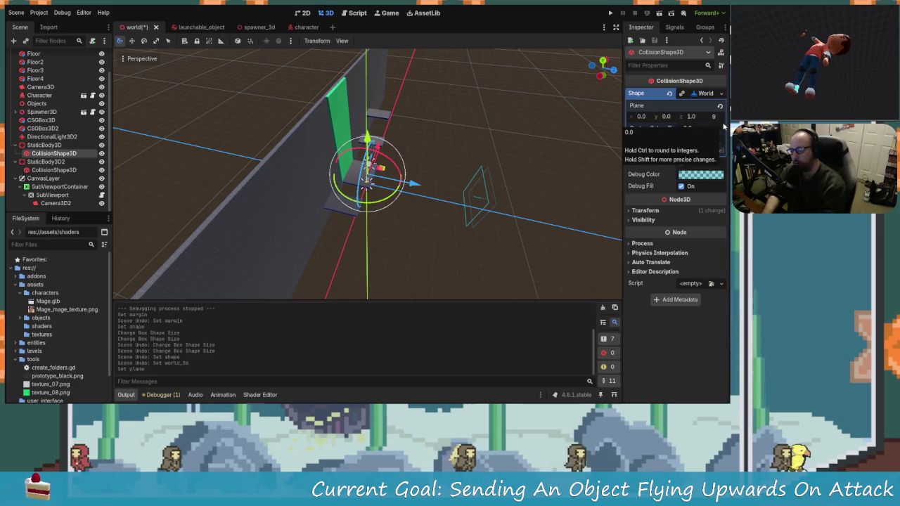
key(BackSpace)
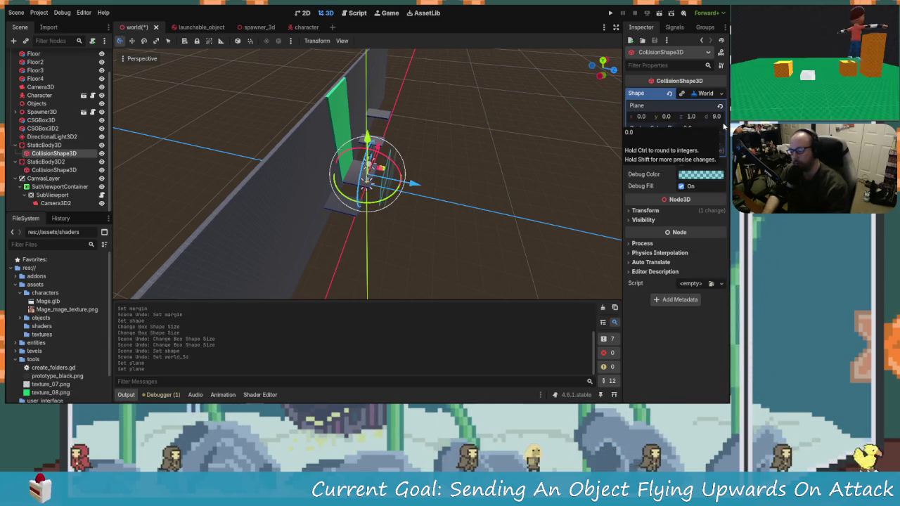
key(Return)
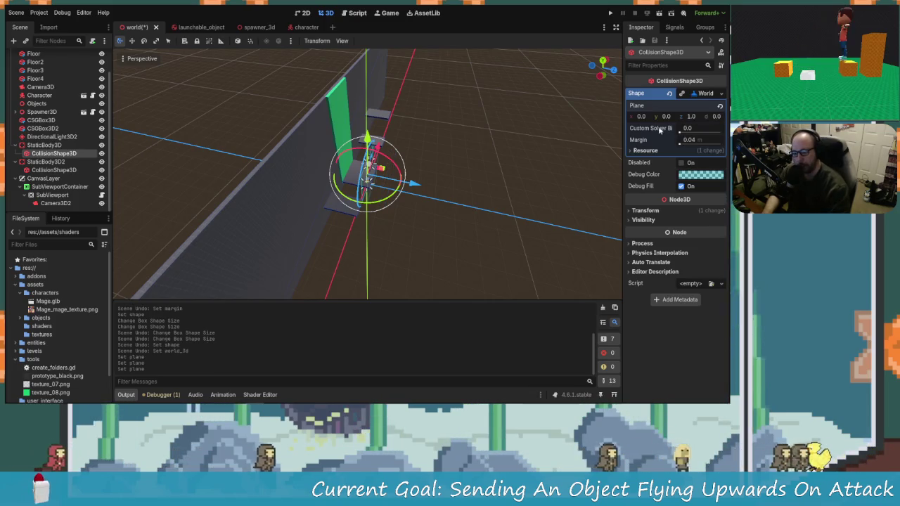
Review the WorldBoundaryShape3D settings and shape list without changing the shape.
mouse_move(653, 132)
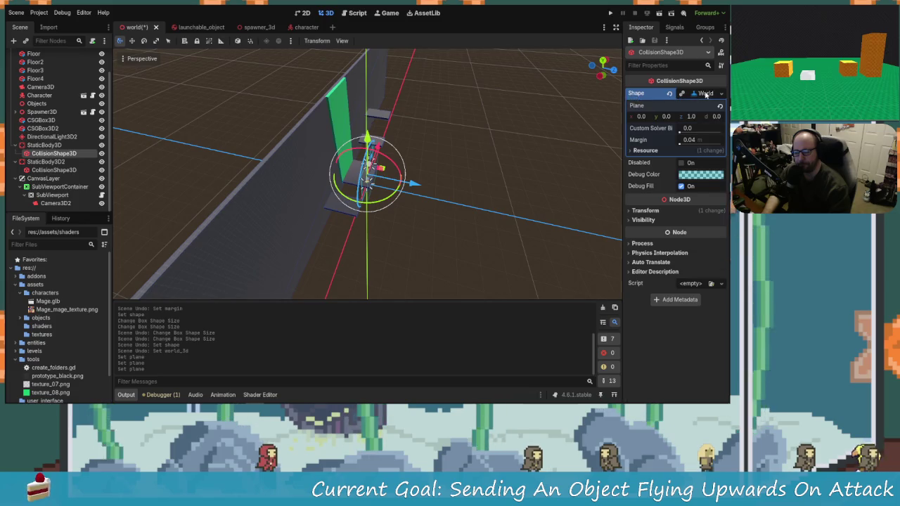
click(705, 94)
click(706, 96)
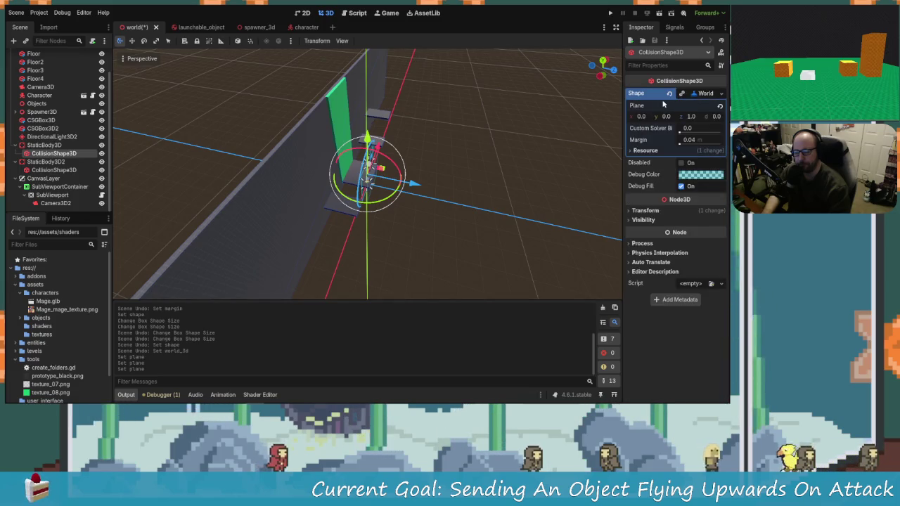
click(720, 93)
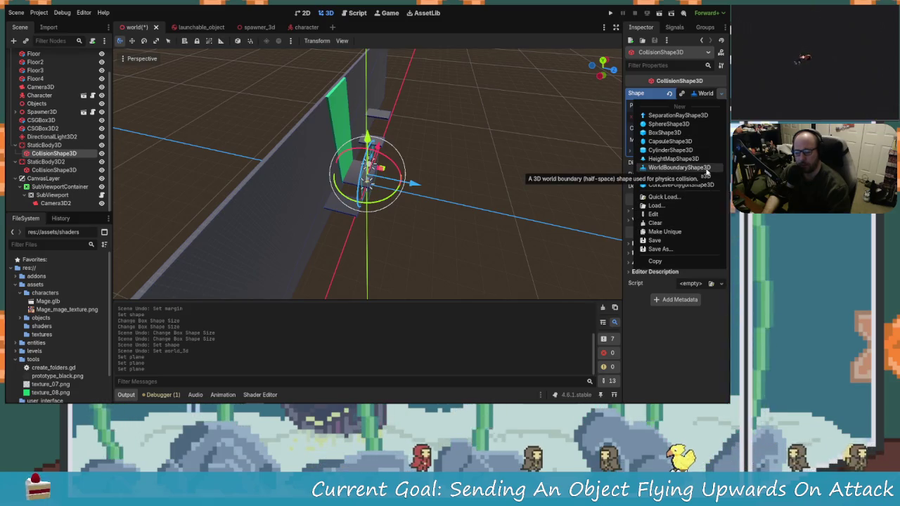
click(700, 93)
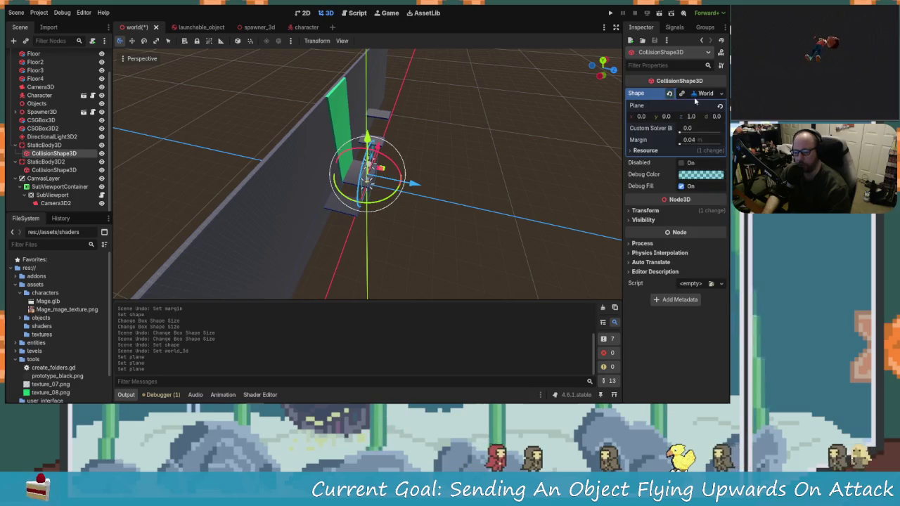
click(699, 94)
click(705, 94)
text(50.)
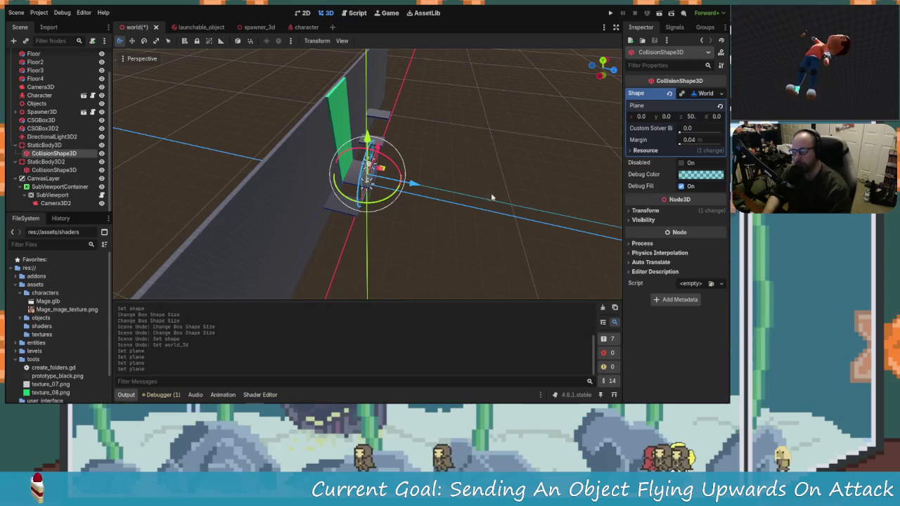
mouse_move(493, 197)
mouse_down()
mouse_move(360, 188)
mouse_move(446, 163)
mouse_move(472, 240)
mouse_move(369, 187)
mouse_move(394, 169)
mouse_move(432, 167)
mouse_move(402, 218)
mouse_move(433, 213)
mouse_up()
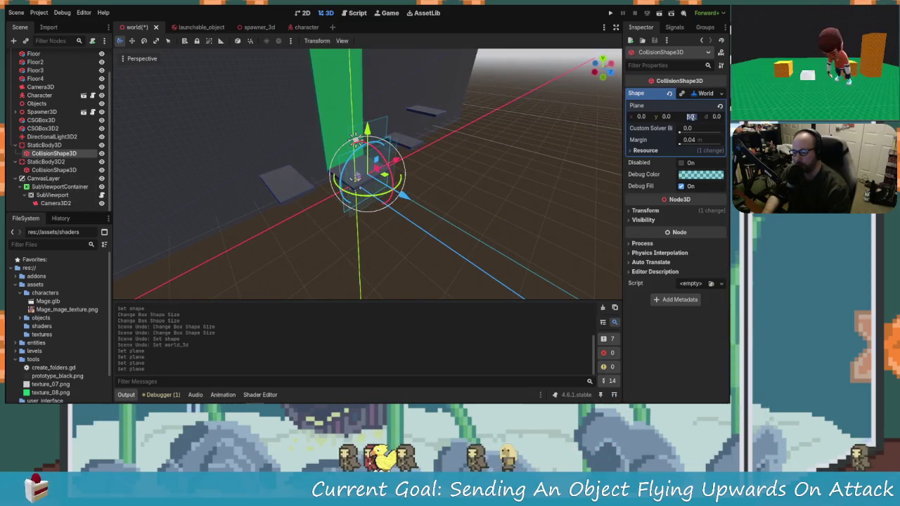
Set the collision plane's z value to 10.
click(691, 116)
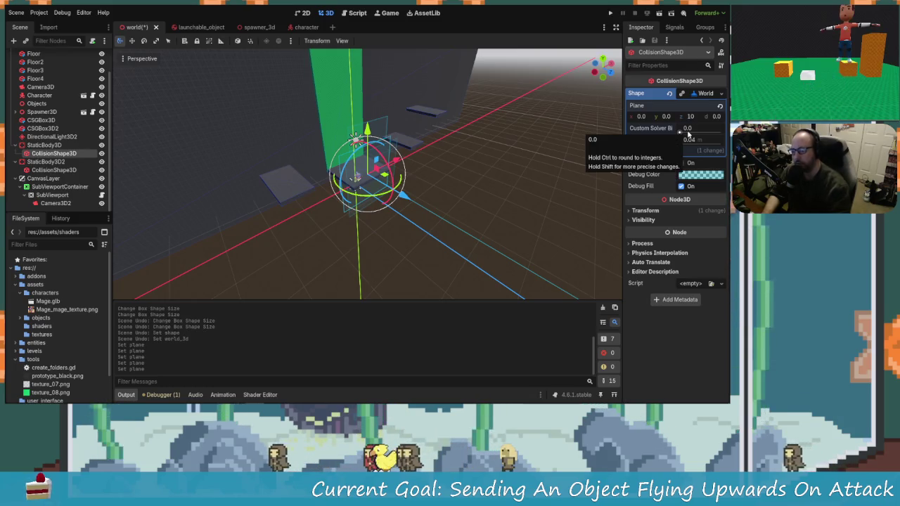
text(10)
key(Return)
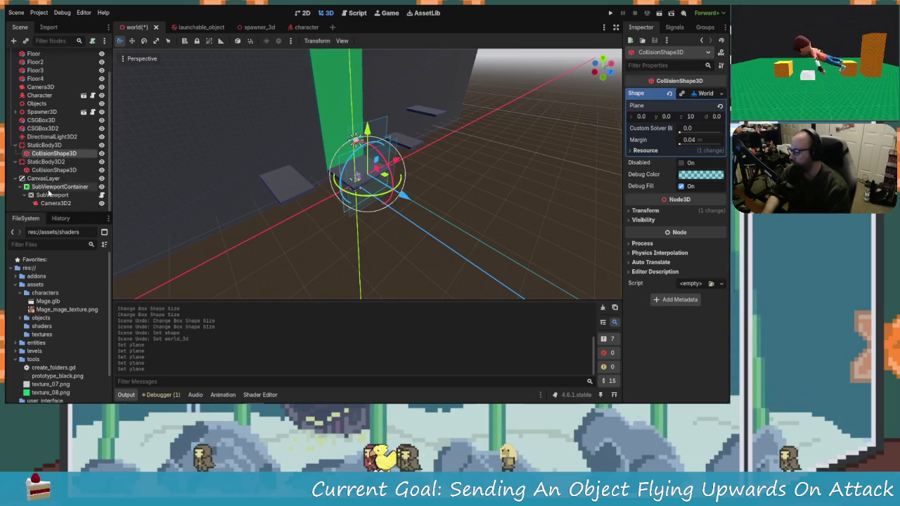
Enter 00 in the second floor's collision plane z value and run the game to test.
click(54, 170)
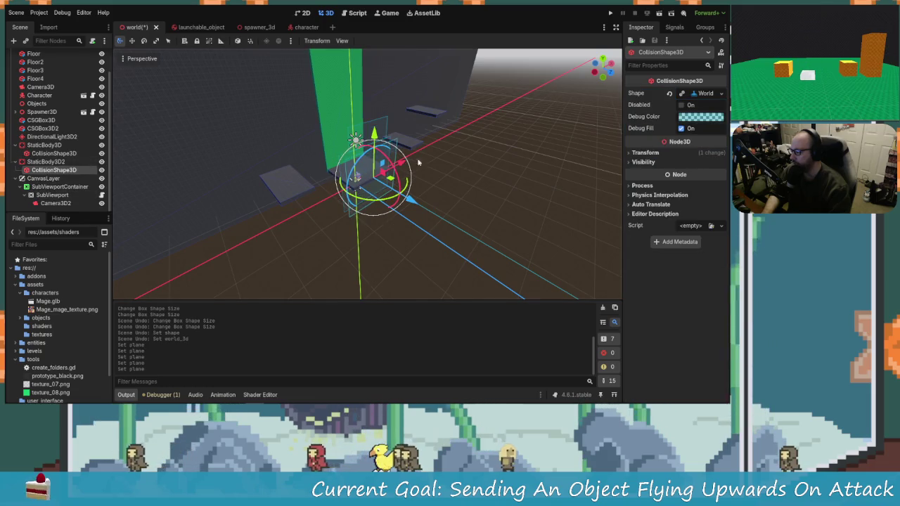
click(698, 96)
click(694, 117)
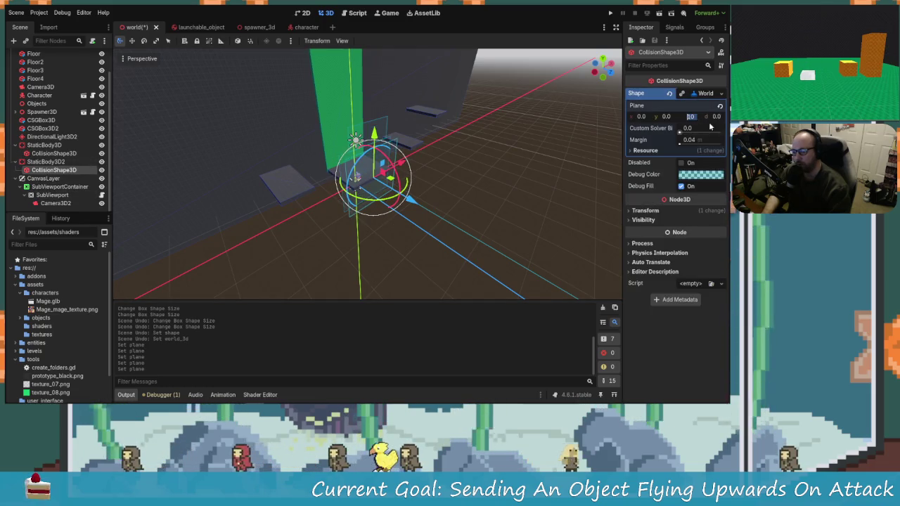
text(00)
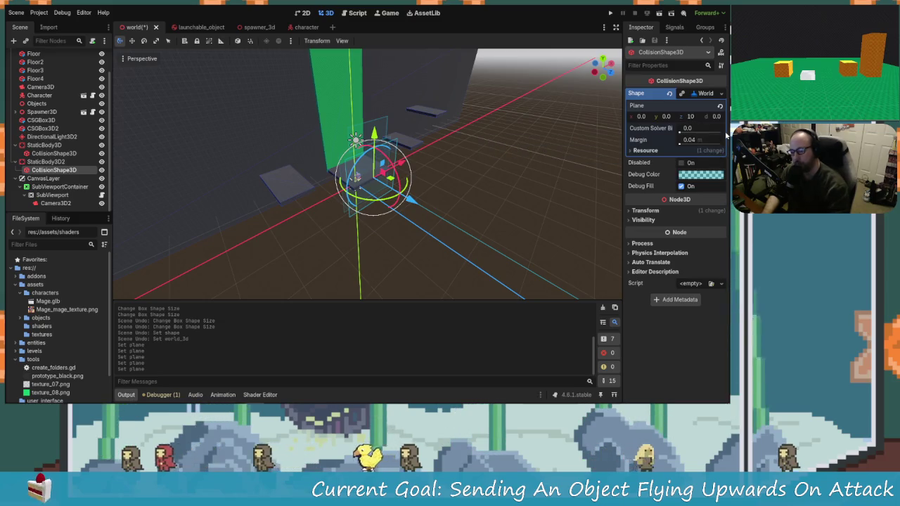
scroll(492, 211, down, 5)
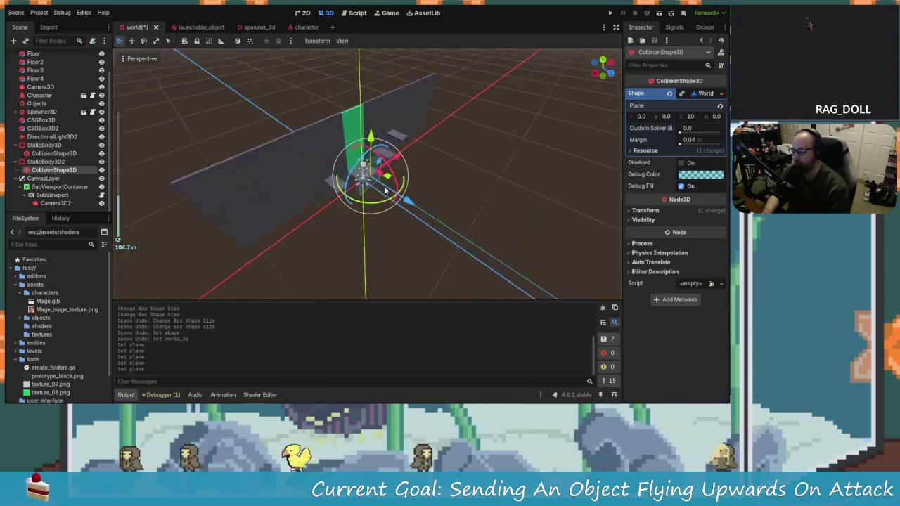
scroll(386, 190, up, 3)
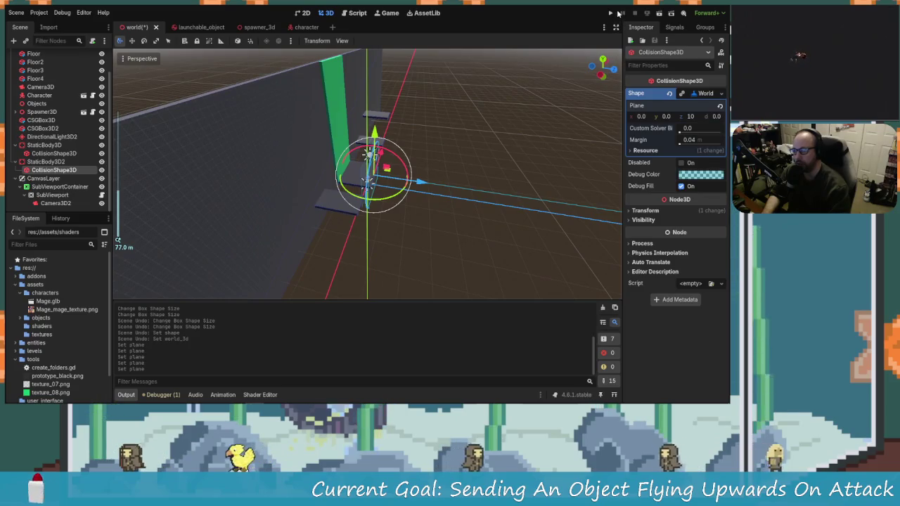
click(615, 12)
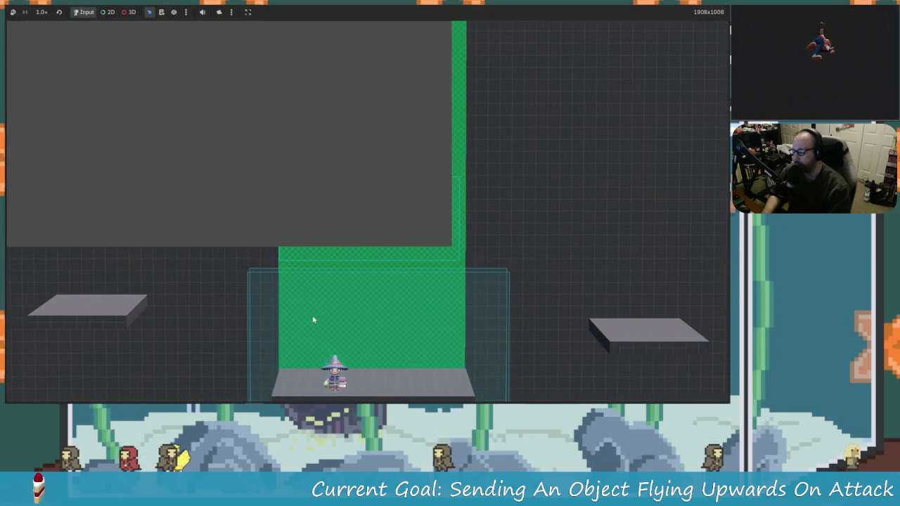
Stop the game and review the overlay camera Camera3D2's properties.
key(F8)
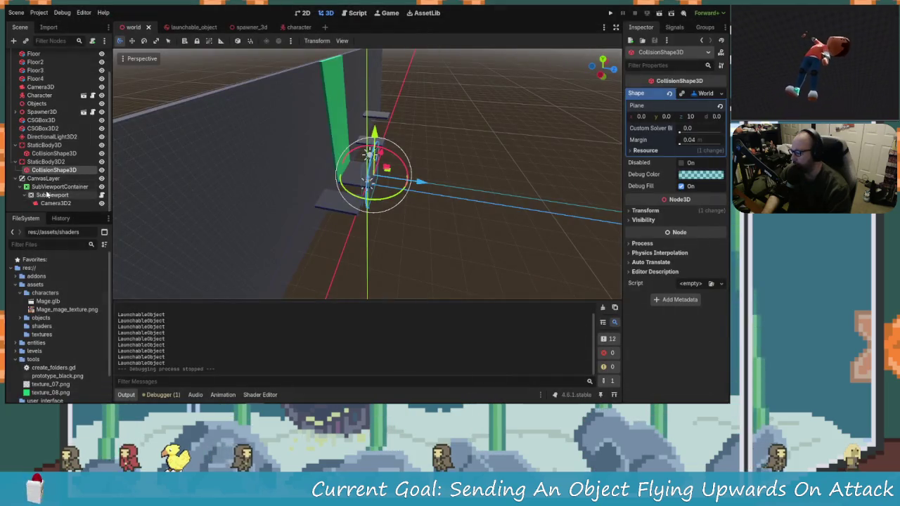
click(56, 203)
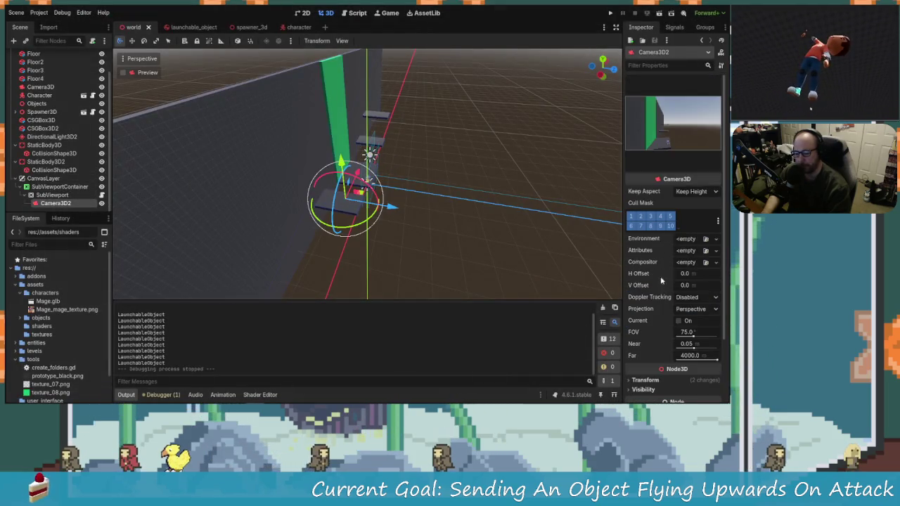
scroll(661, 281, down, 1)
scroll(658, 281, down, 1)
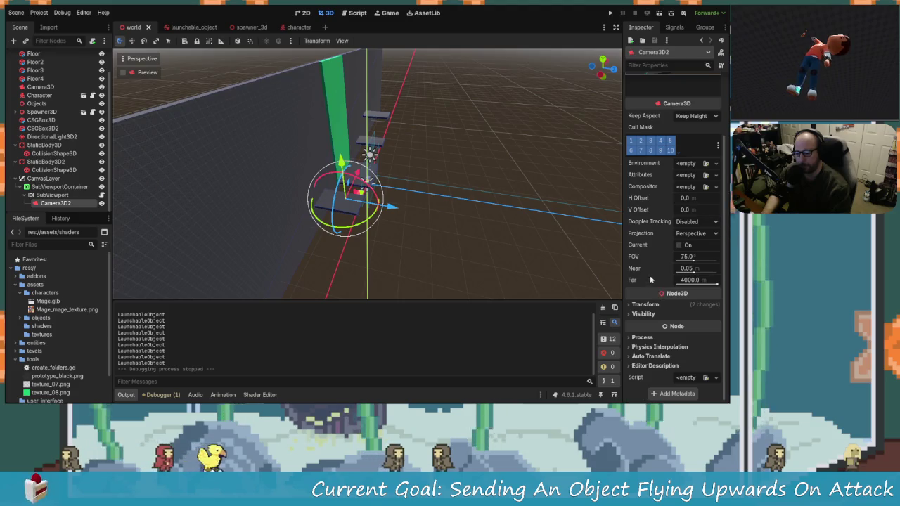
scroll(650, 279, down, 1)
scroll(651, 279, up, 1)
scroll(668, 211, up, 1)
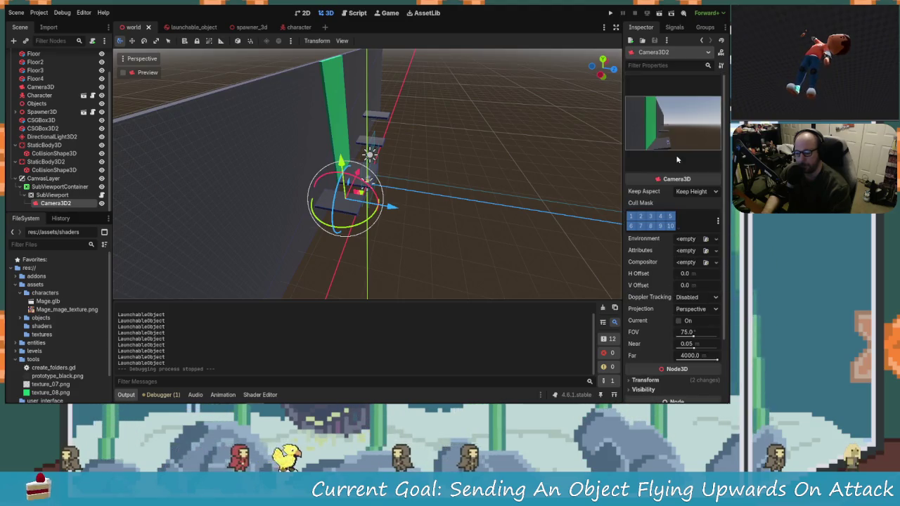
Compare the SubViewport, SubViewportContainer, Camera3D2 and CanvasLayer settings.
click(63, 195)
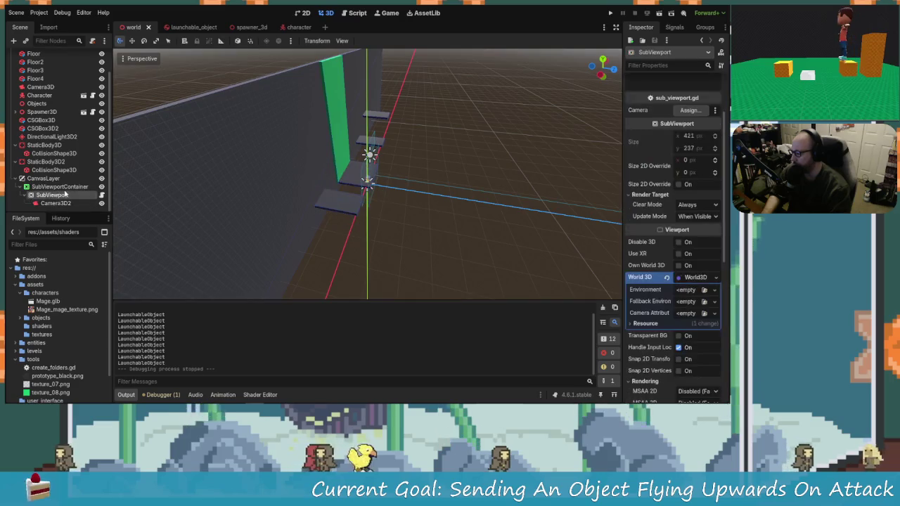
click(60, 187)
click(60, 194)
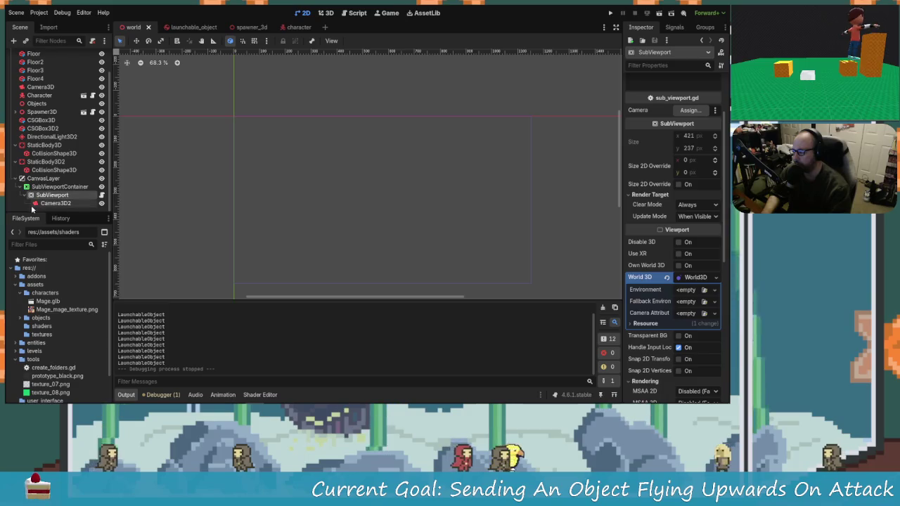
click(53, 203)
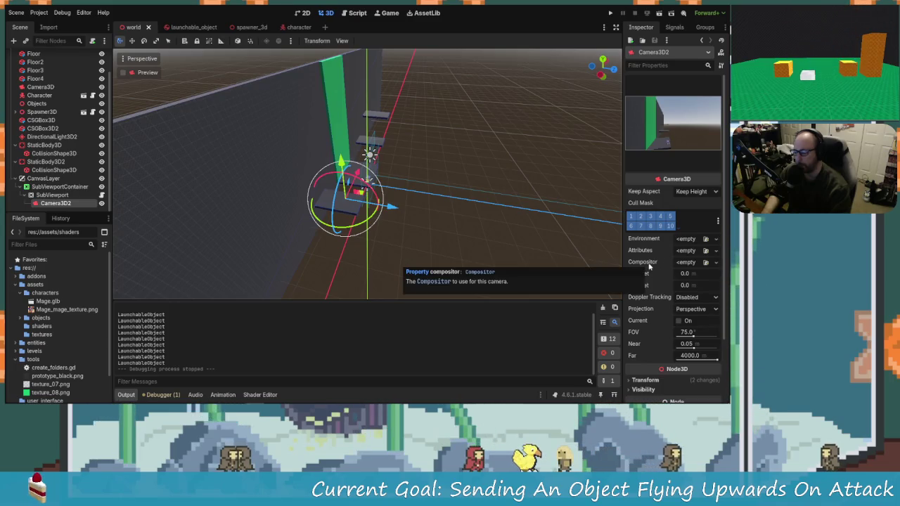
click(43, 178)
Shrink the SubViewportContainer overlay to 234×136 and test it by attacking the object in-game.
click(60, 187)
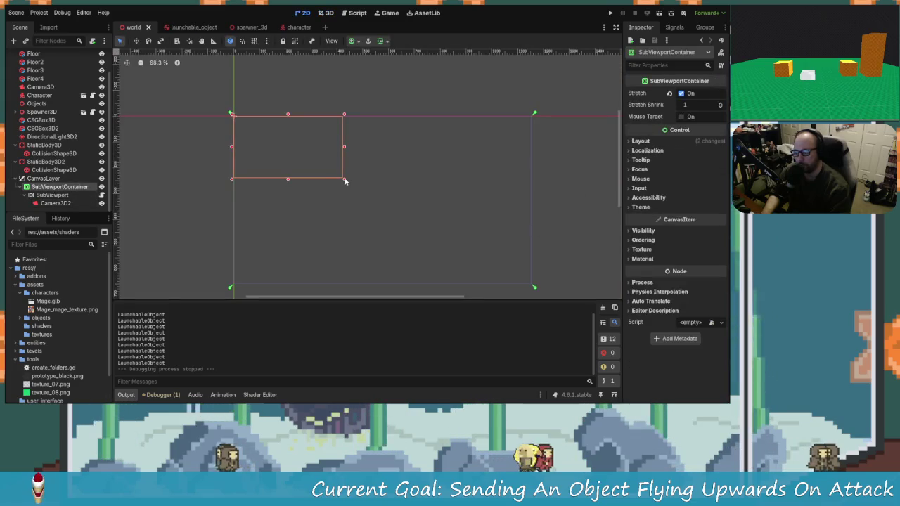
mouse_move(326, 172)
mouse_down()
mouse_move(335, 167)
mouse_move(299, 151)
mouse_up()
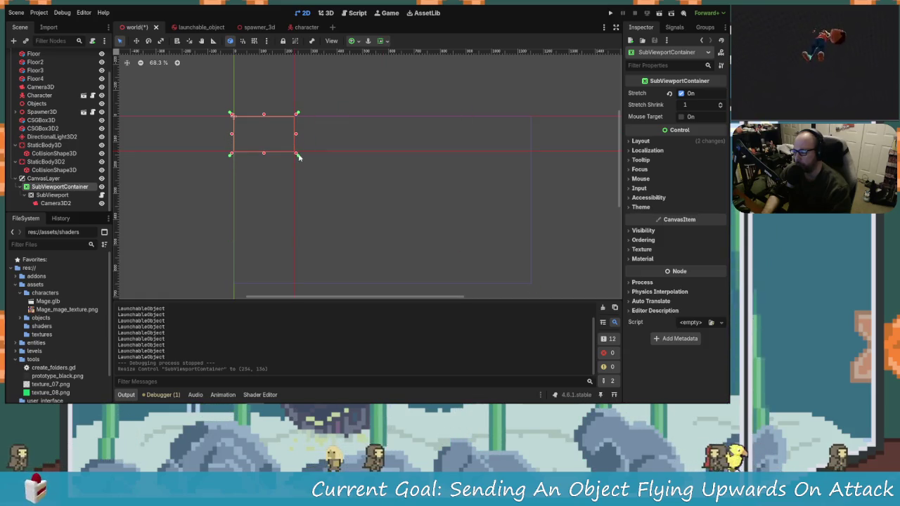
click(610, 14)
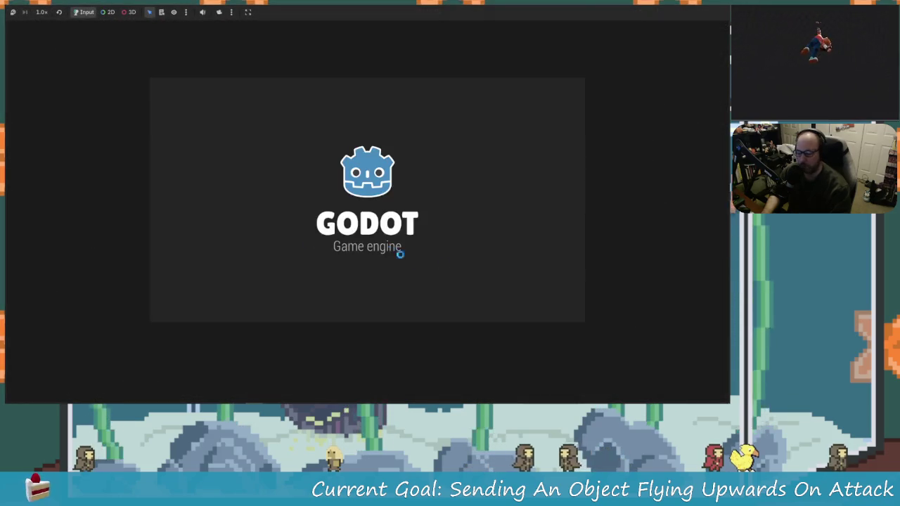
key(Right)
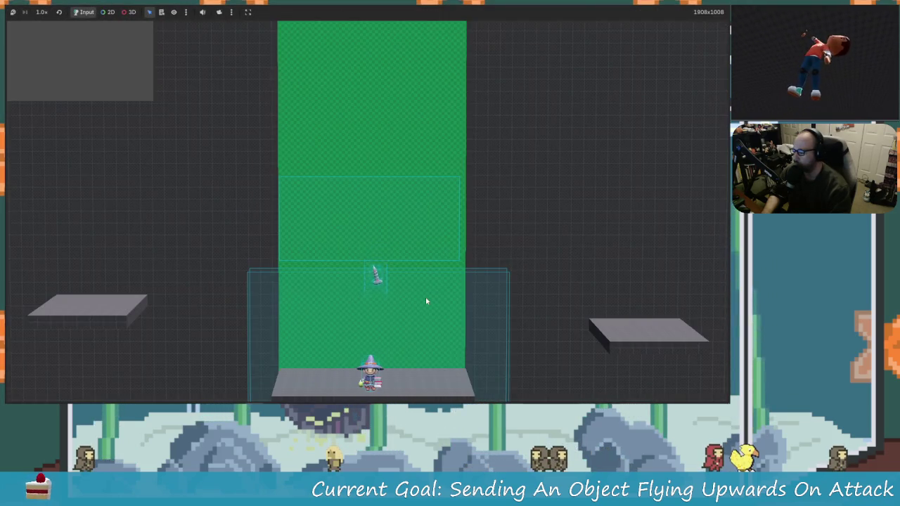
key(x)
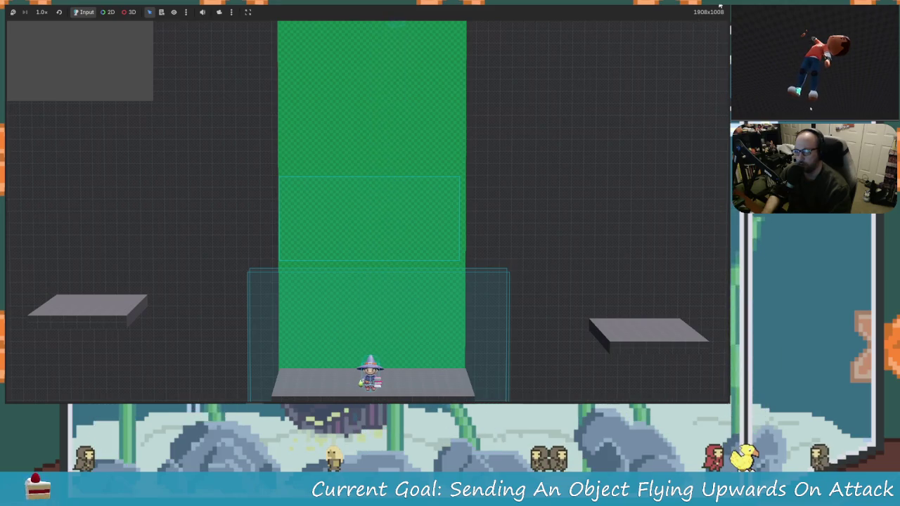
key(F8)
Make Camera3D2 the current camera and rerun the game, attacking to launch the object.
click(46, 202)
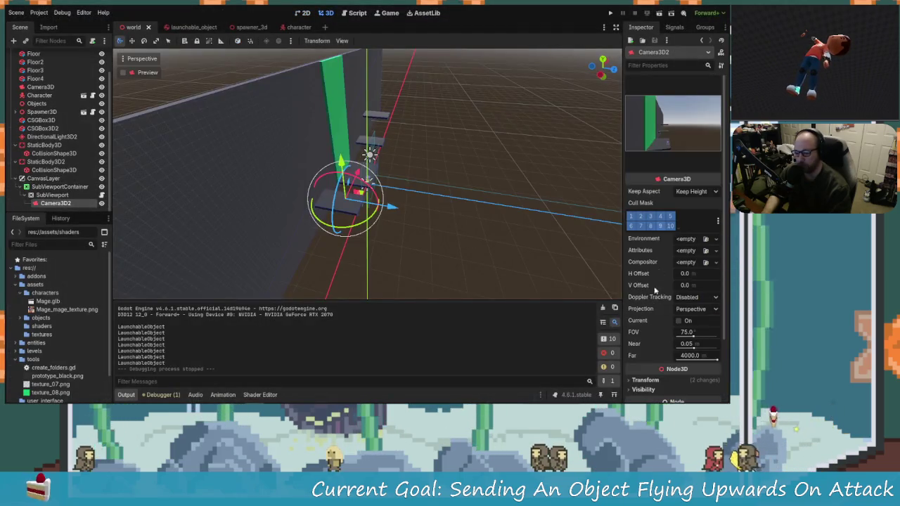
click(679, 321)
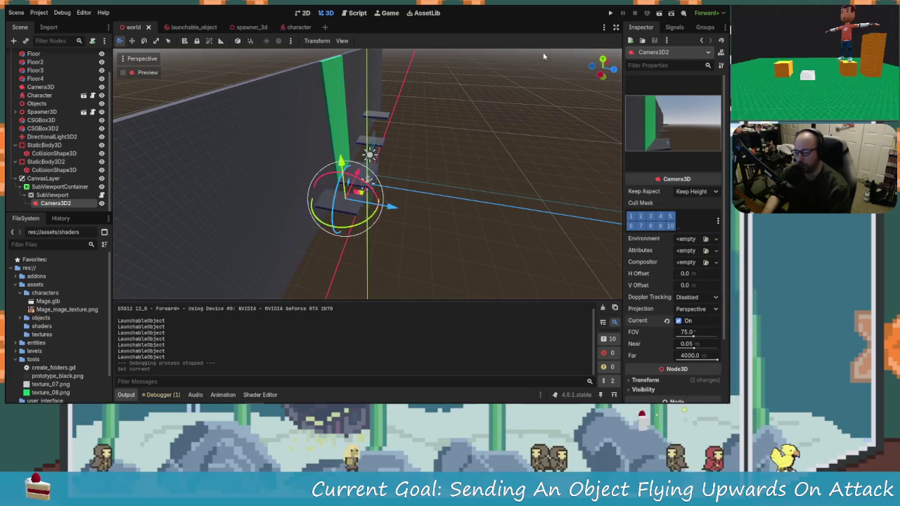
click(621, 12)
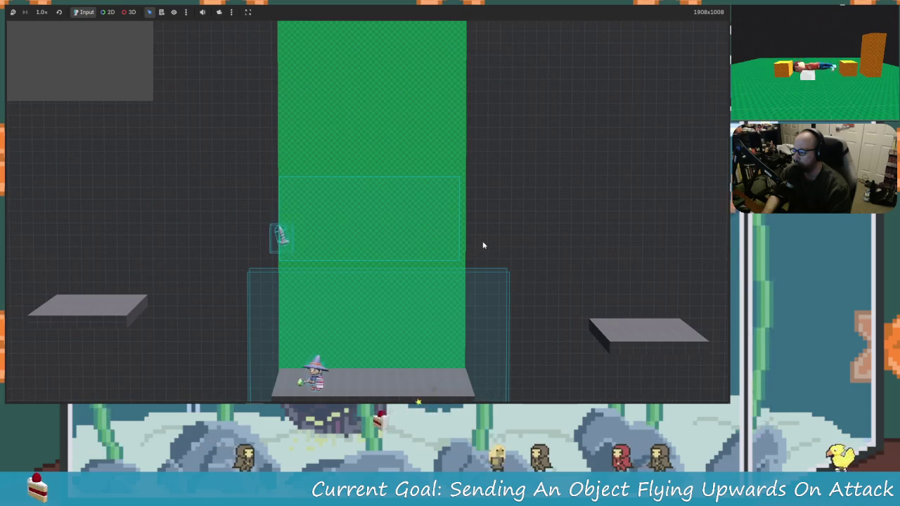
key(x)
key(Right)
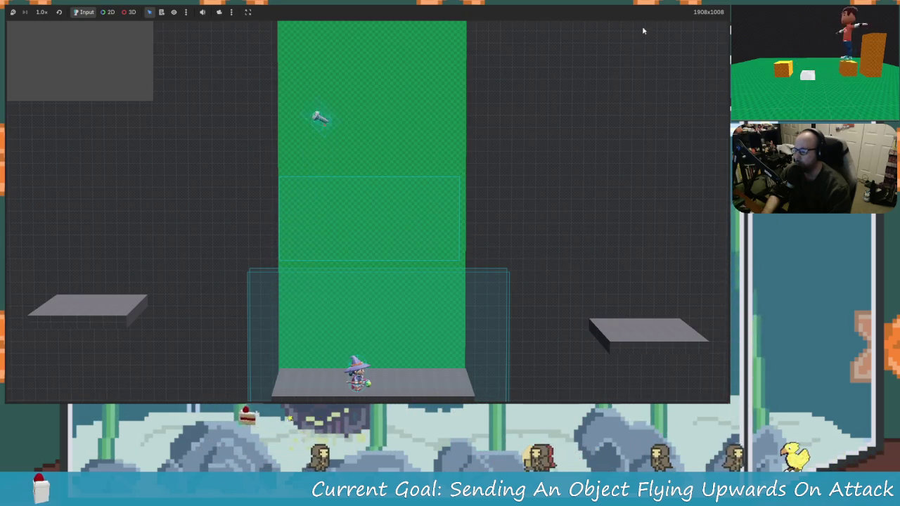
click(720, 14)
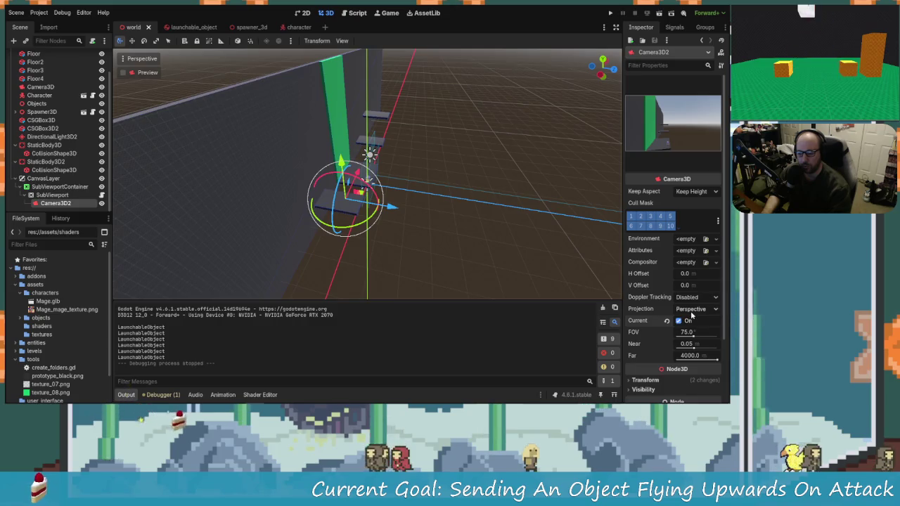
Clear the SubViewport's World 3D resource, save the scene, and review the overlay camera and container.
click(50, 195)
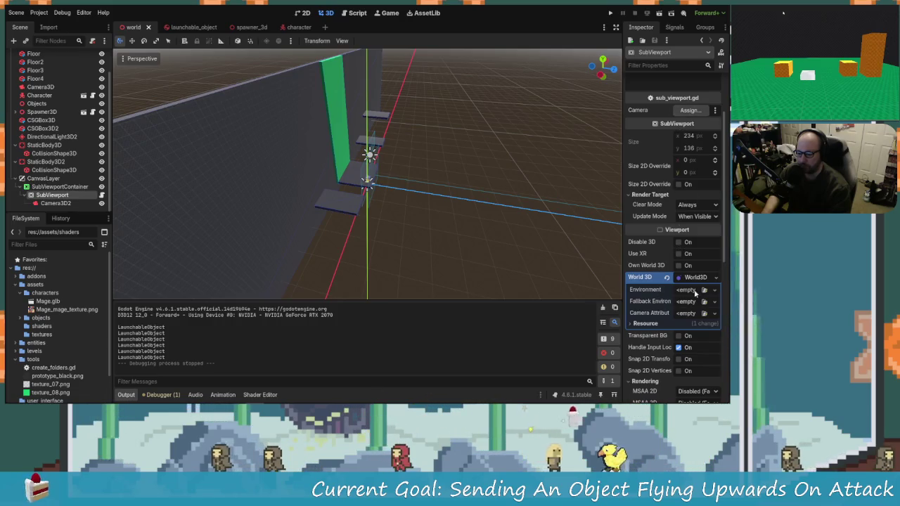
click(666, 277)
key(ctrl+s)
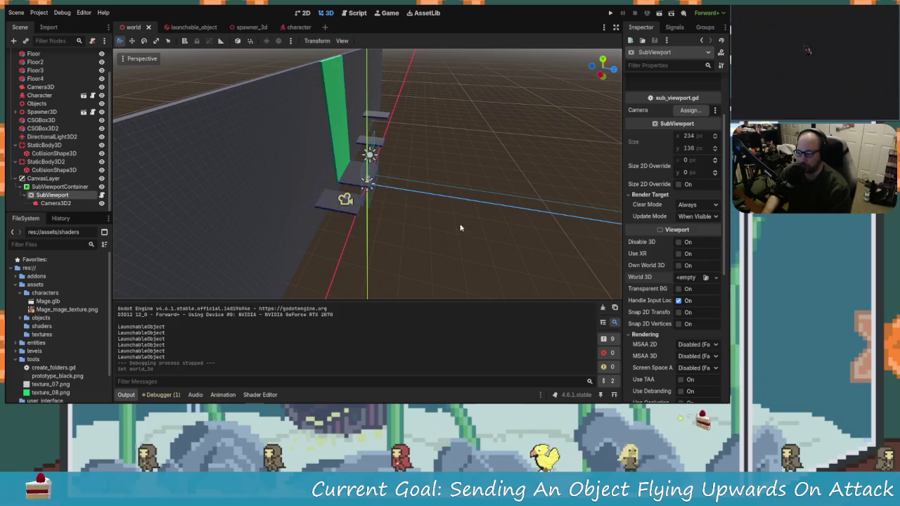
click(56, 203)
click(52, 195)
click(45, 187)
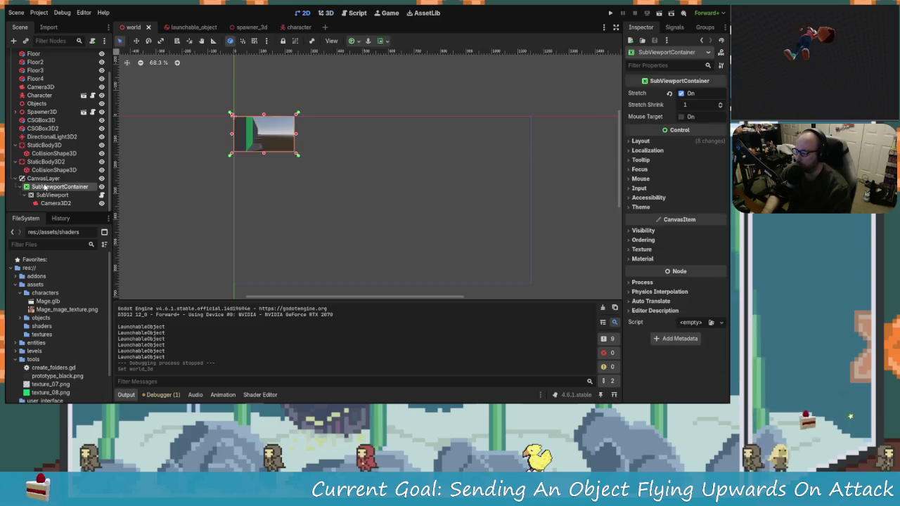
Run the game, attack to launch the object upward, walk left and right, then stop.
click(611, 14)
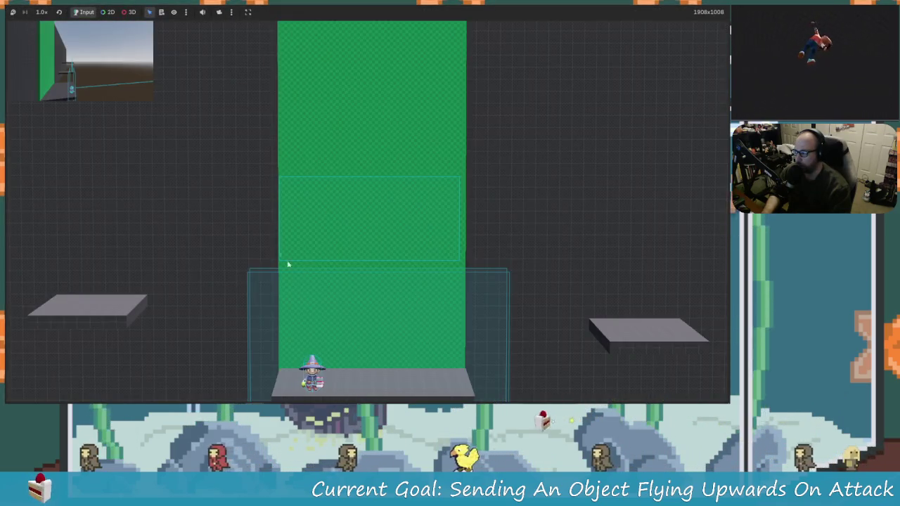
click(338, 336)
click(369, 360)
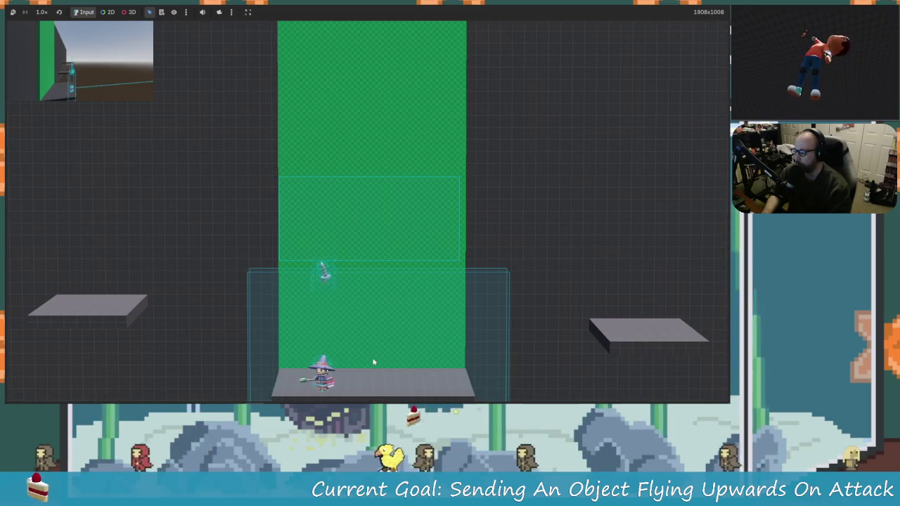
key(d)
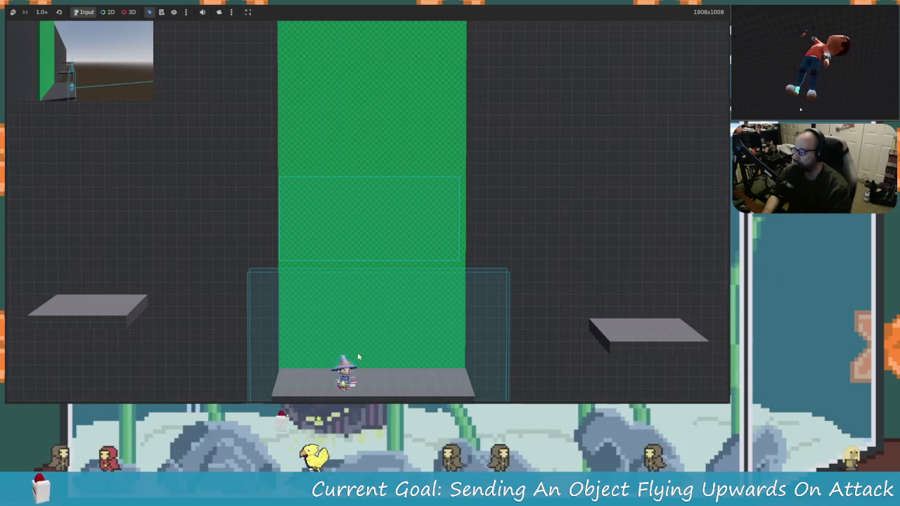
key(a)
key(d)
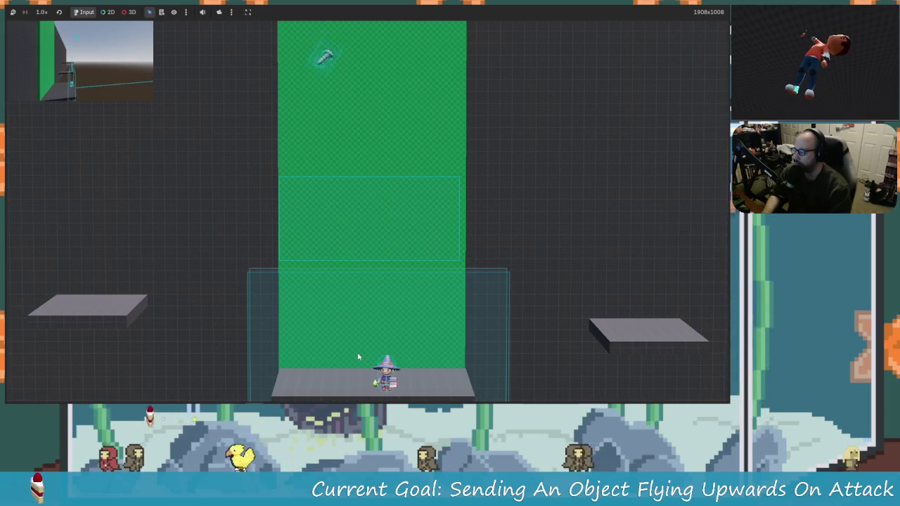
key(a)
key(d)
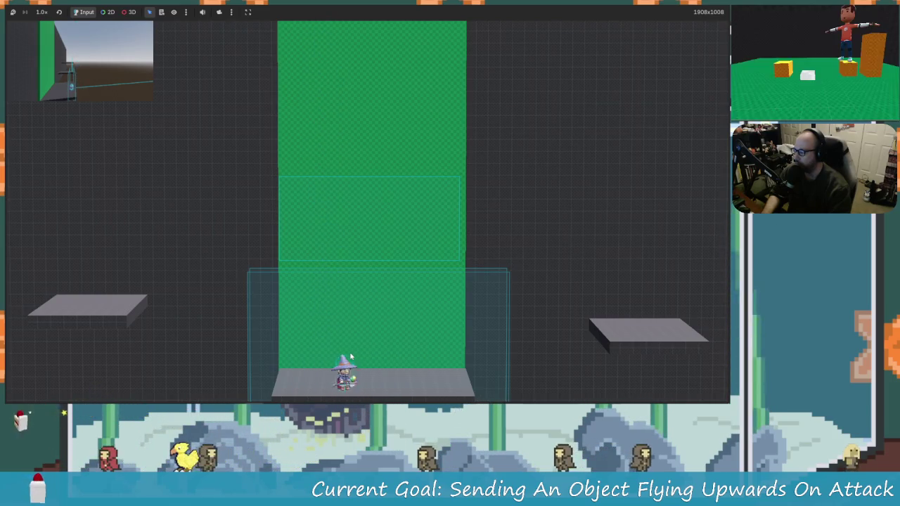
key(a)
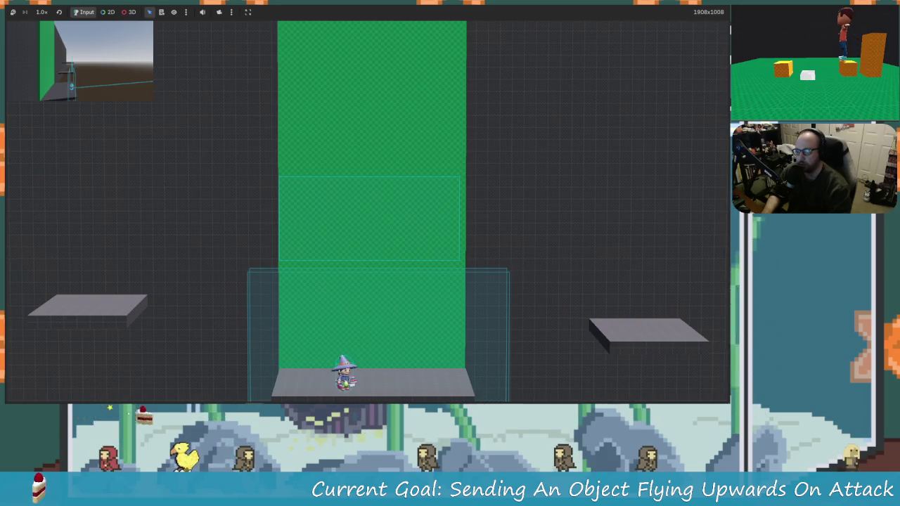
key(F8)
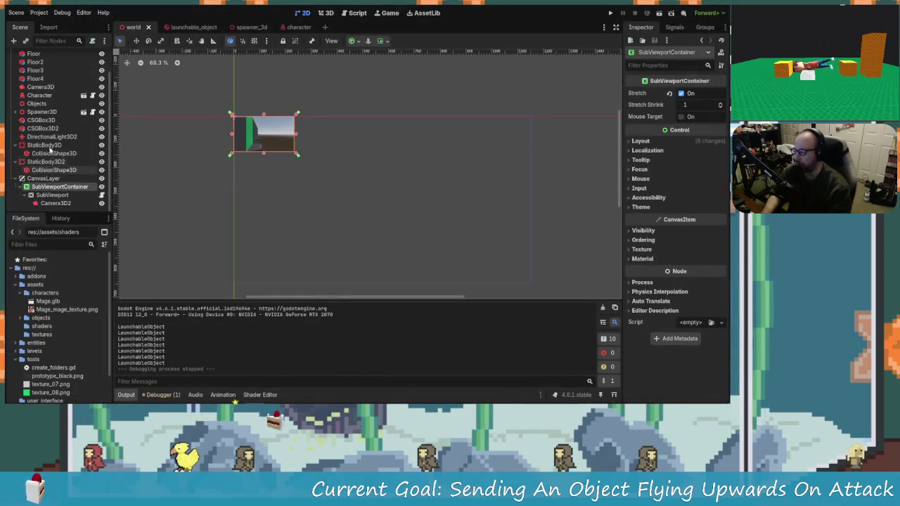
Replace the StaticBody3D floor's plane collision shape with a new BoxShape3D.
click(43, 145)
click(54, 154)
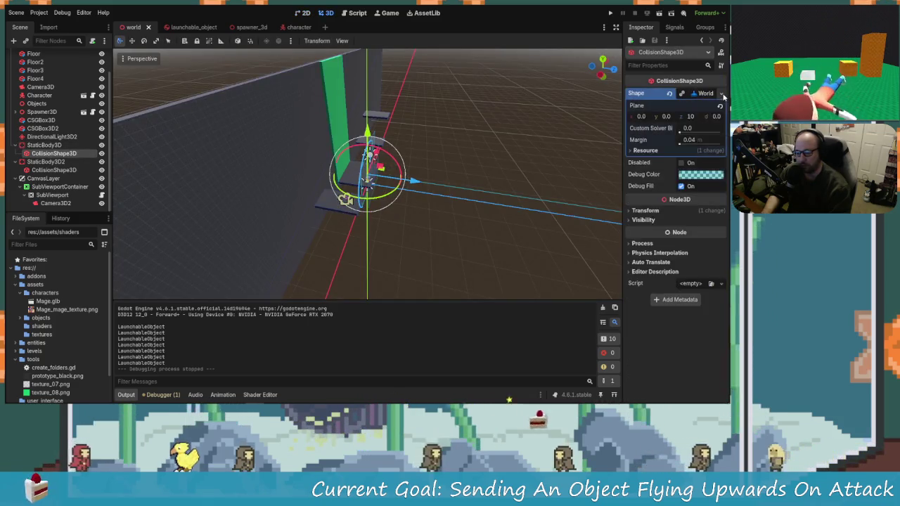
click(721, 94)
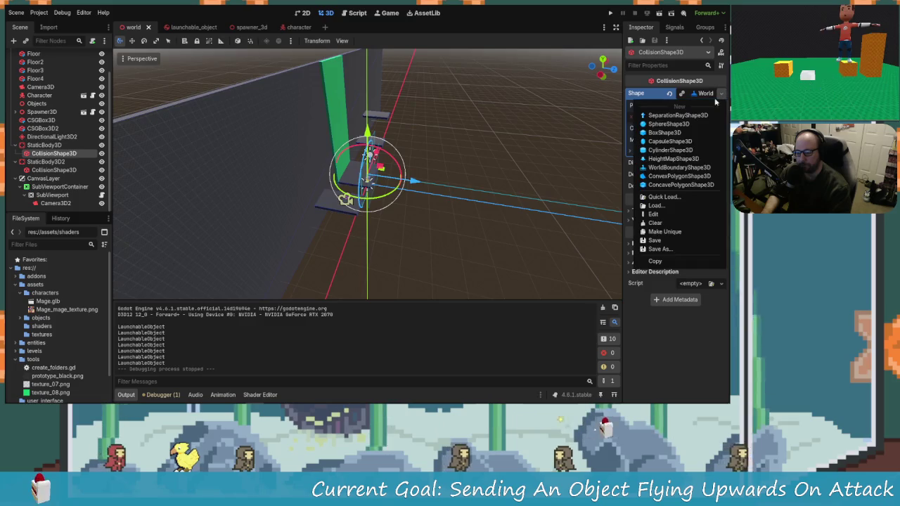
click(668, 132)
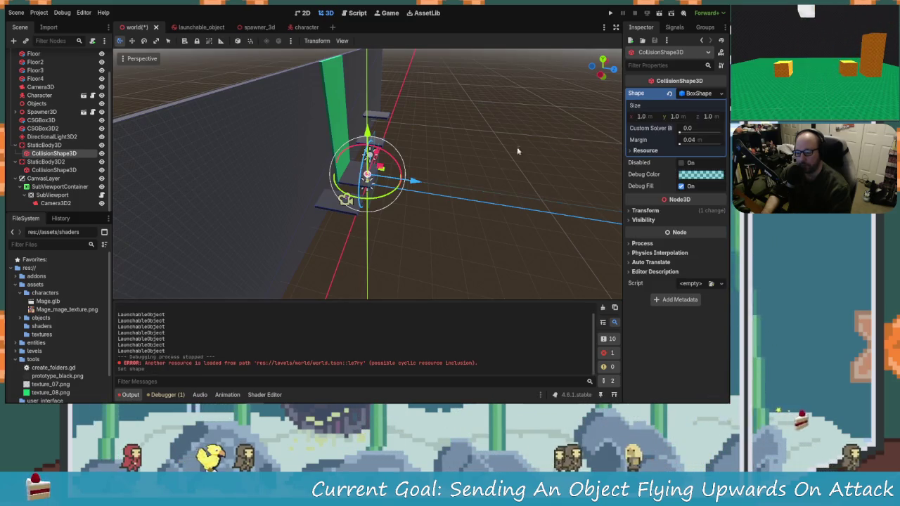
Set the box width to 100, after trying depth 50 and widths 50 and 150.
scroll(413, 186, down, 3)
drag(408, 193, 544, 154)
scroll(543, 154, down, 10)
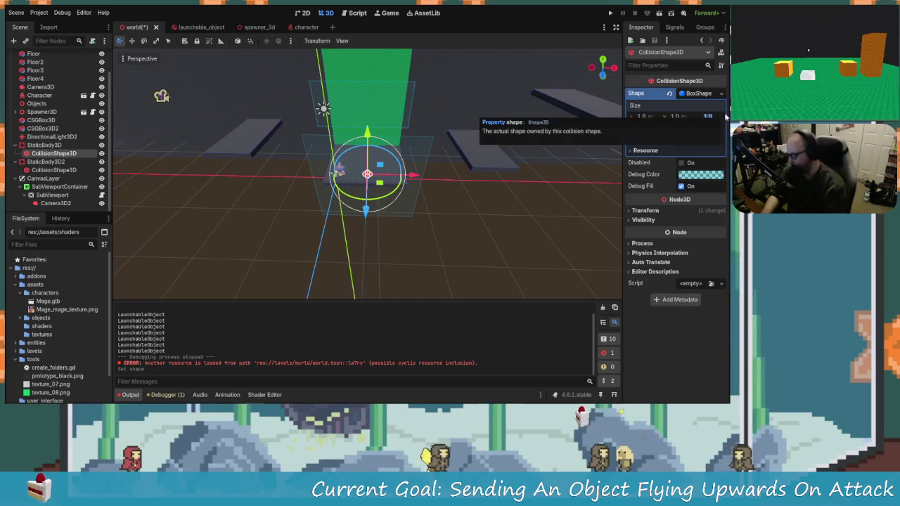
text(50)
key(Return)
key(ctrl+z)
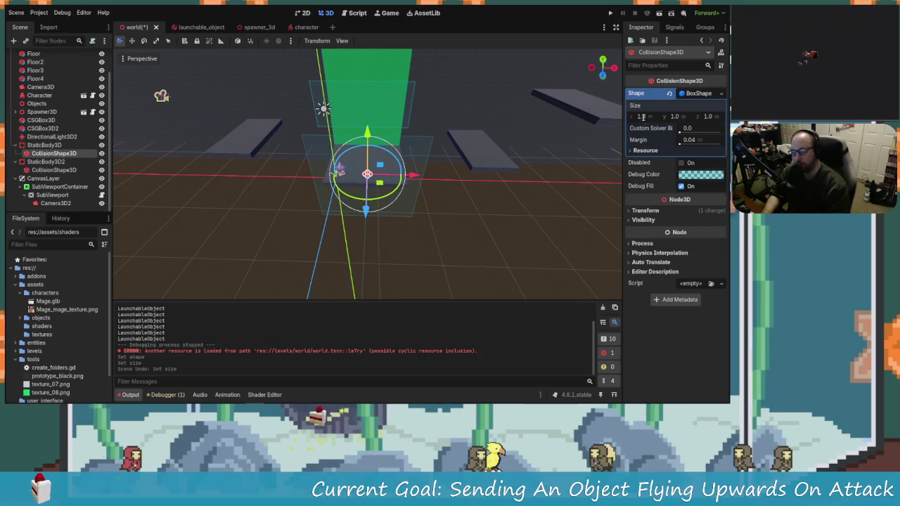
text(50)
key(Return)
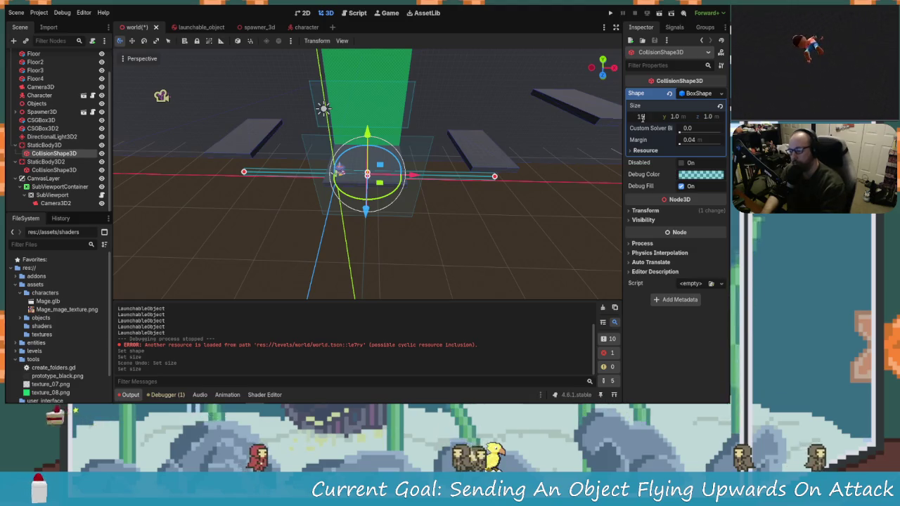
key(Return)
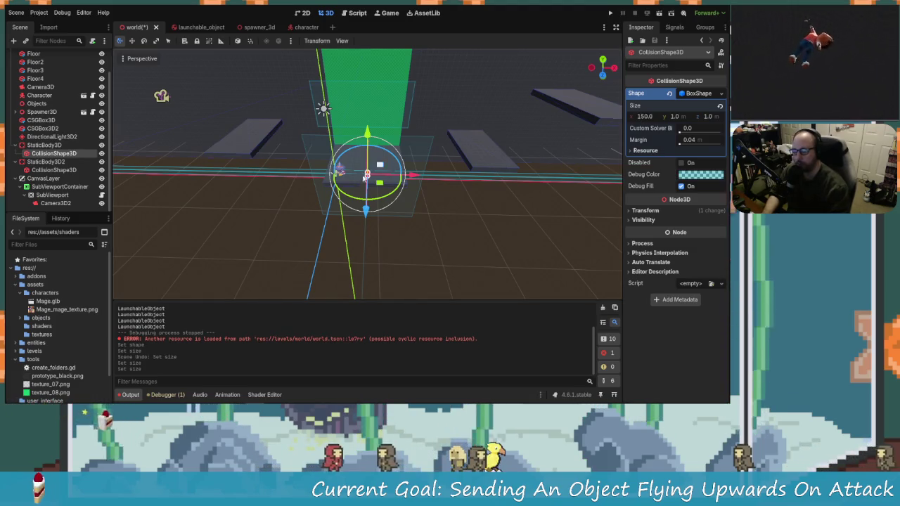
scroll(364, 178, down, 3)
mouse_move(321, 190)
mouse_down()
mouse_move(482, 204)
mouse_move(375, 182)
mouse_up()
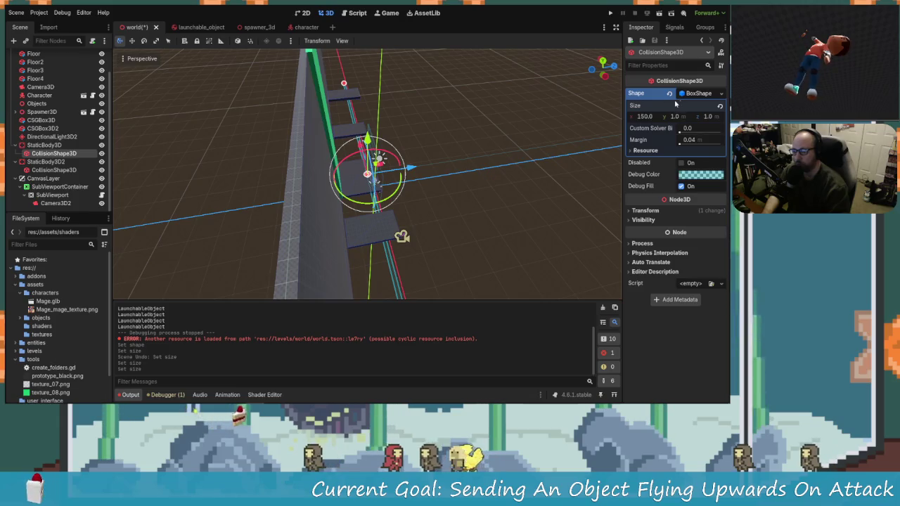
text(100)
key(Return)
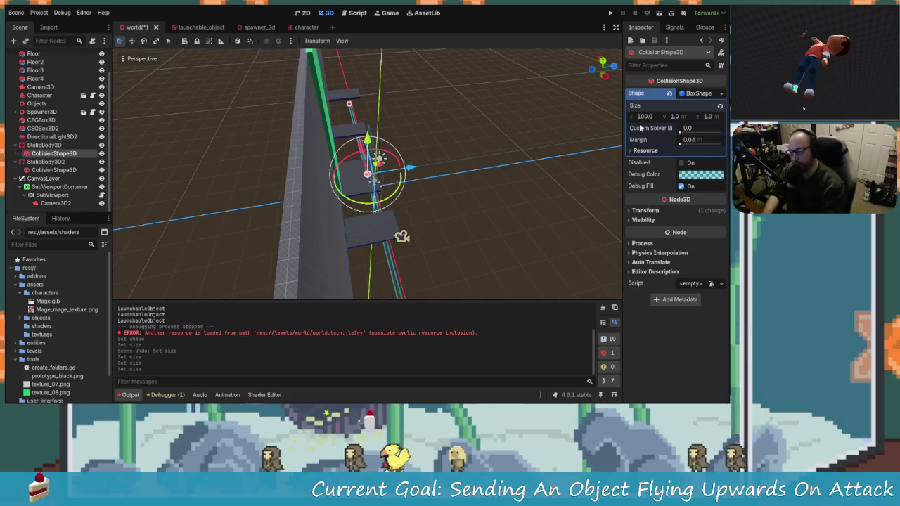
Drag the box's height handle to make it about 58.39 units tall.
mouse_move(535, 147)
mouse_down()
mouse_move(454, 147)
mouse_move(413, 86)
mouse_move(394, 141)
mouse_up()
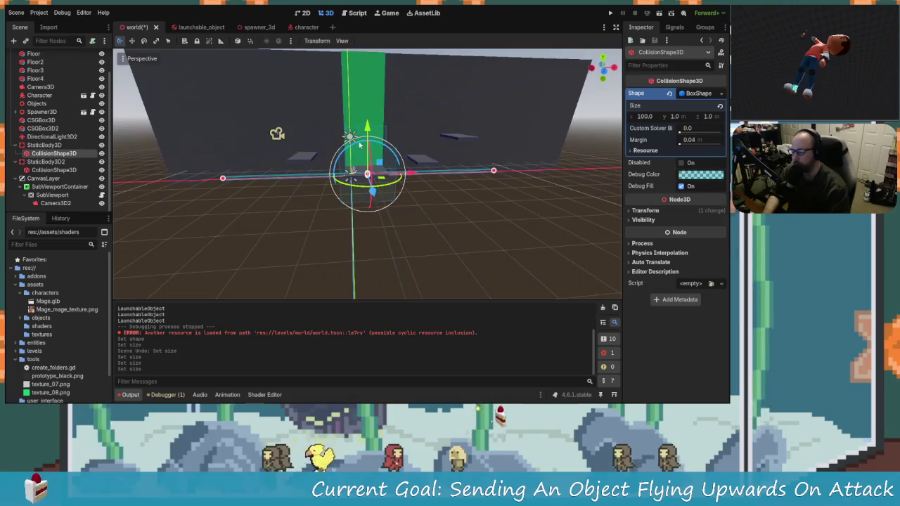
scroll(377, 173, up, 2)
scroll(377, 174, up, 5)
mouse_move(377, 174)
mouse_down()
mouse_move(361, 164)
mouse_move(392, 172)
mouse_move(369, 151)
mouse_move(360, 44)
mouse_up()
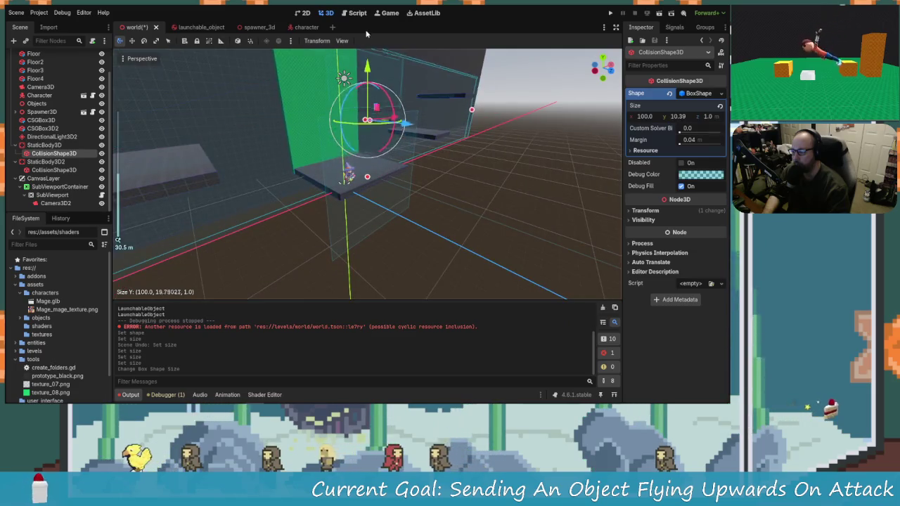
scroll(362, 77, down, 3)
scroll(360, 44, down, 3)
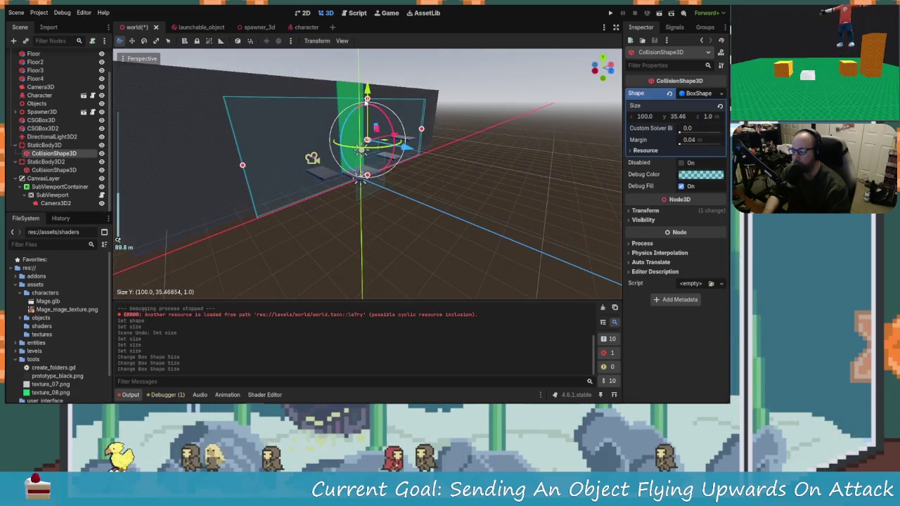
drag(367, 90, 365, 67)
scroll(438, 133, down, 3)
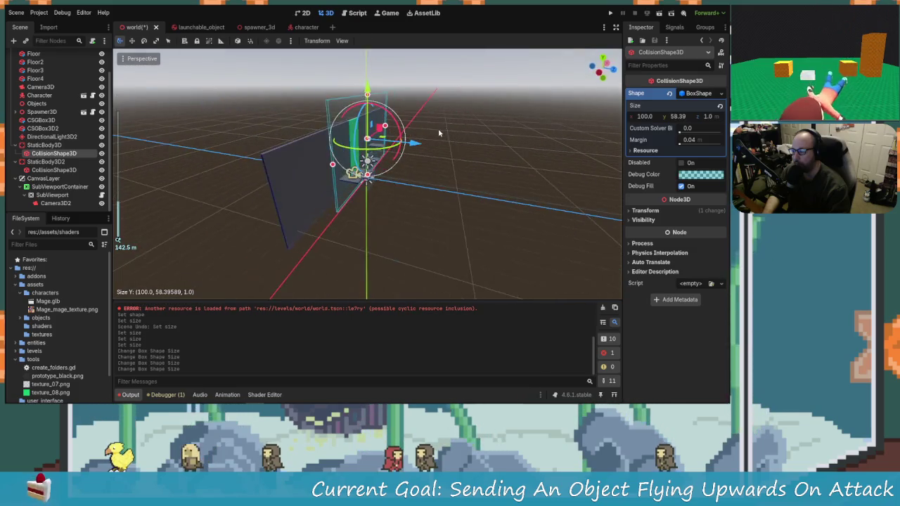
scroll(379, 177, up, 5)
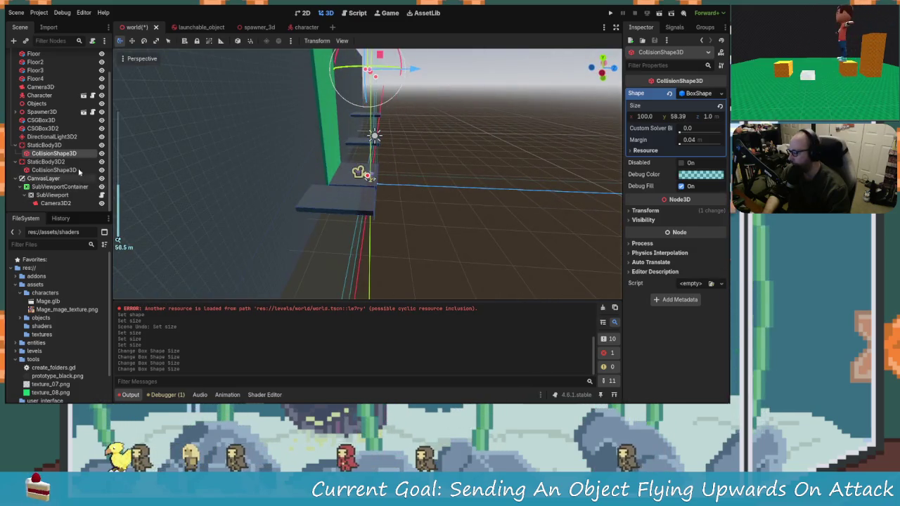
click(62, 162)
Paste the box collision shape under StaticBody3D2 and delete its old world-boundary shape.
key(ctrl+v)
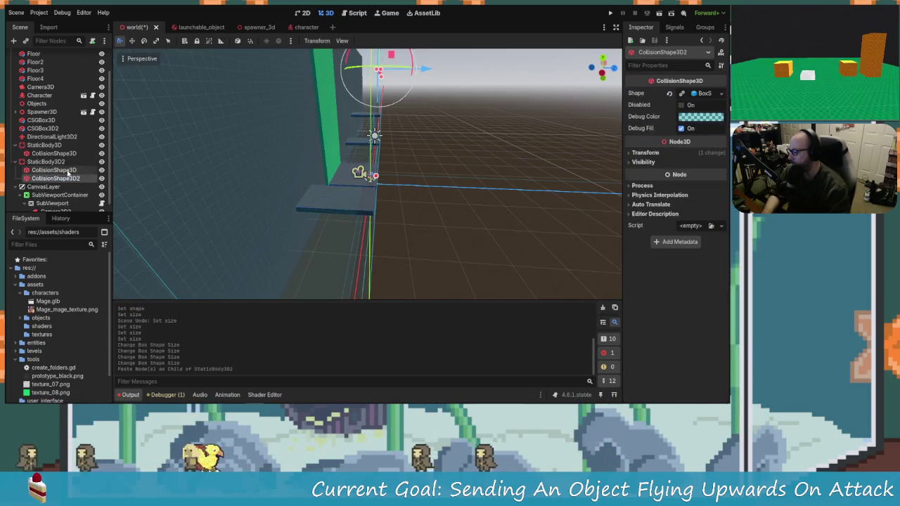
click(73, 171)
key(Delete)
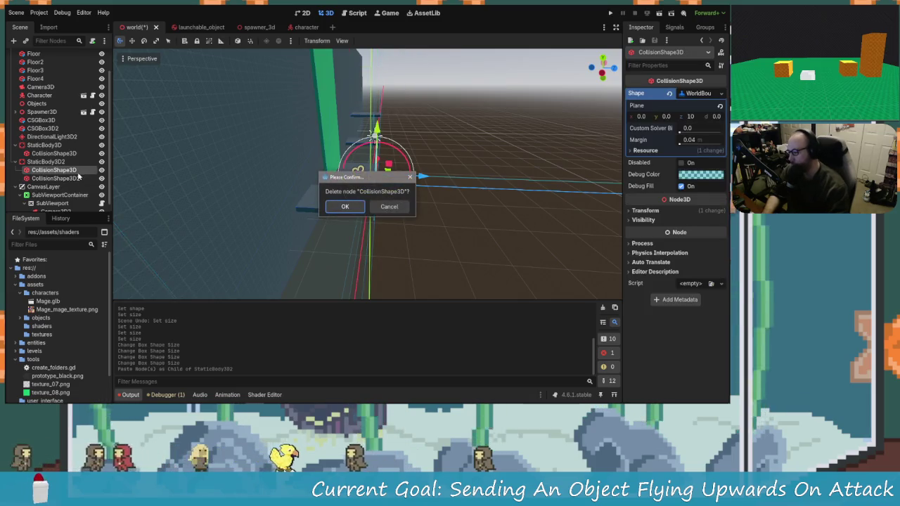
key(Return)
mouse_move(434, 203)
mouse_down()
mouse_move(301, 197)
mouse_move(255, 241)
mouse_move(414, 249)
mouse_move(390, 277)
mouse_move(358, 176)
mouse_move(456, 161)
mouse_up()
scroll(347, 182, up, 5)
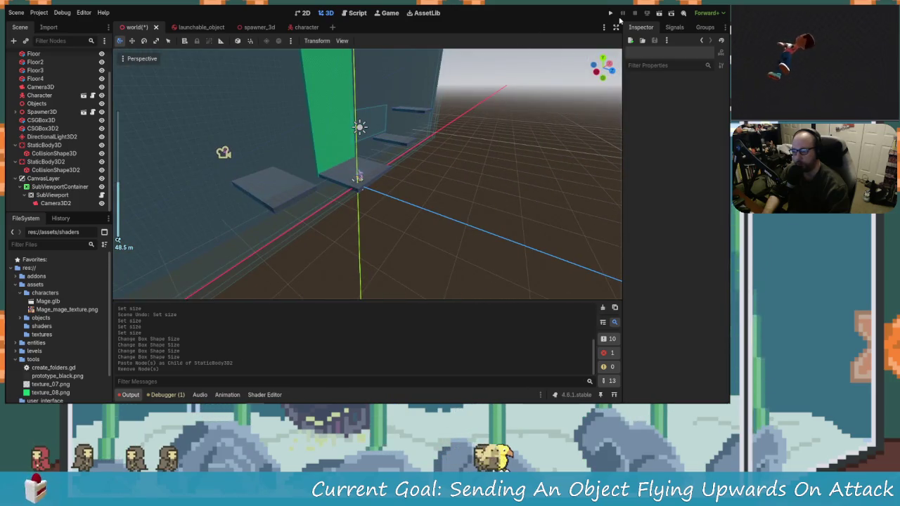
click(225, 155)
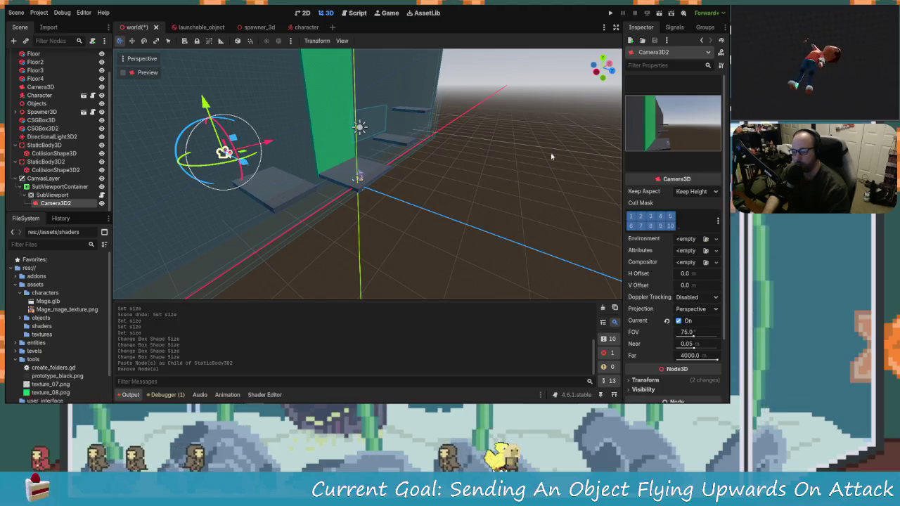
Save and run the scene, attack to send the object flying upward, then stop the game.
click(610, 14)
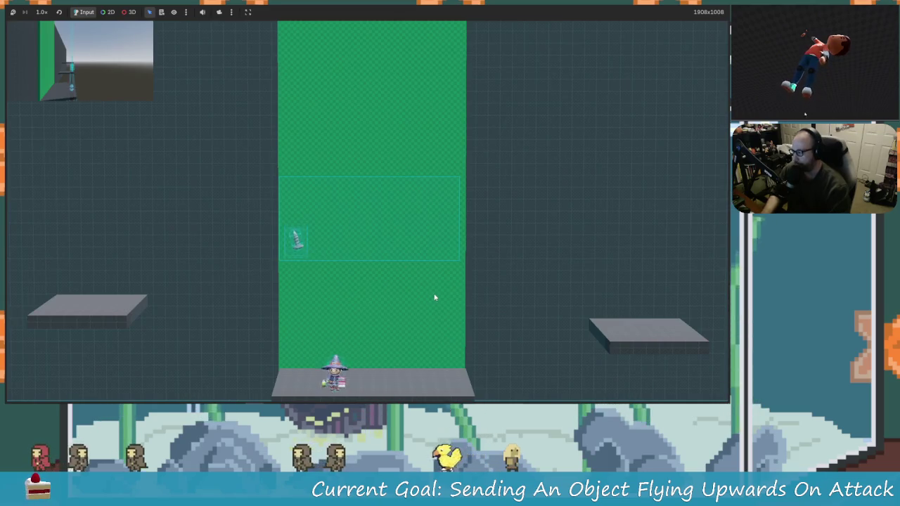
key(Right)
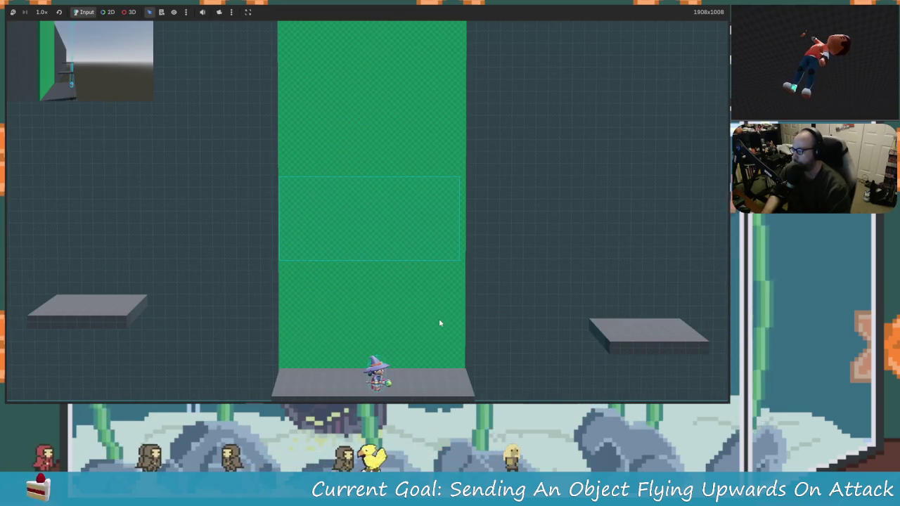
key(Right)
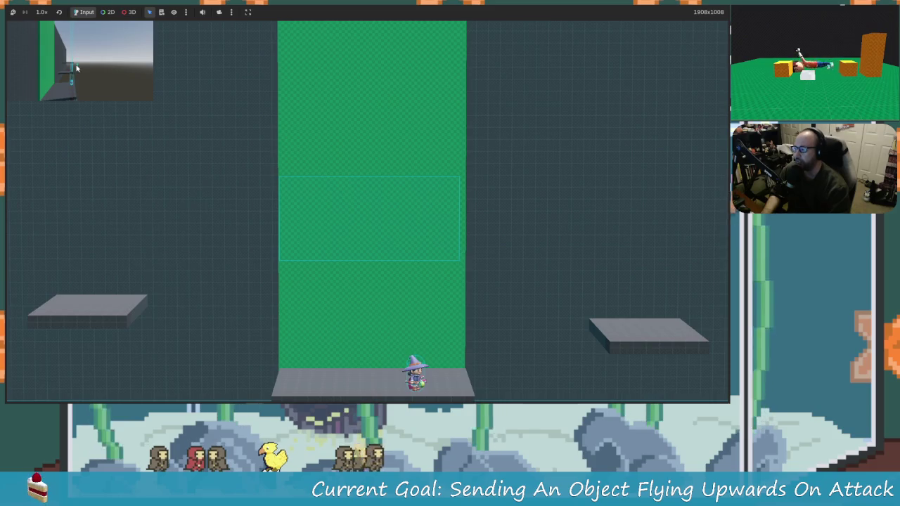
key(F8)
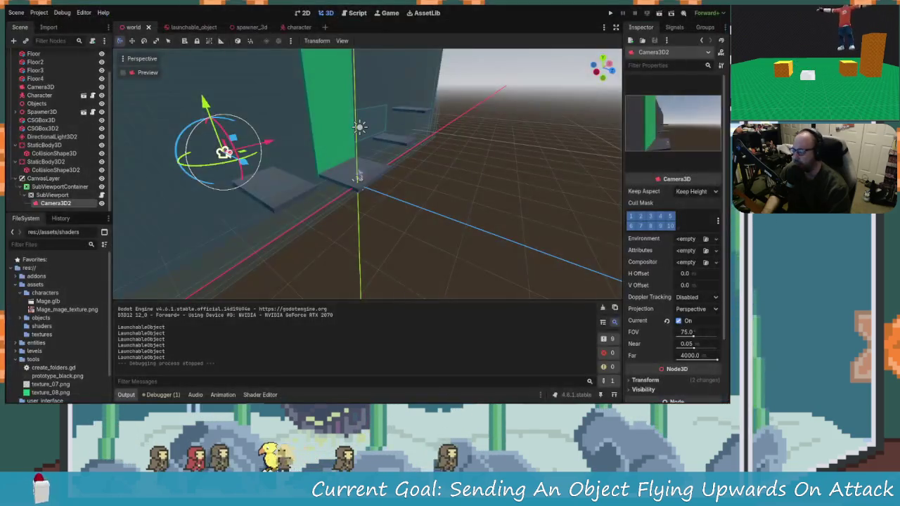
click(53, 171)
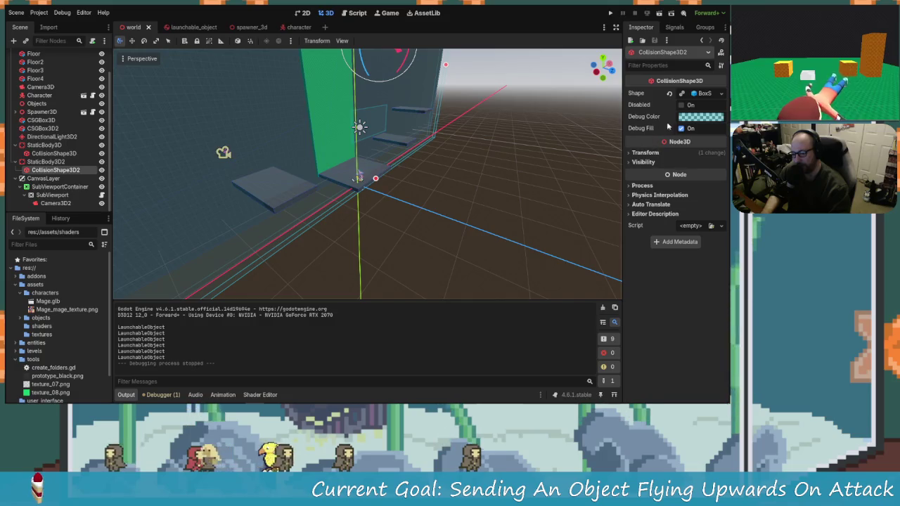
Move CollisionShape3D2 about 2.1 along Z and shift CollisionShape3D the opposite way.
click(695, 97)
click(695, 96)
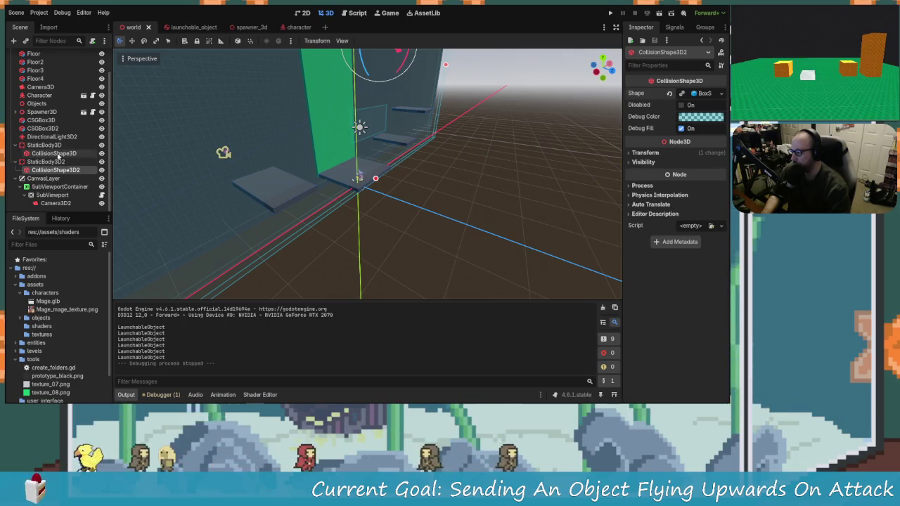
drag(417, 203, 338, 173)
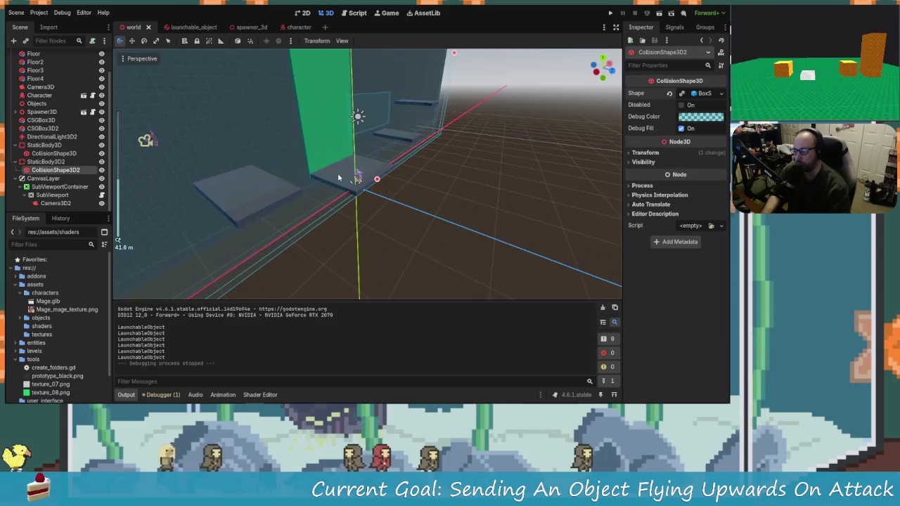
scroll(407, 195, up, 3)
mouse_move(407, 194)
mouse_down()
mouse_move(413, 166)
mouse_move(405, 150)
mouse_up()
mouse_move(425, 113)
mouse_down()
mouse_move(431, 119)
mouse_move(401, 103)
mouse_move(407, 112)
mouse_up()
click(52, 153)
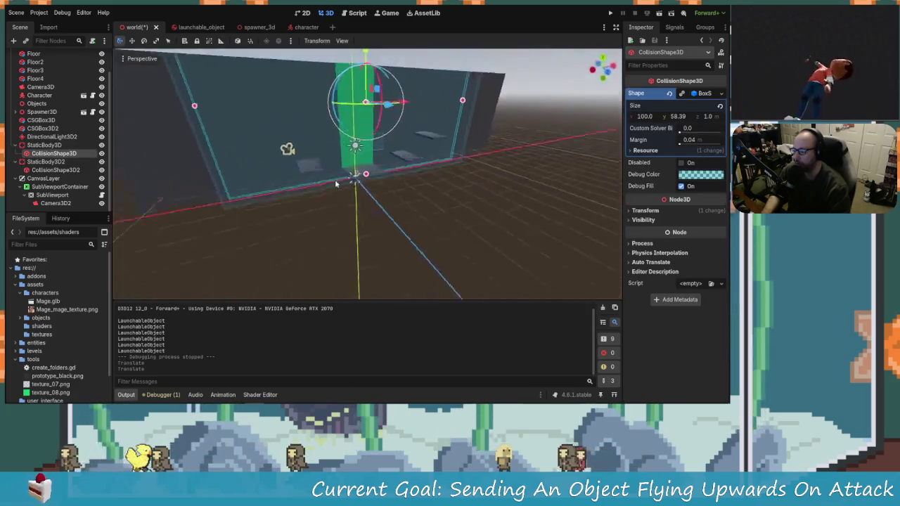
mouse_move(412, 187)
mouse_down()
mouse_move(402, 194)
mouse_move(432, 182)
mouse_up()
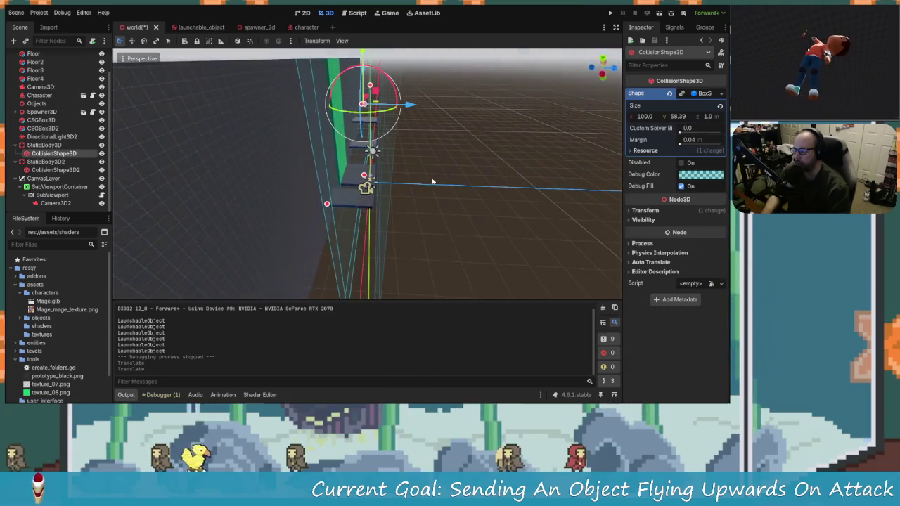
click(610, 13)
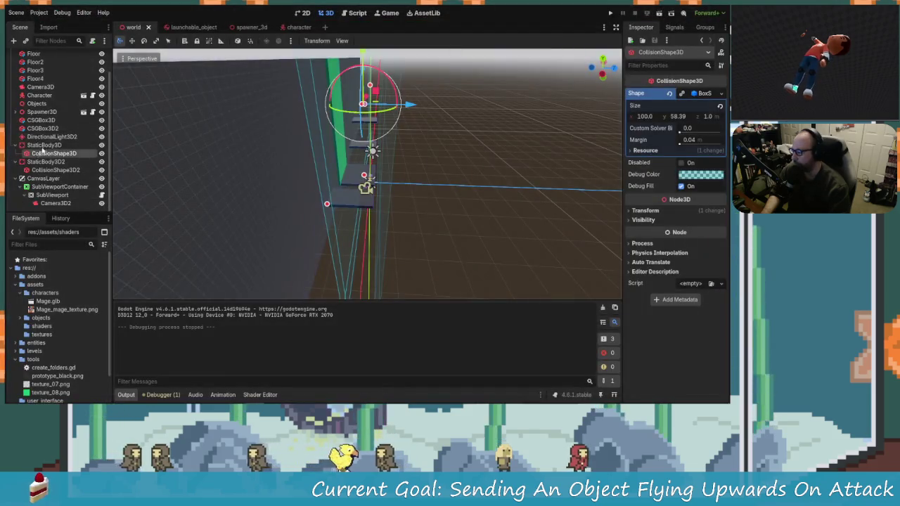
Review the StaticBody3D floor's Physics Material and Collision settings, then run the game again.
click(44, 145)
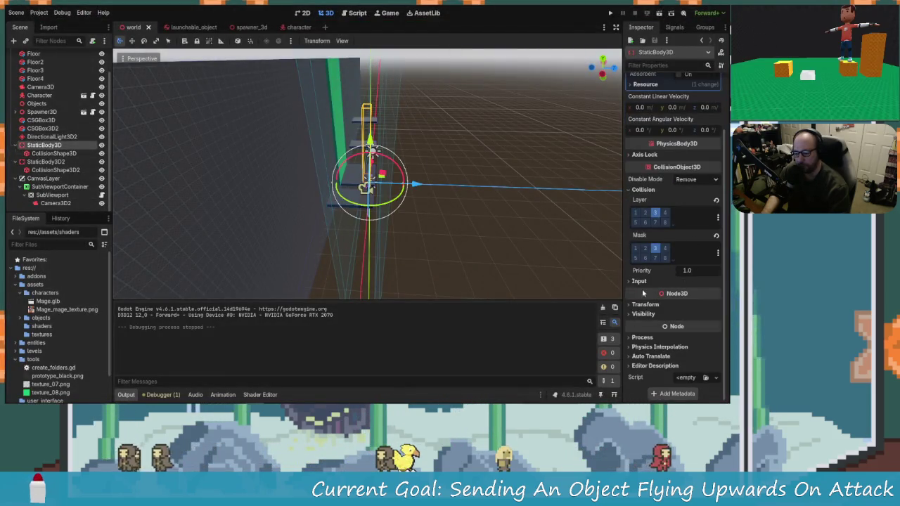
scroll(658, 296, up, 2)
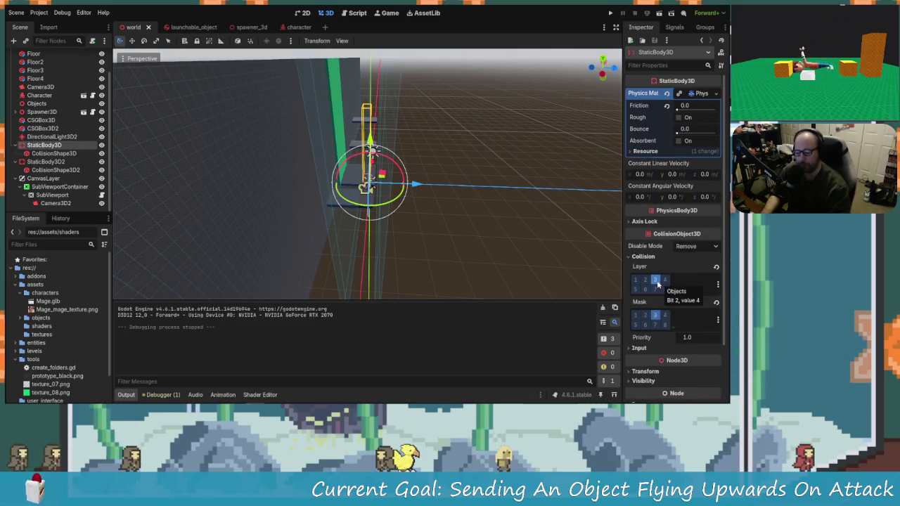
scroll(658, 349, down, 2)
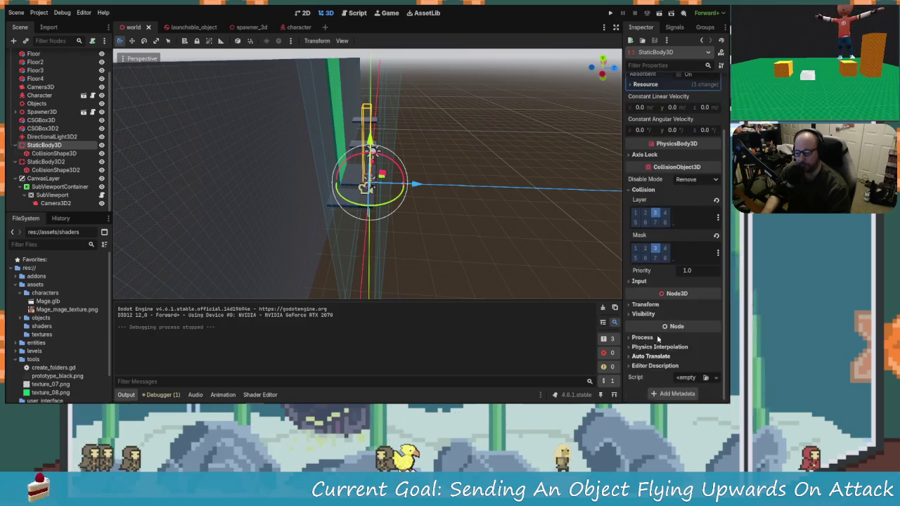
scroll(668, 230, up, 2)
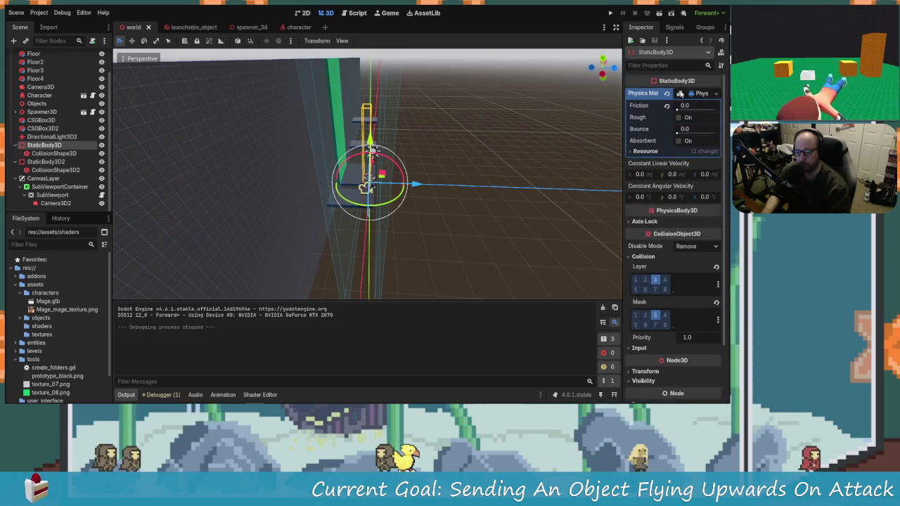
click(611, 13)
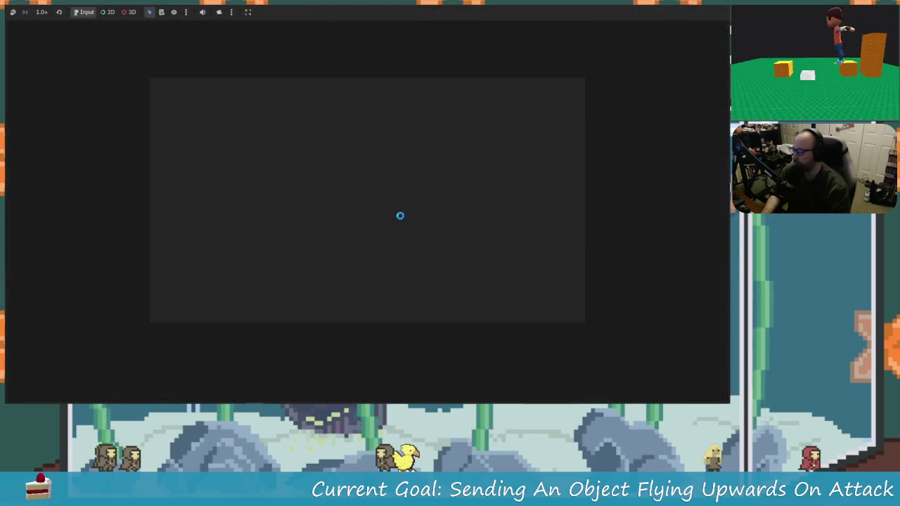
Walk under the dropped objects, attack to knock them upward, jump, then stop the game.
key(Right)
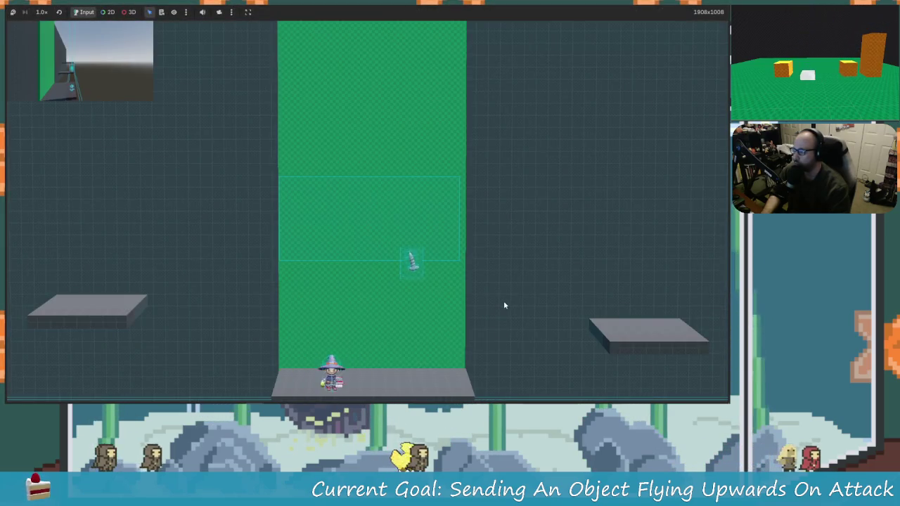
click(502, 305)
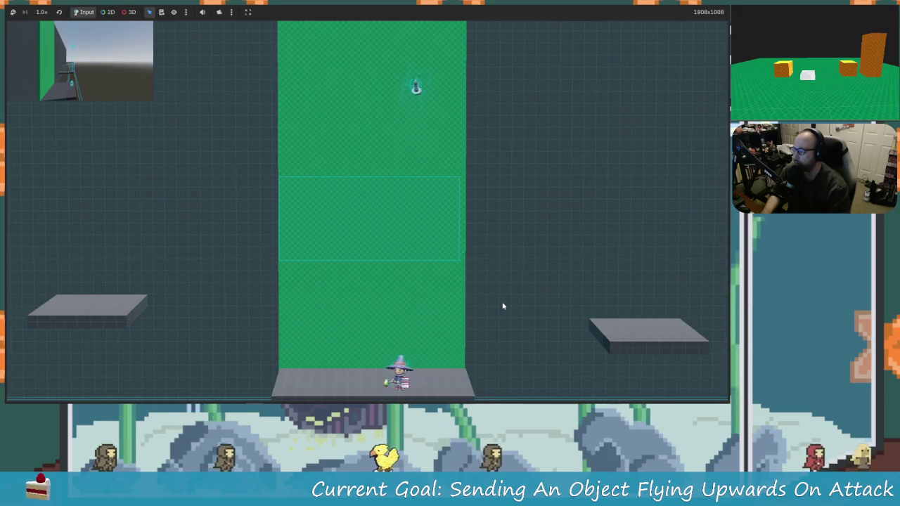
key(Right)
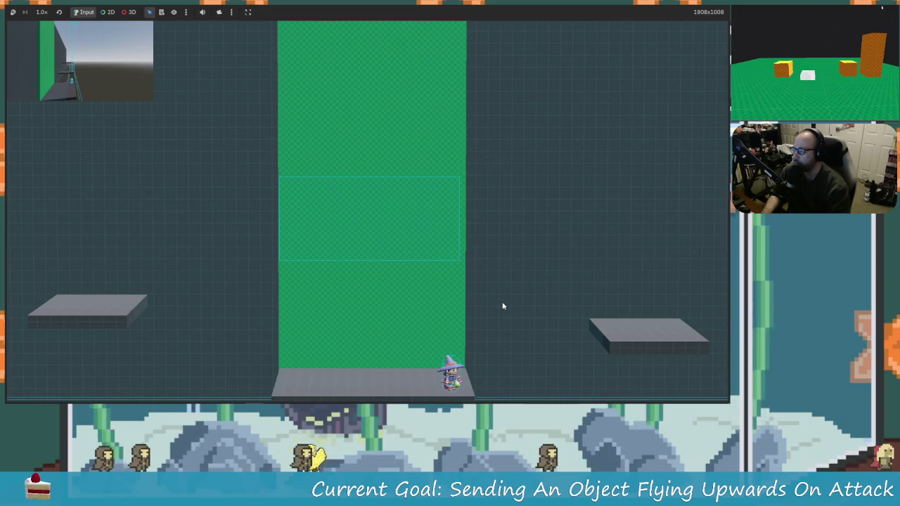
key(Left)
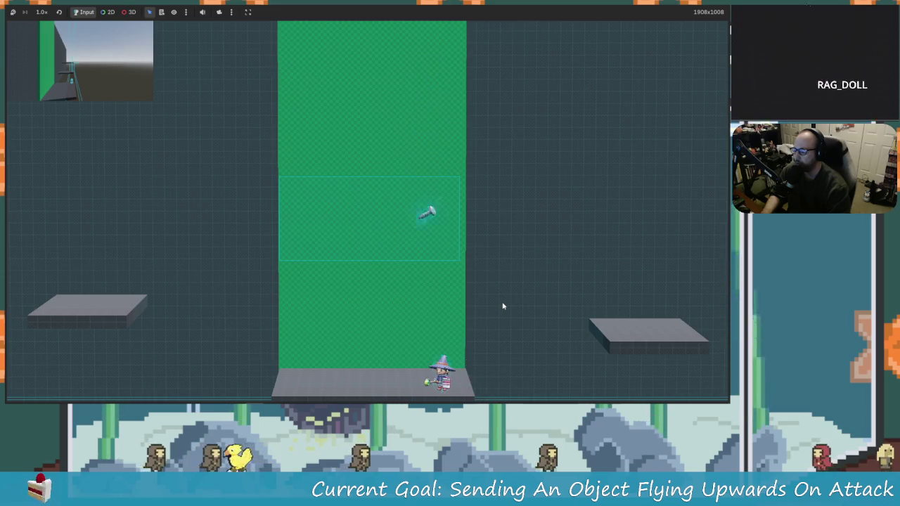
key(space)
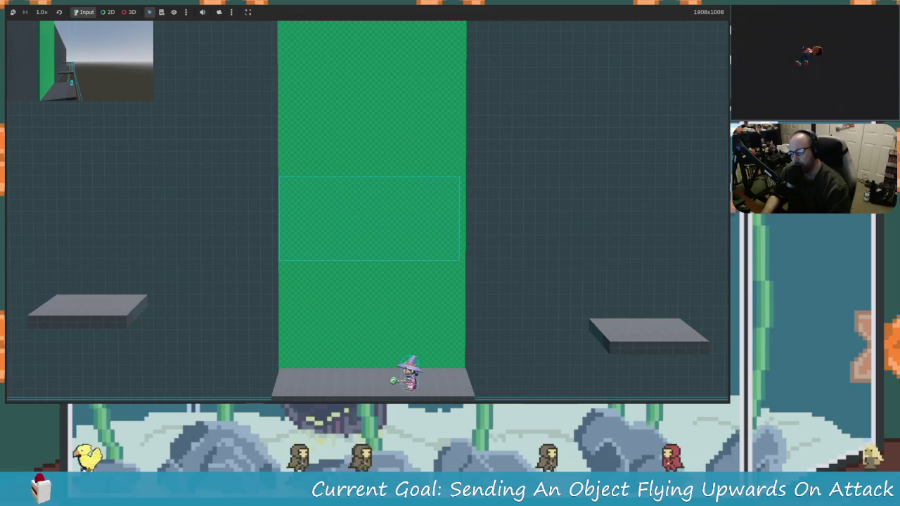
key(F8)
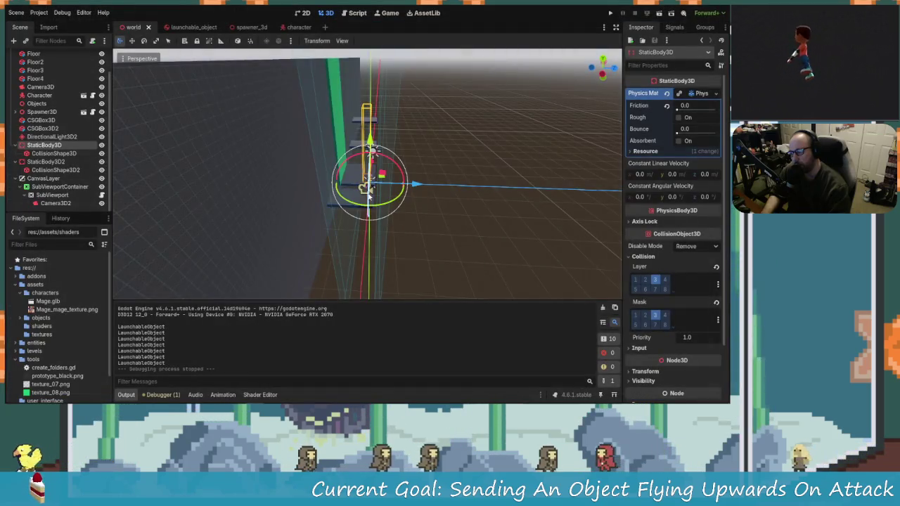
Inspect the floor's CollisionShape3D and StaticBody3D collision layers, then switch to launchable_object.
scroll(368, 198, up, 3)
mouse_move(390, 192)
mouse_down()
mouse_move(330, 243)
mouse_move(288, 243)
mouse_move(308, 207)
mouse_move(346, 198)
mouse_move(225, 195)
mouse_move(302, 161)
mouse_move(291, 141)
mouse_move(423, 150)
mouse_move(400, 216)
mouse_move(420, 239)
mouse_move(428, 275)
mouse_move(317, 210)
mouse_move(435, 208)
mouse_move(400, 209)
mouse_up()
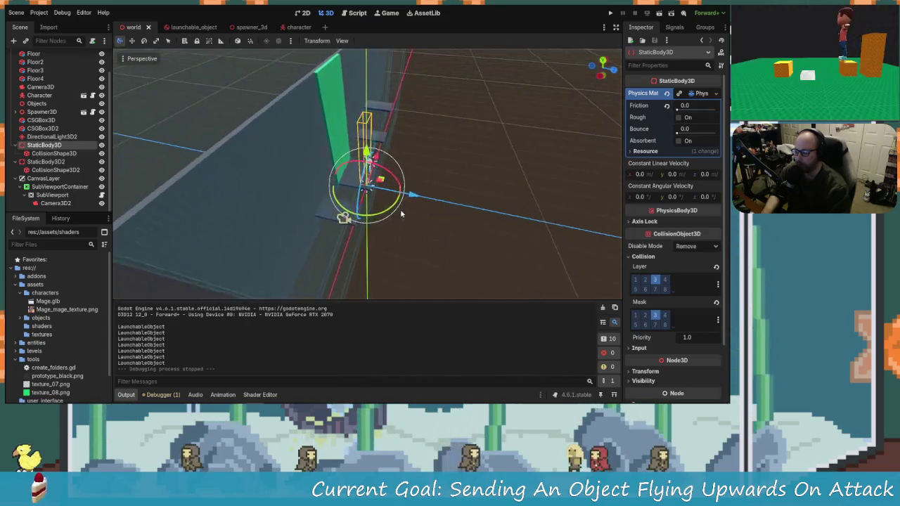
click(45, 153)
click(44, 145)
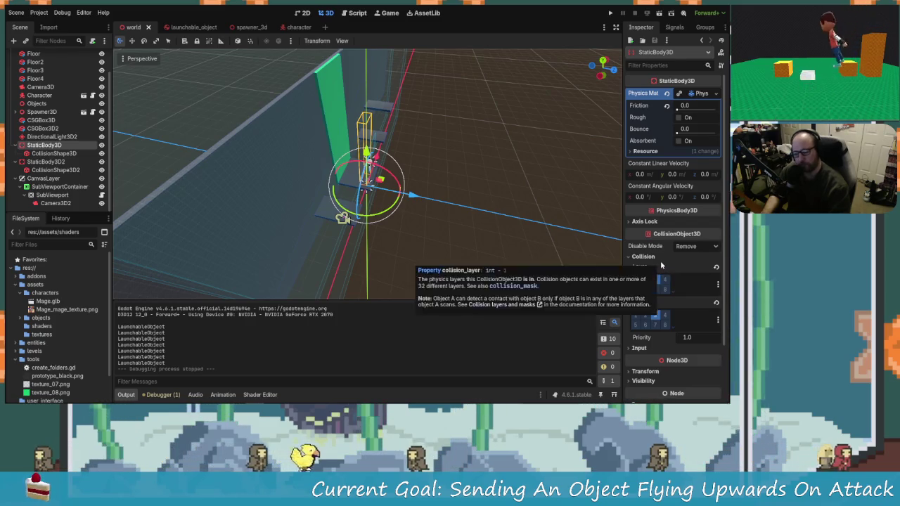
scroll(668, 262, down, 2)
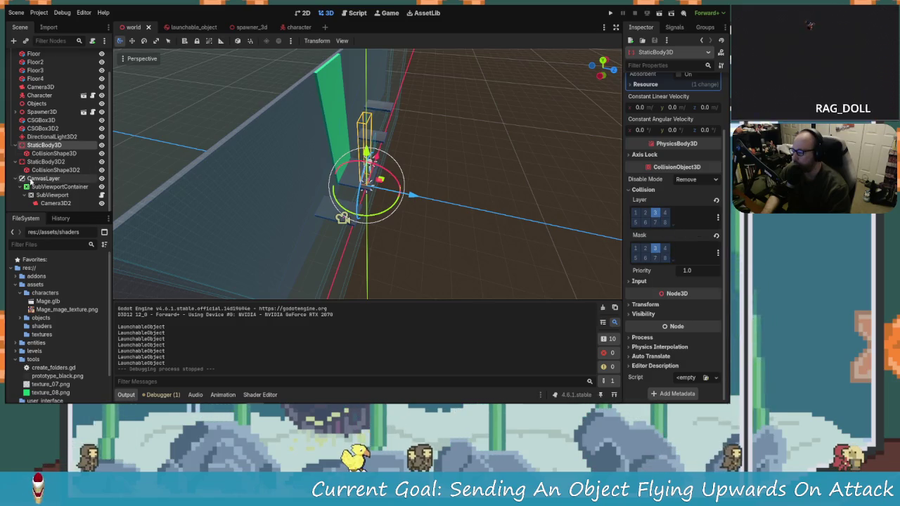
click(192, 29)
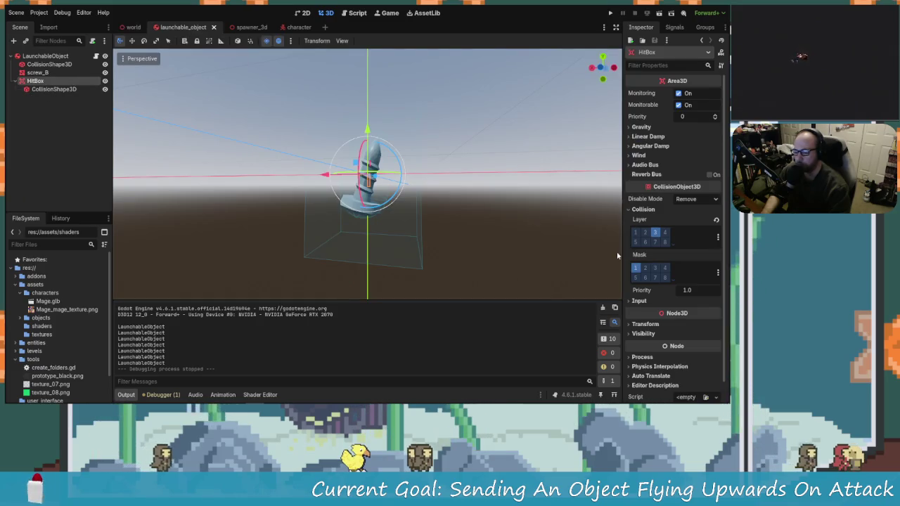
Toggle the HitBox's Objects-layer mask bit, save launchable_object, and play-test the game.
click(656, 269)
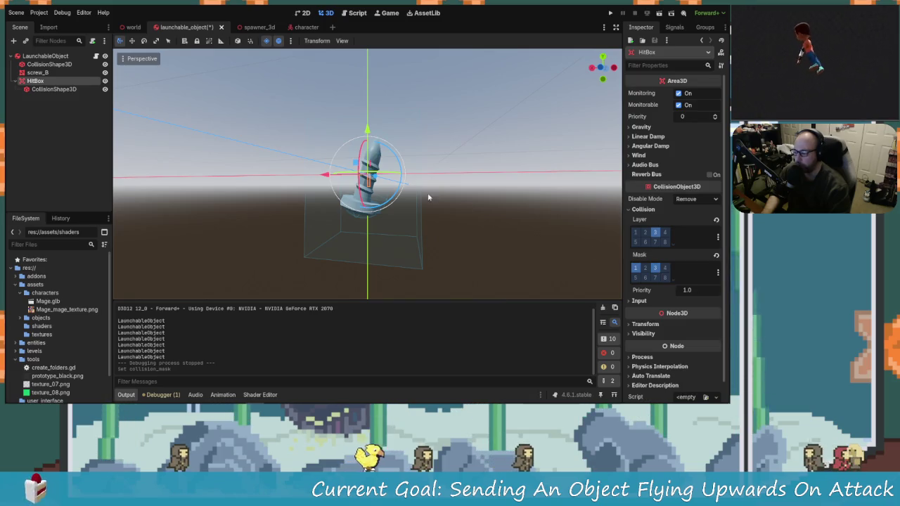
key(ctrl+s)
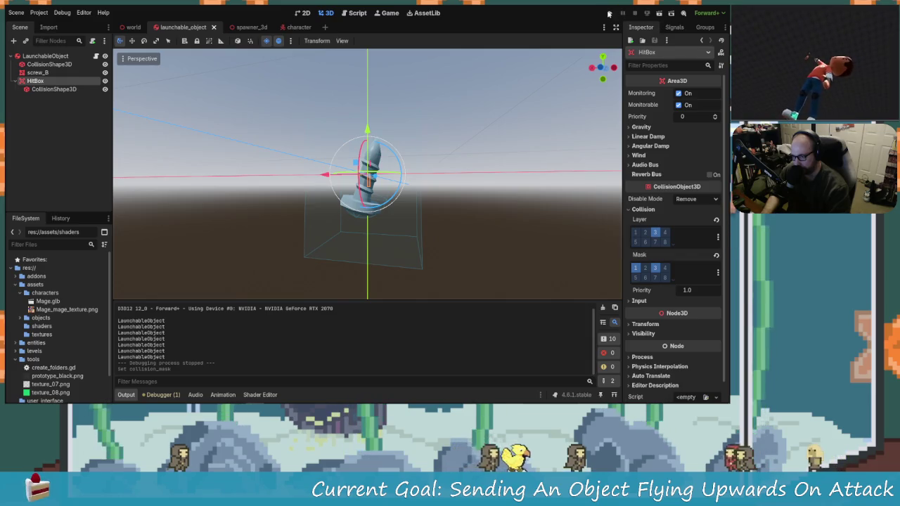
key(F5)
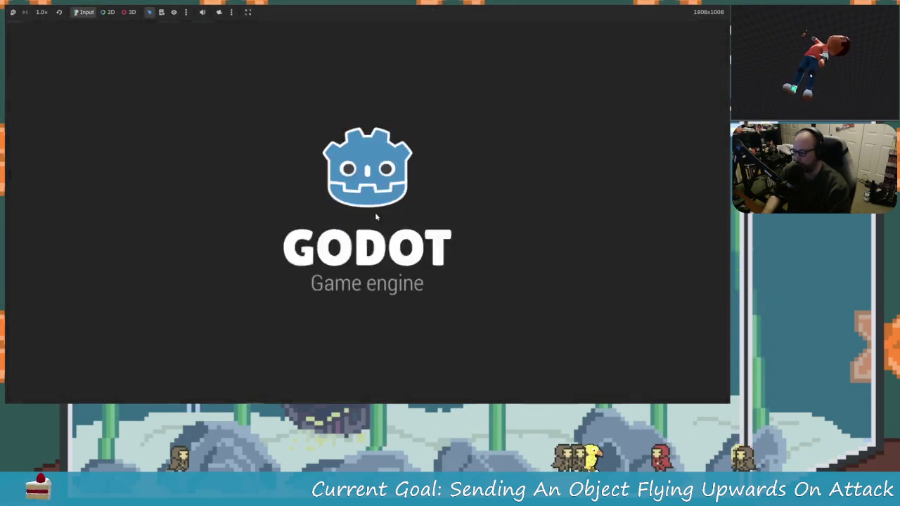
key(Right)
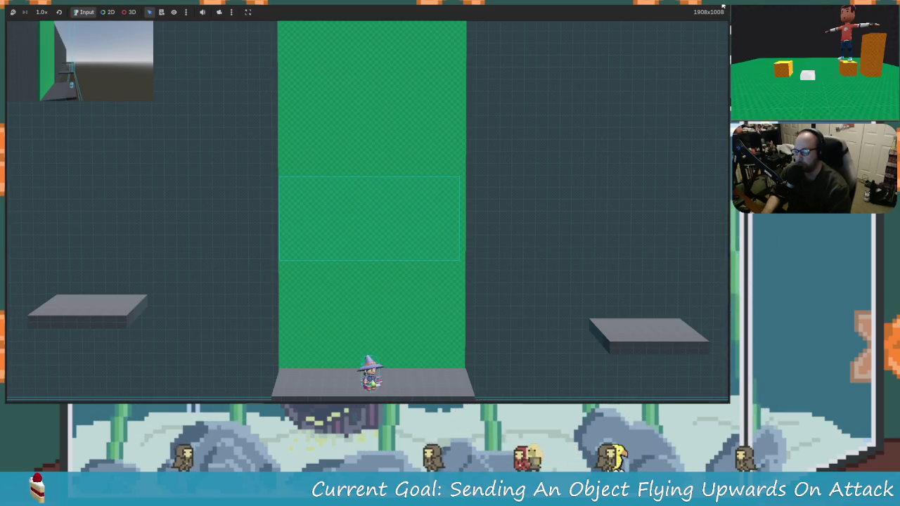
click(722, 5)
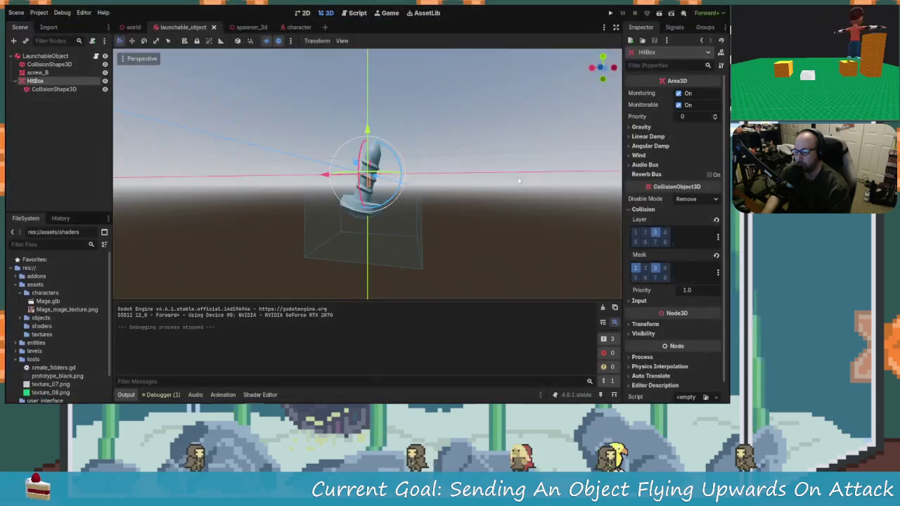
click(355, 13)
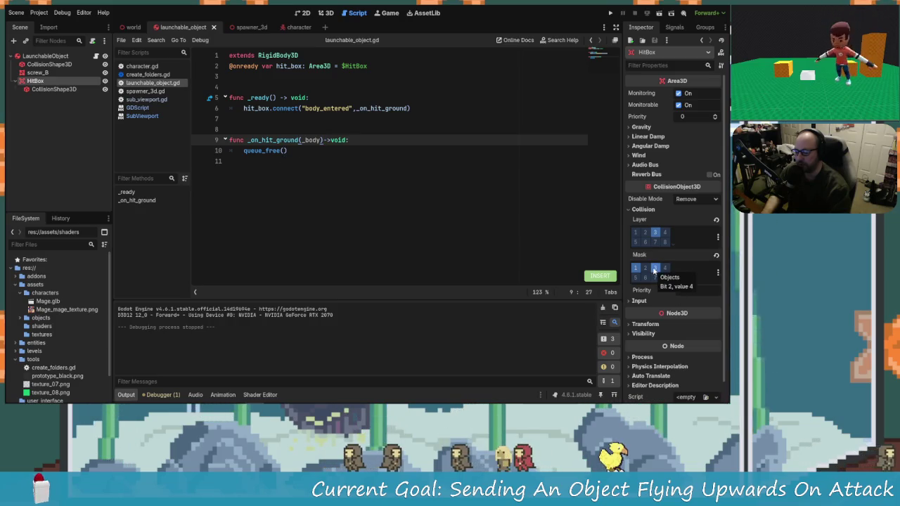
Enable the Objects layer (bit 3) in the HitBox's Collision Mask.
click(655, 268)
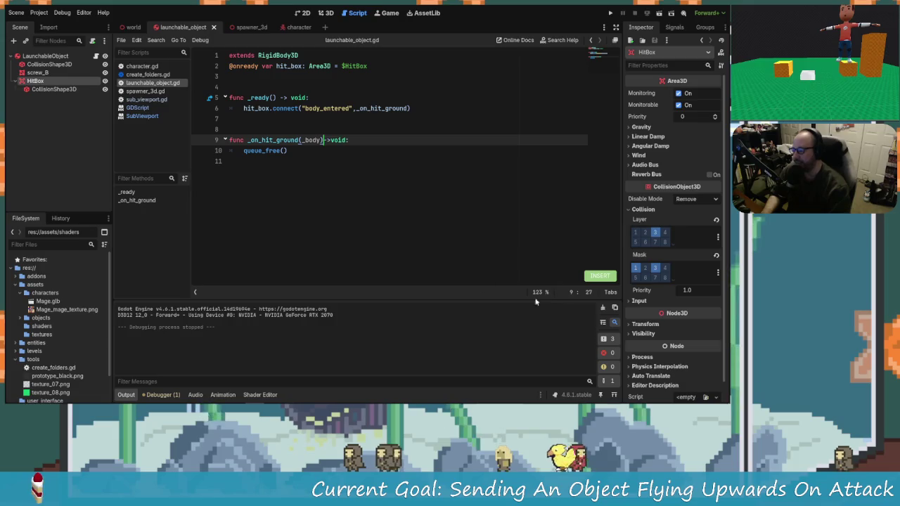
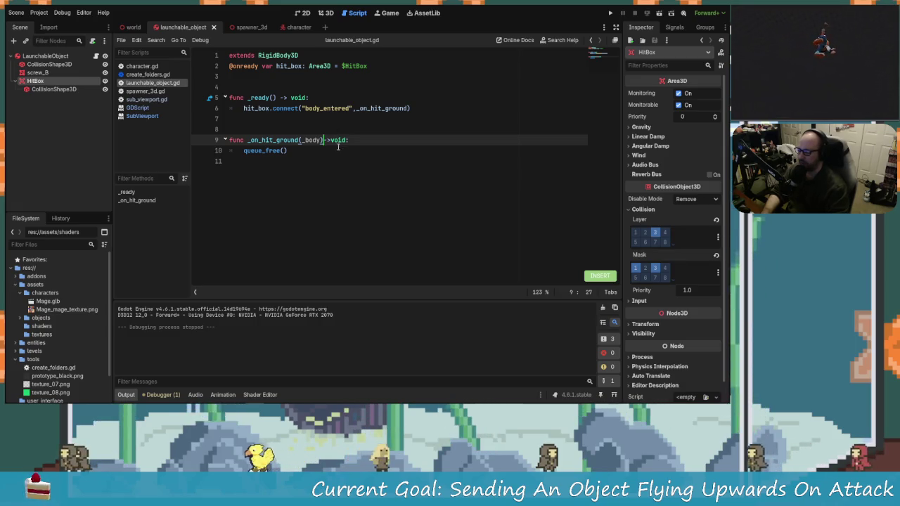
In the world scene, add the Floor node to a newly created group named 'floor'.
click(135, 27)
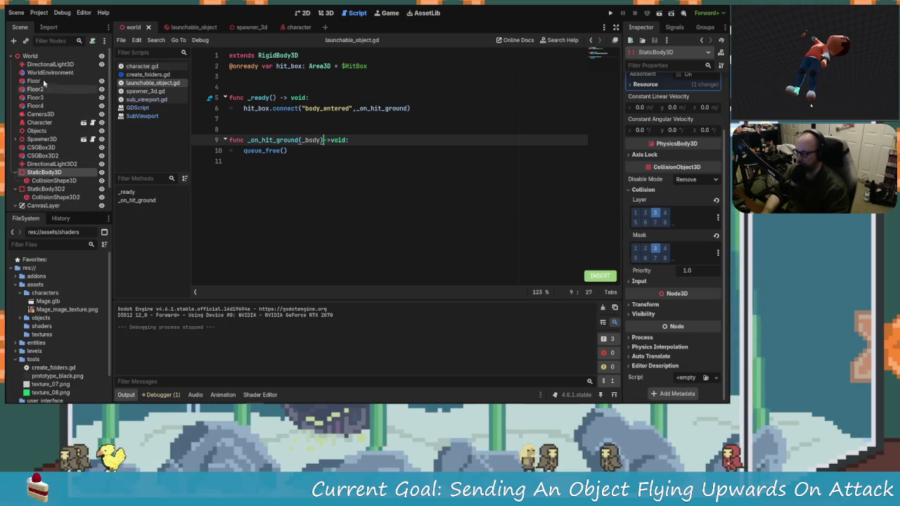
click(42, 80)
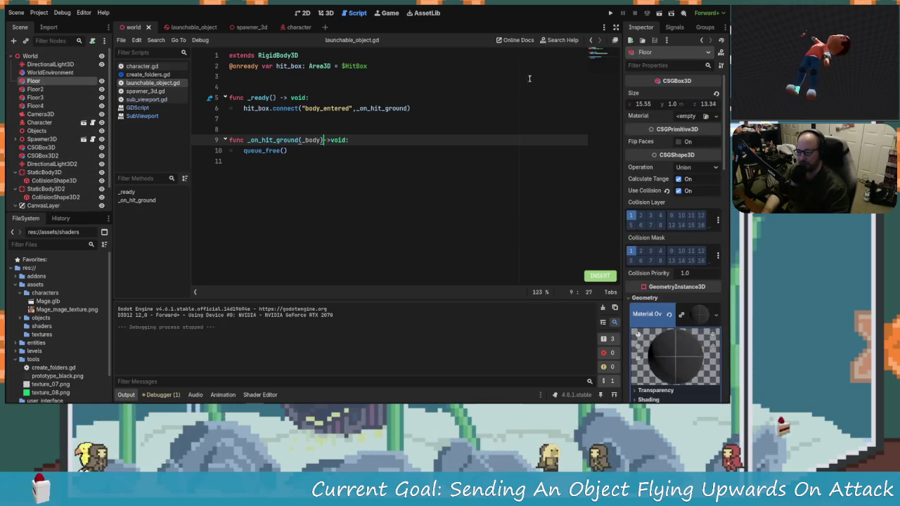
click(674, 27)
click(704, 26)
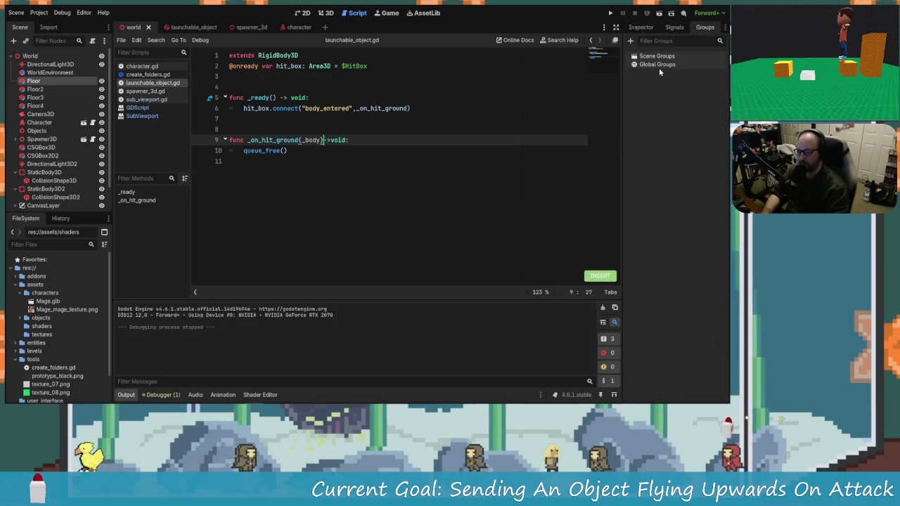
click(630, 40)
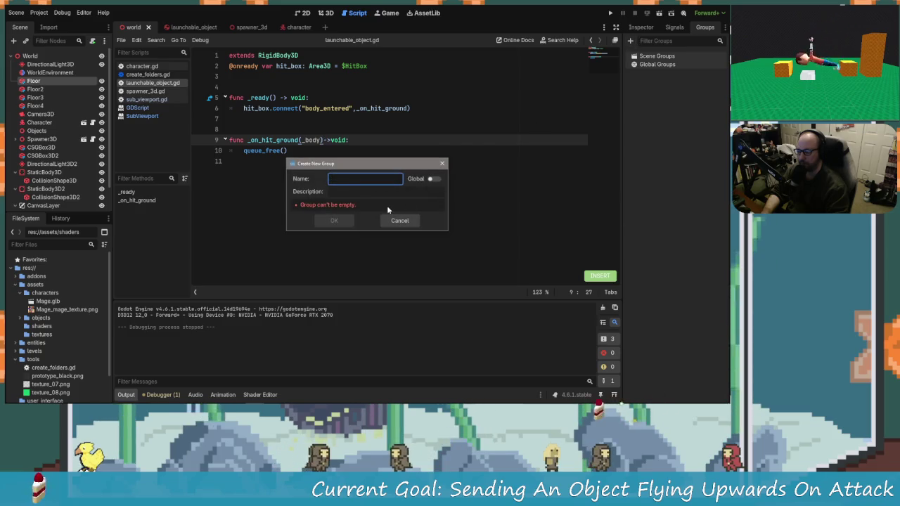
text(floor)
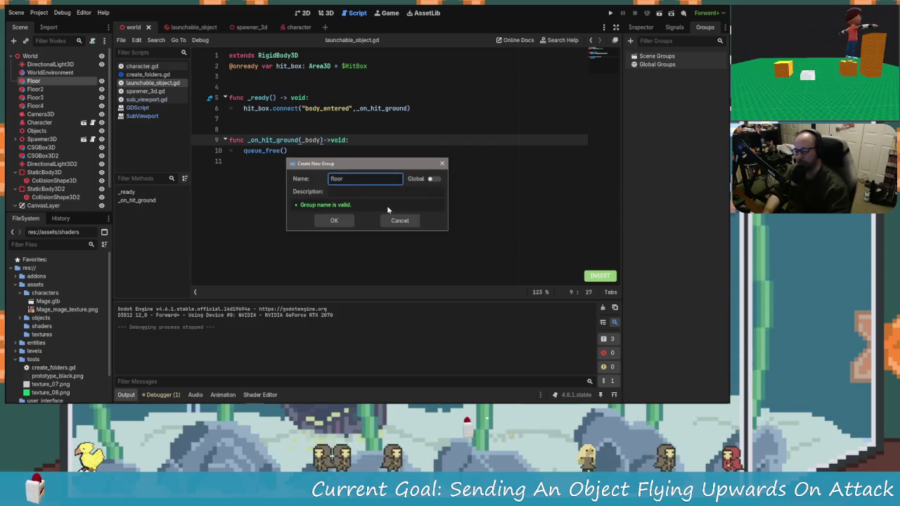
click(341, 220)
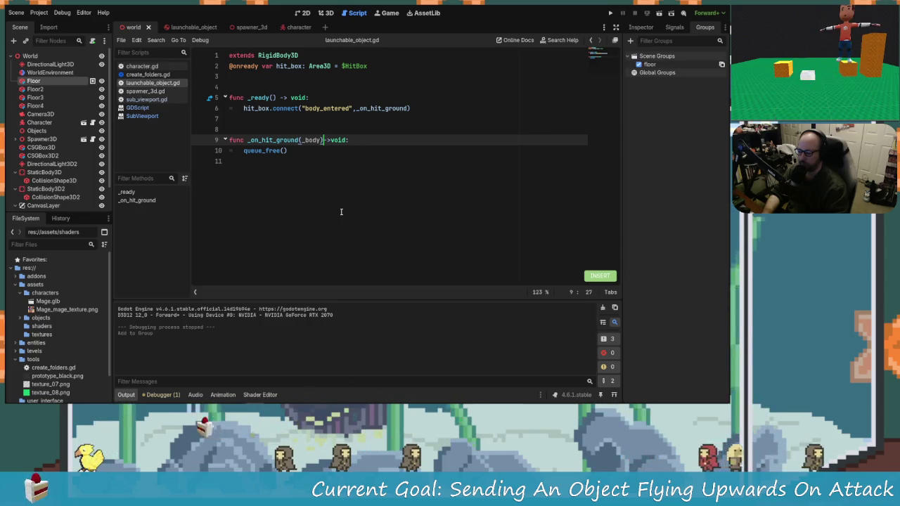
click(369, 140)
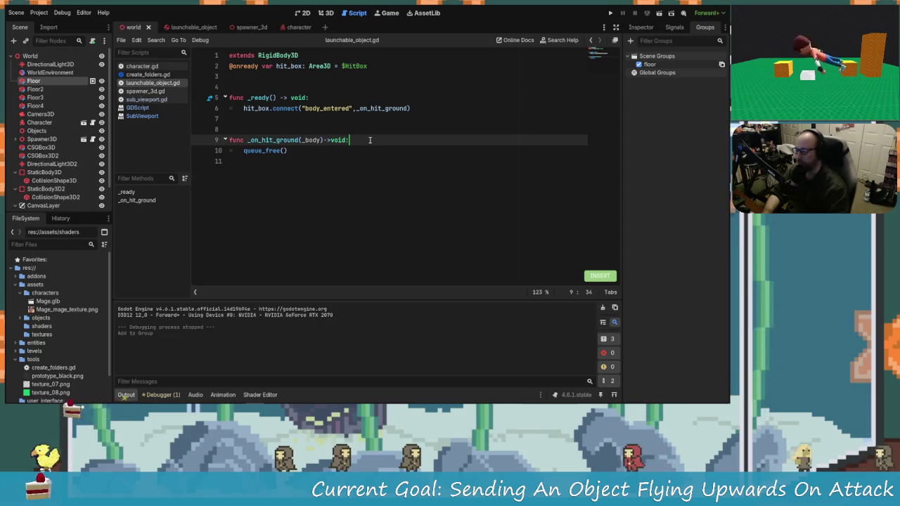
Guard queue_free() with 'if _body.is_in_group("floor"):' in _on_hit_ground, then save and run the game.
key(Return)
text(if )
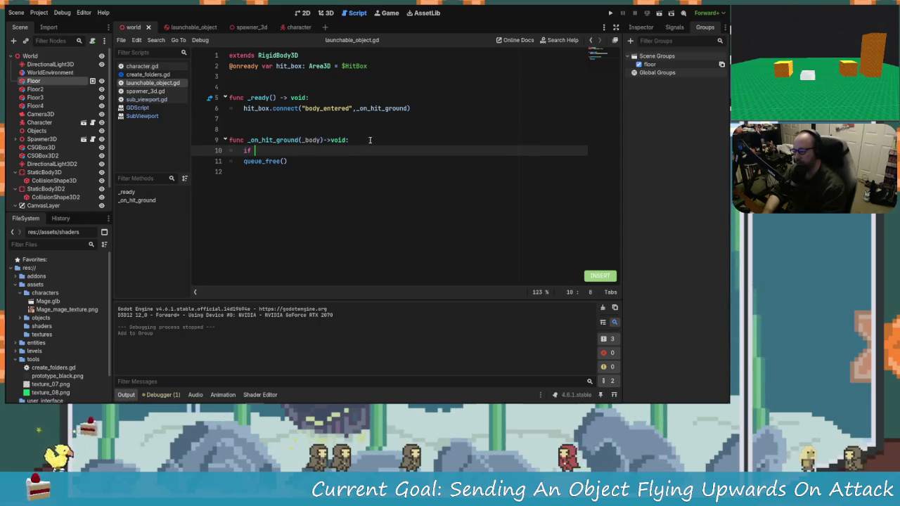
text(_body.is)
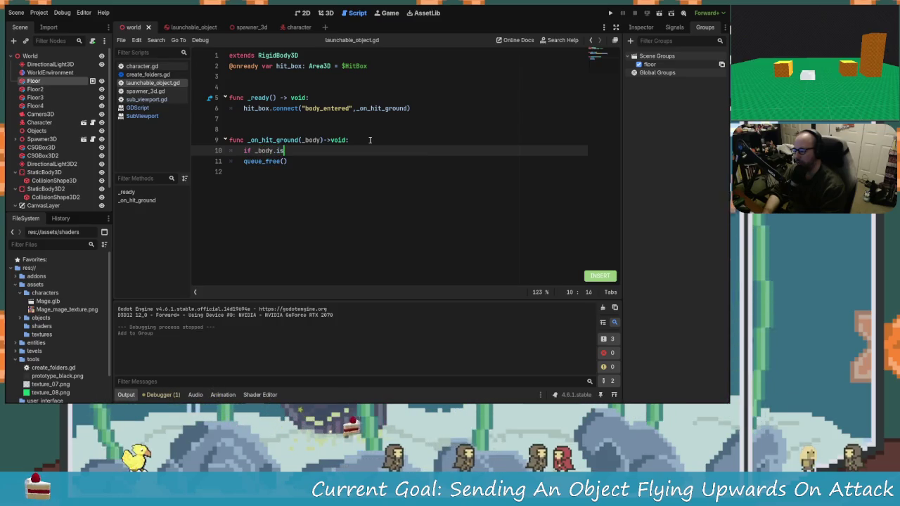
text(ing)
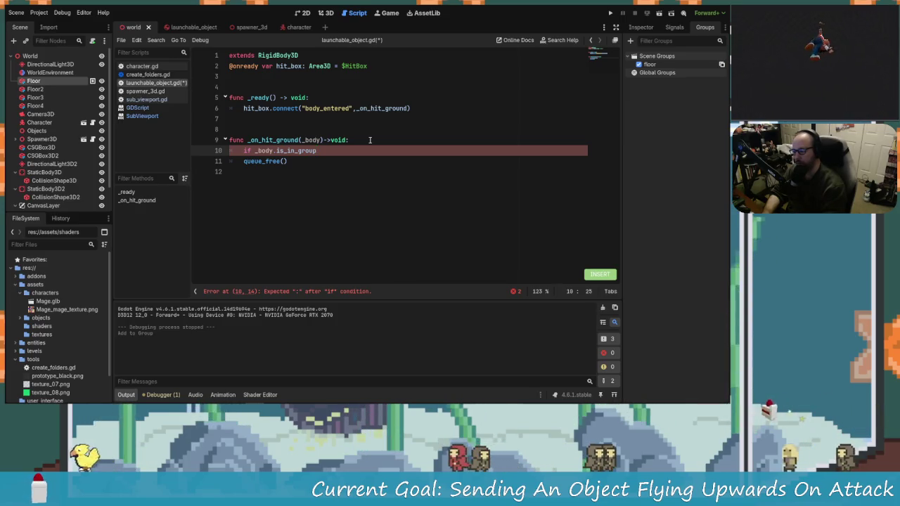
text("floor"))
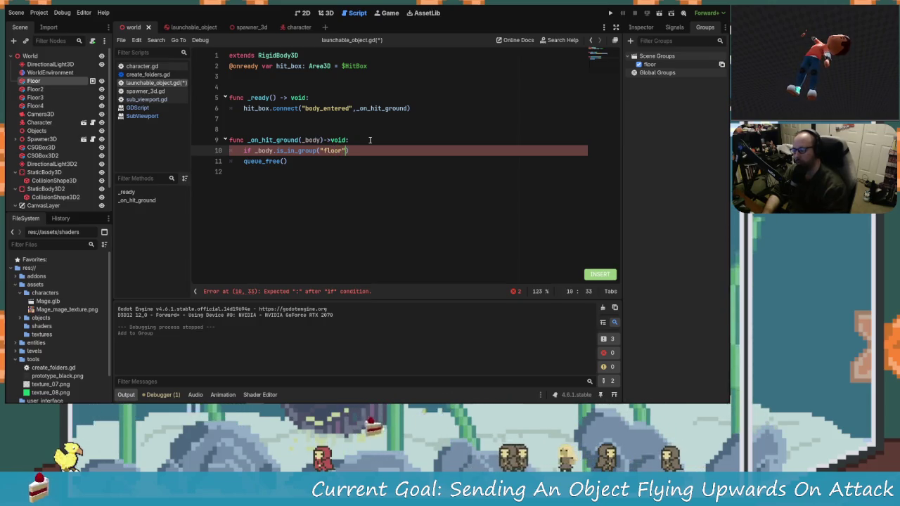
key(Escape)
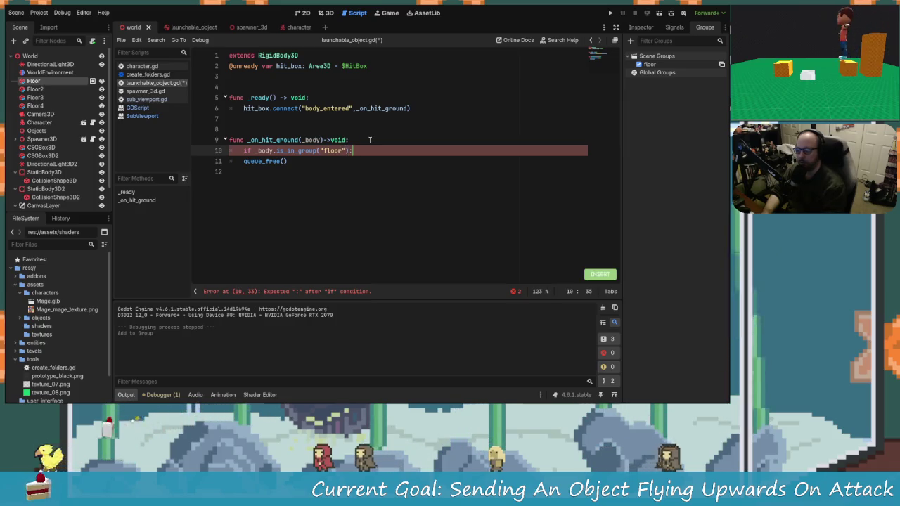
key(Down)
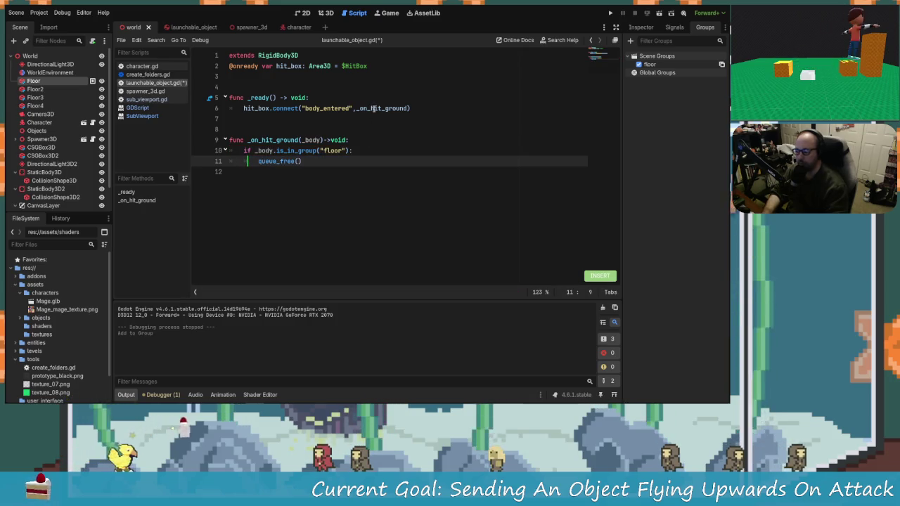
click(645, 9)
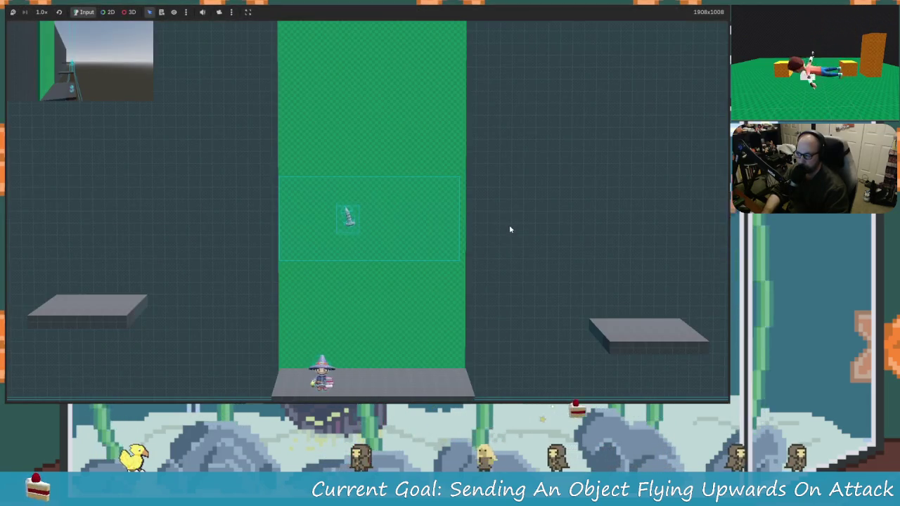
Walk the wizard right, attack with x to launch an object upward, then stop with F8.
key(Right)
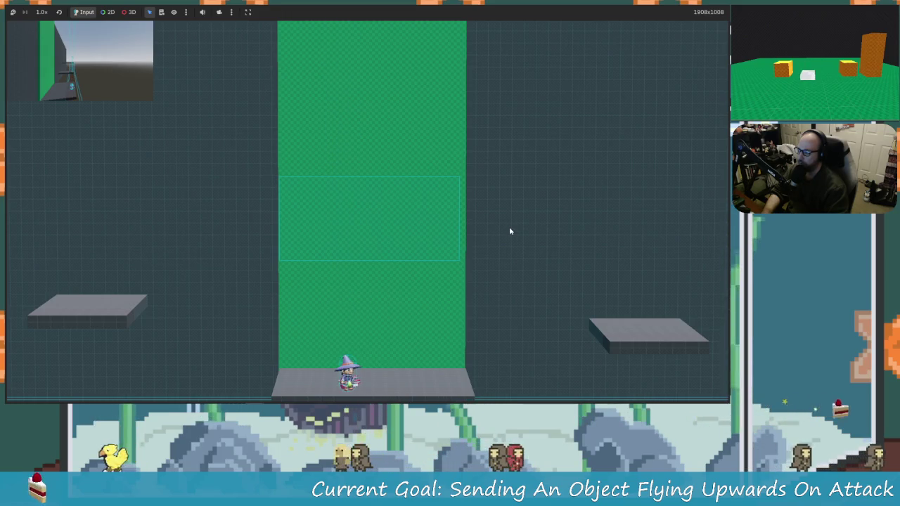
key(x)
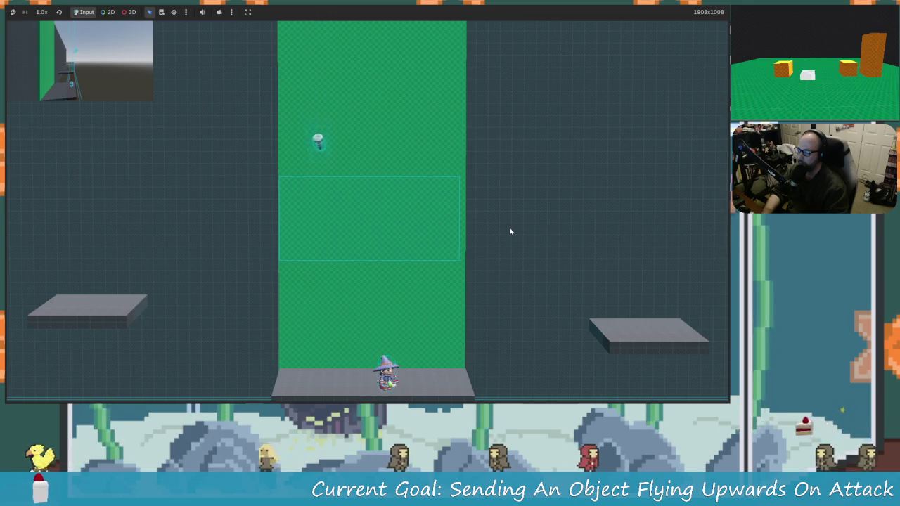
key(Left)
key(Right)
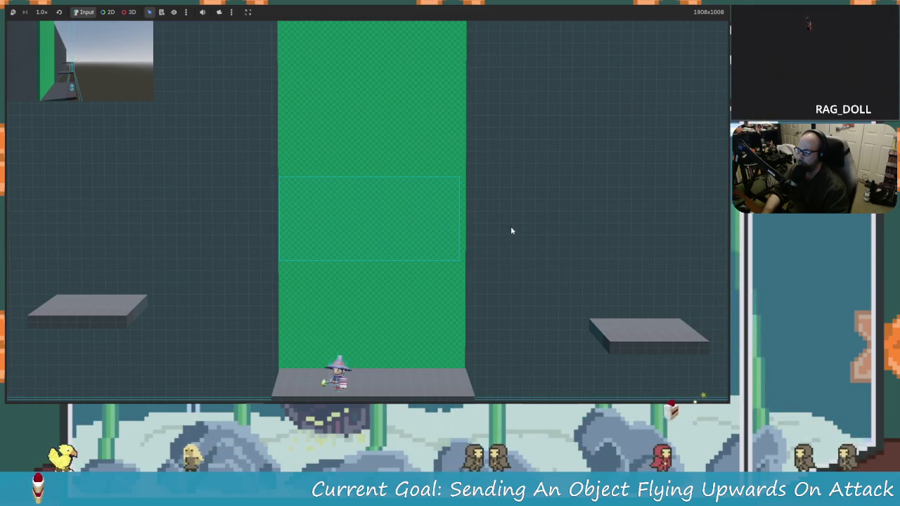
key(F8)
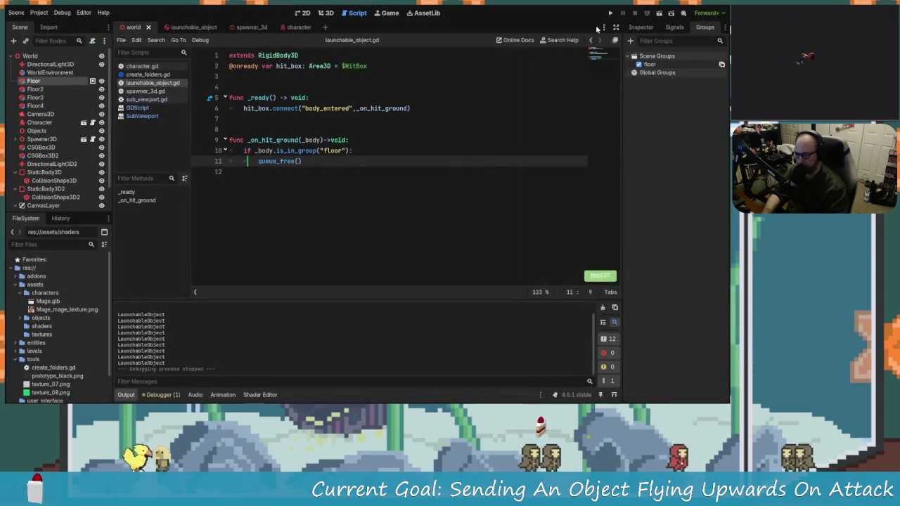
Rerun the game, attack a spawned object, jump across the right platform, then stop and save the scene.
click(609, 13)
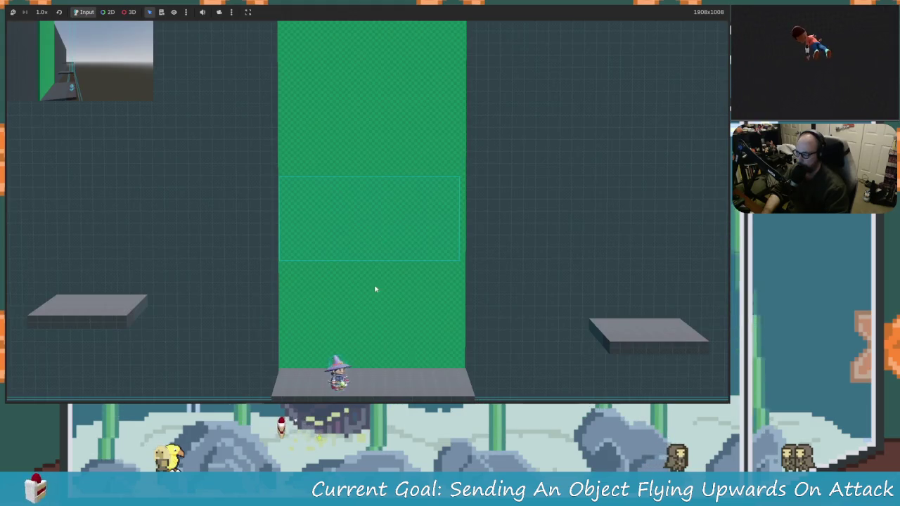
key(x)
key(space)
key(Right)
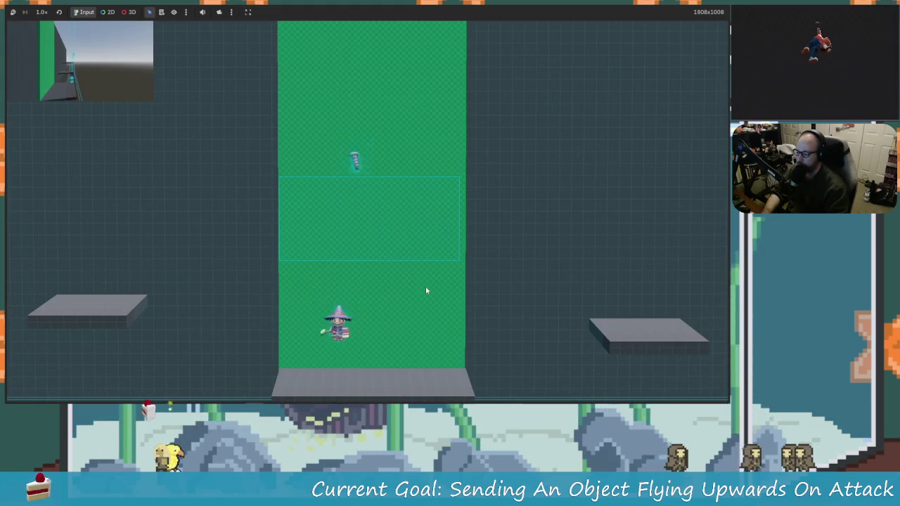
key(Right)
key(space)
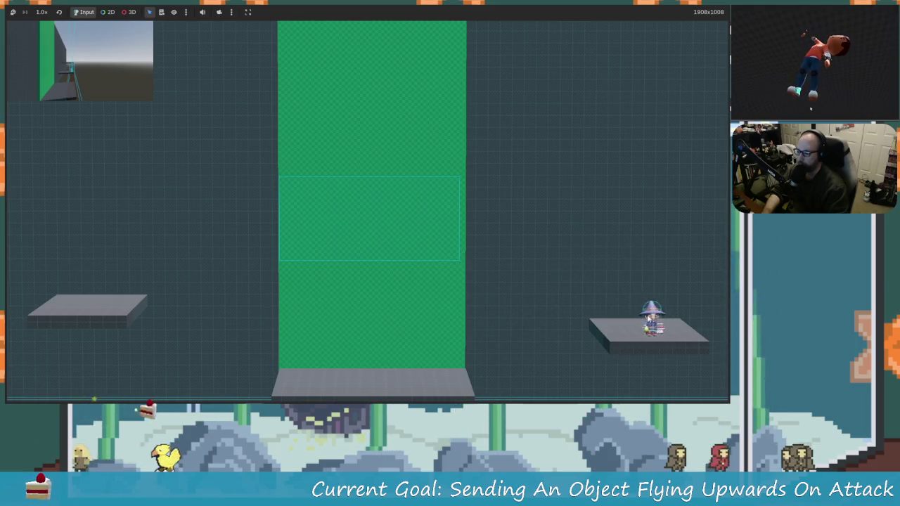
key(Left)
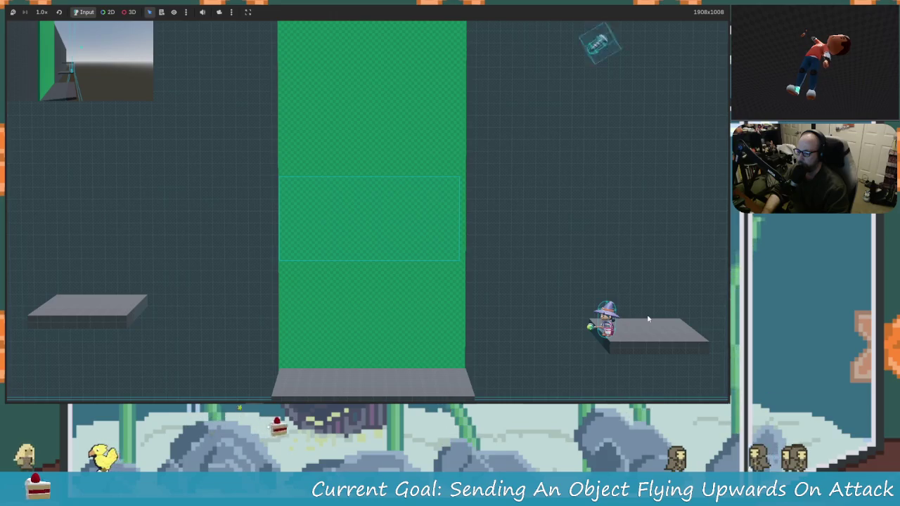
key(space)
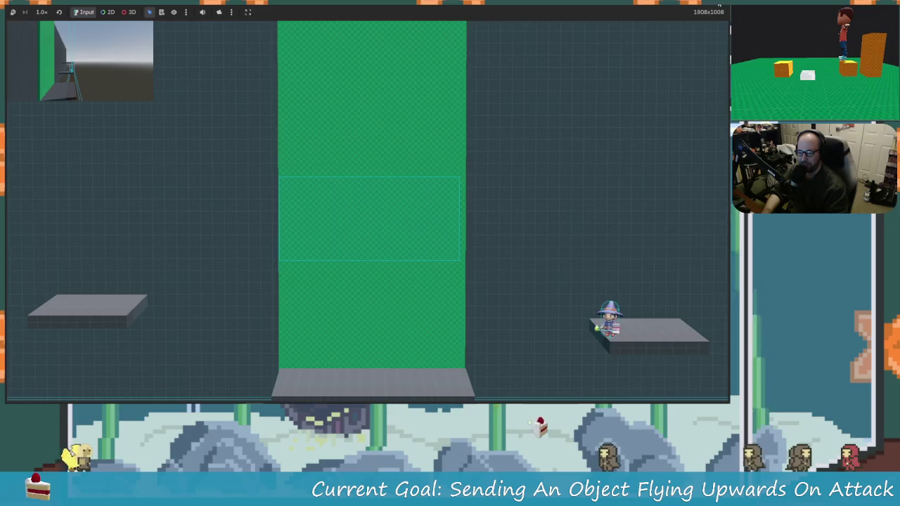
key(F8)
key(ctrl+s)
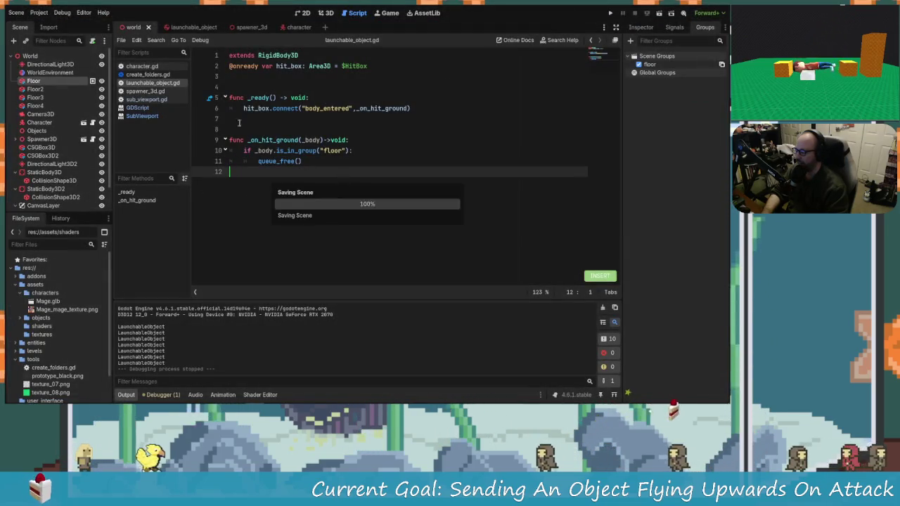
Replace the first floor collision shape's box with a WorldBoundaryShape3D whose plane has z 1 and y 0.
click(55, 180)
scroll(54, 161, down, 1)
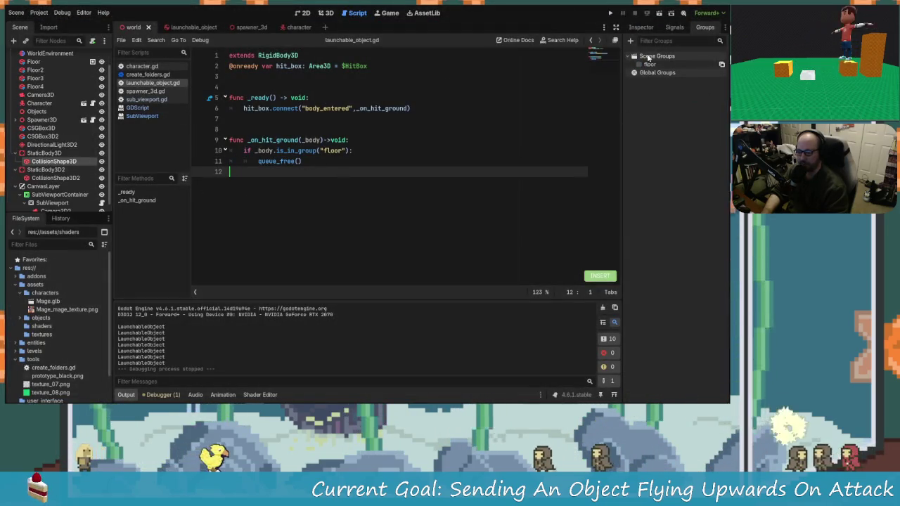
click(641, 26)
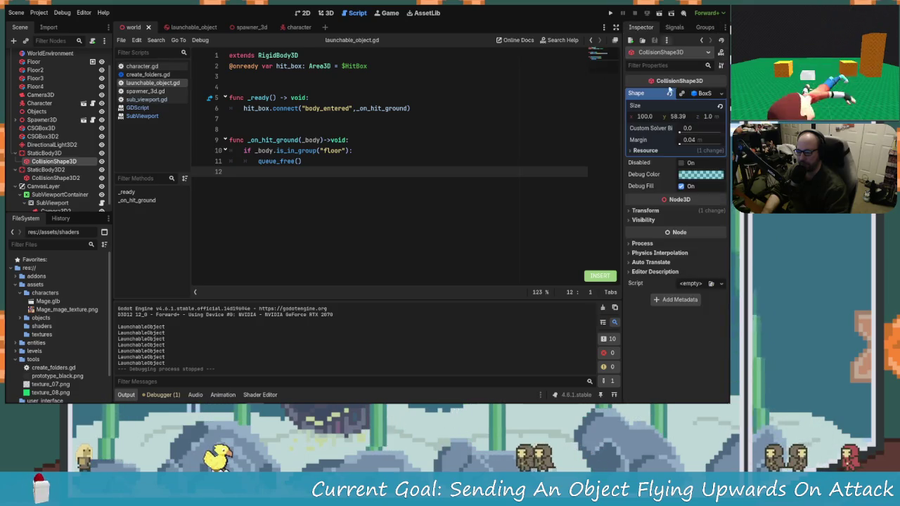
click(673, 95)
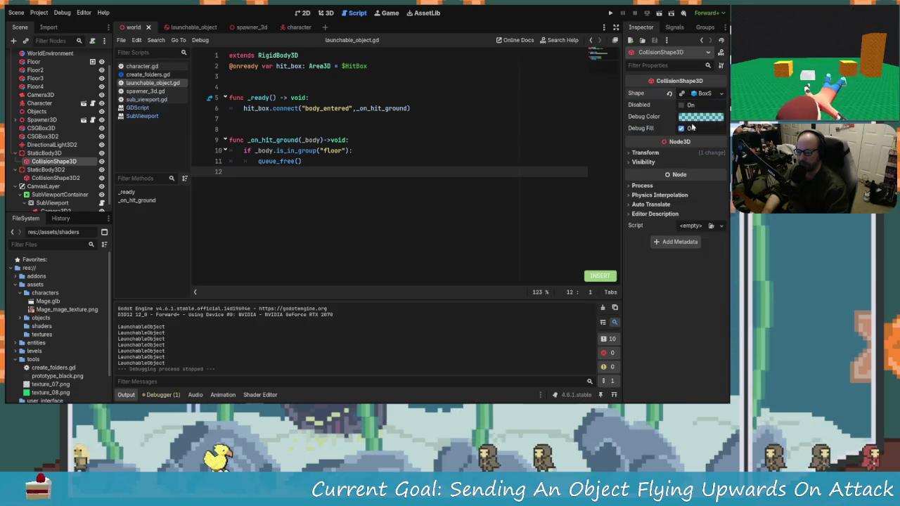
click(669, 93)
click(721, 93)
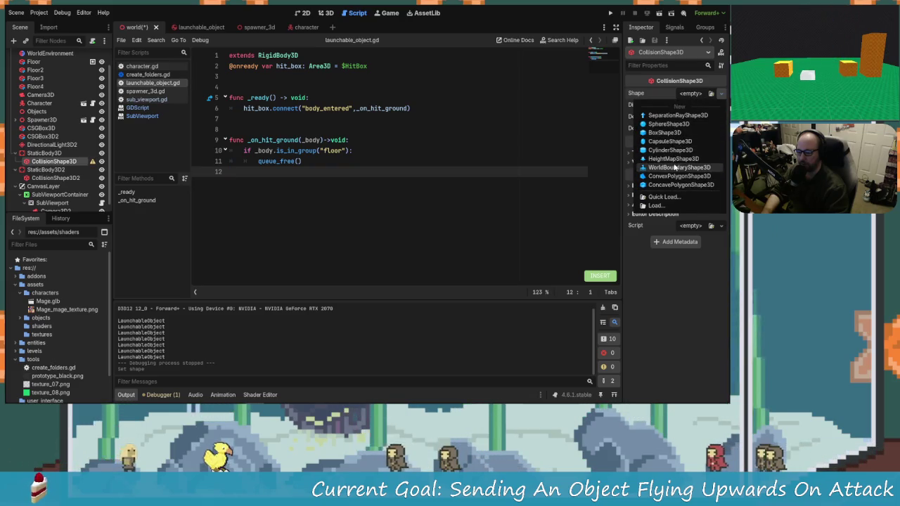
click(674, 167)
click(700, 93)
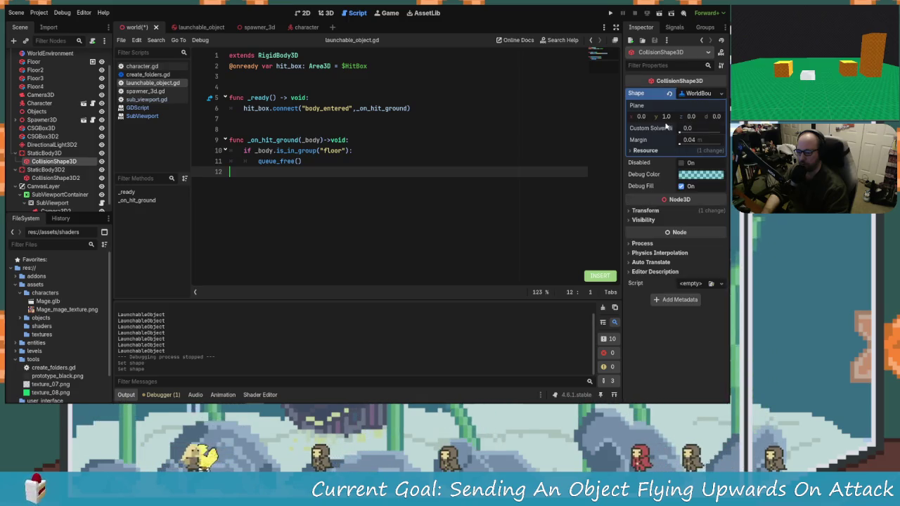
click(692, 117)
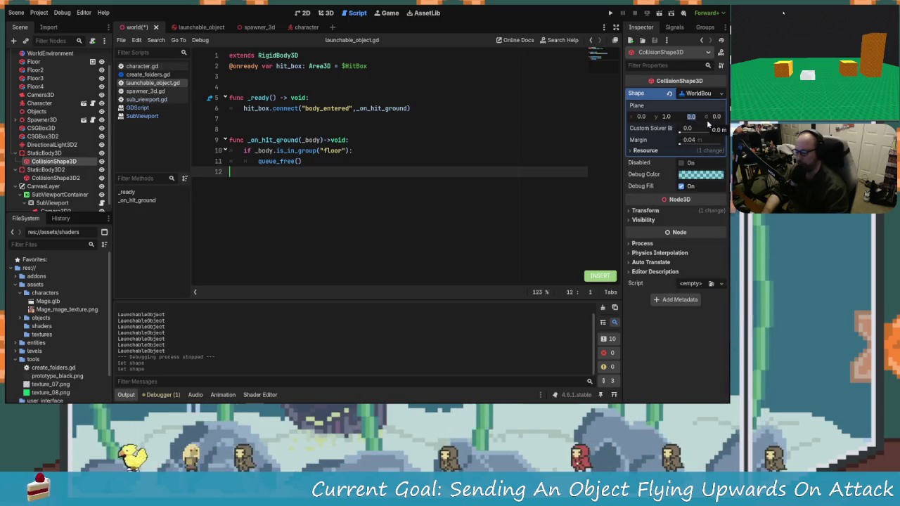
text(1)
click(667, 117)
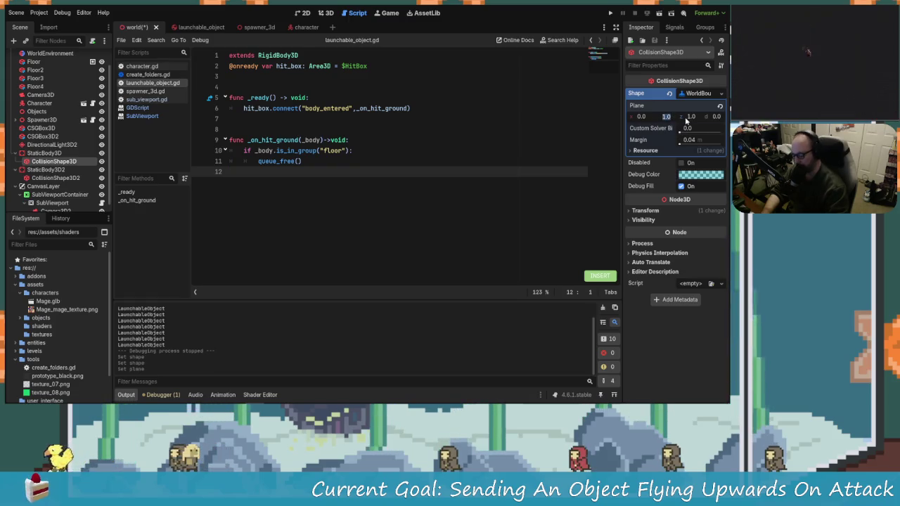
text(0)
key(Return)
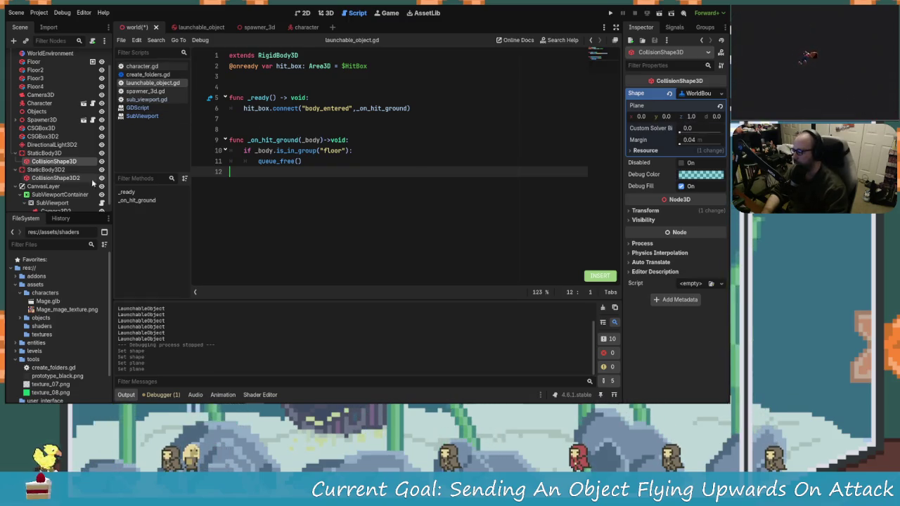
Give CollisionShape3D2 a new WorldBoundaryShape3D with plane y set to 0.
click(55, 179)
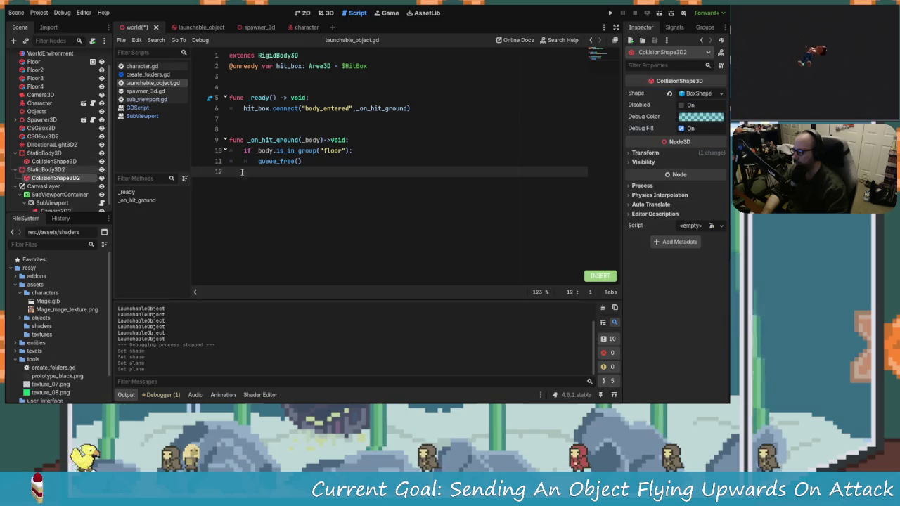
click(720, 94)
click(703, 118)
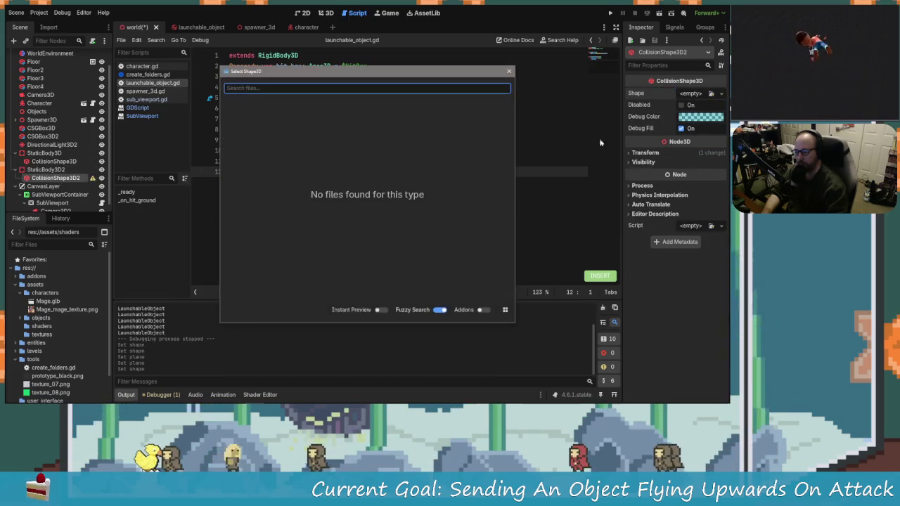
key(Escape)
click(720, 94)
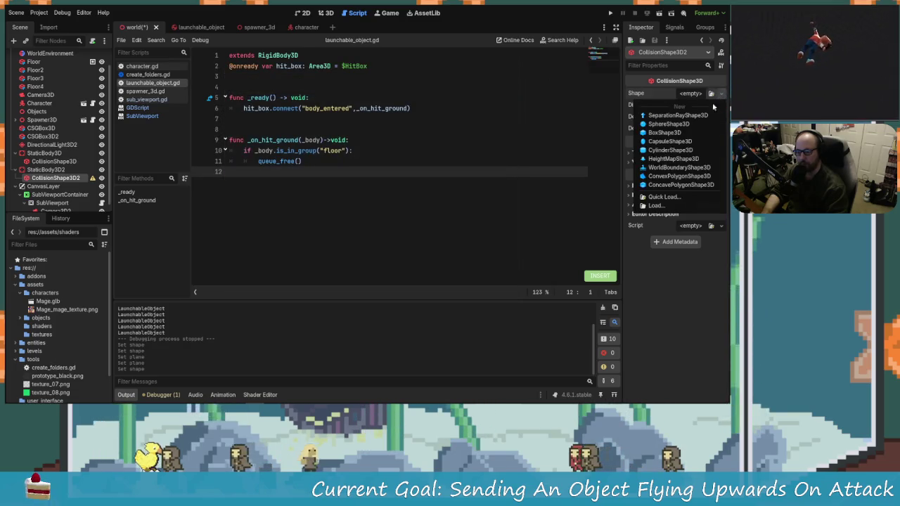
click(682, 167)
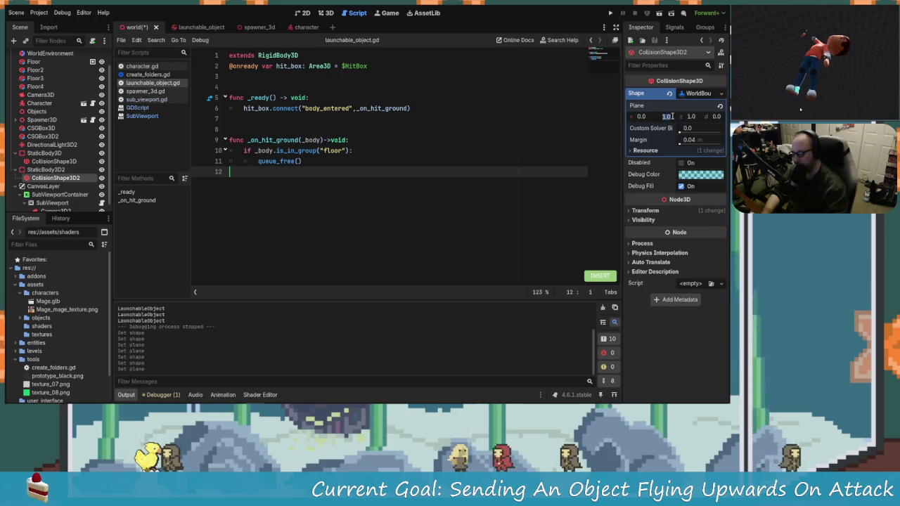
text(0)
key(Return)
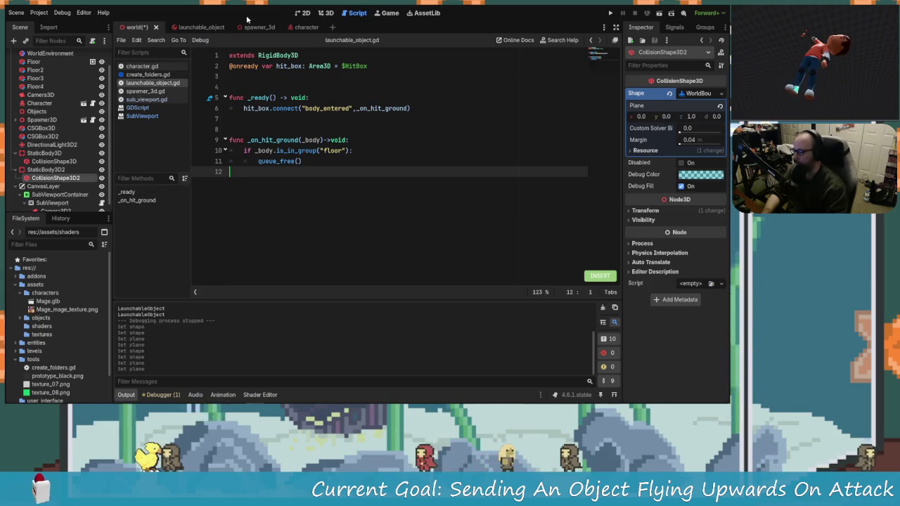
Switch the main view to 2D briefly, then back to the 3D level view.
click(301, 12)
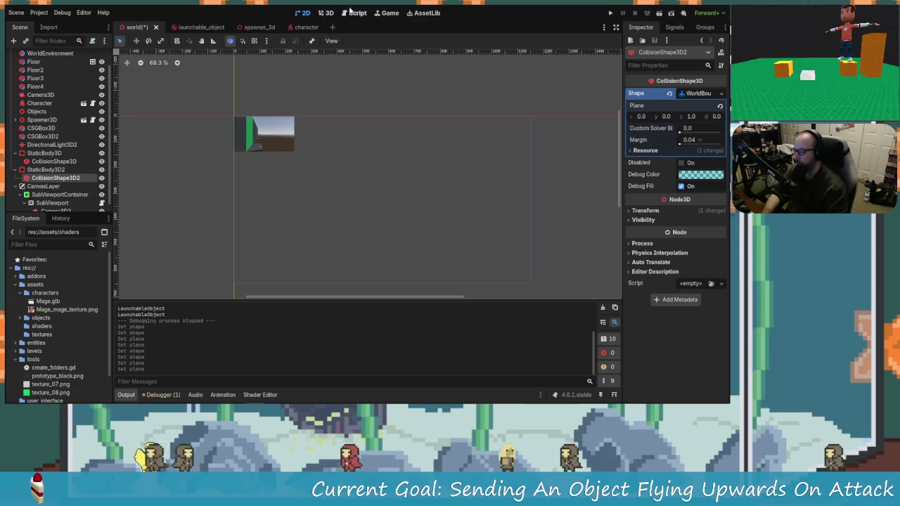
scroll(70, 189, down, 1)
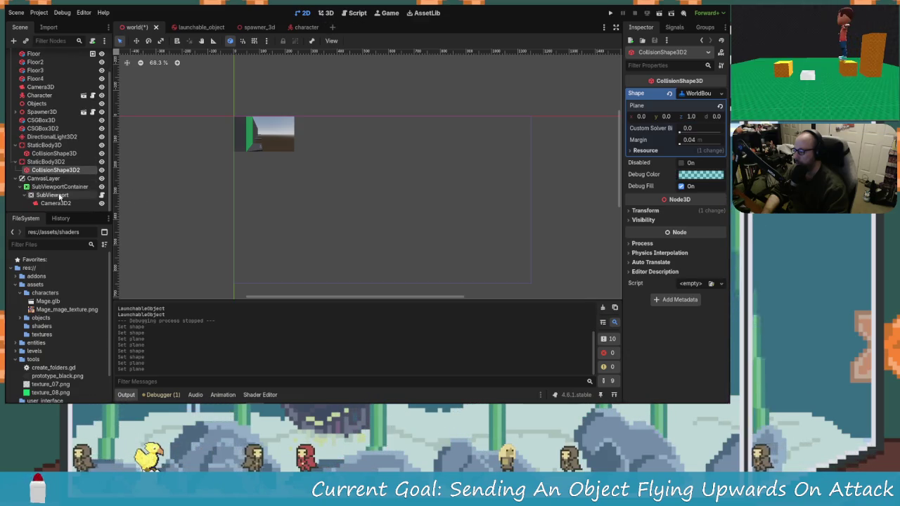
scroll(42, 133, up, 3)
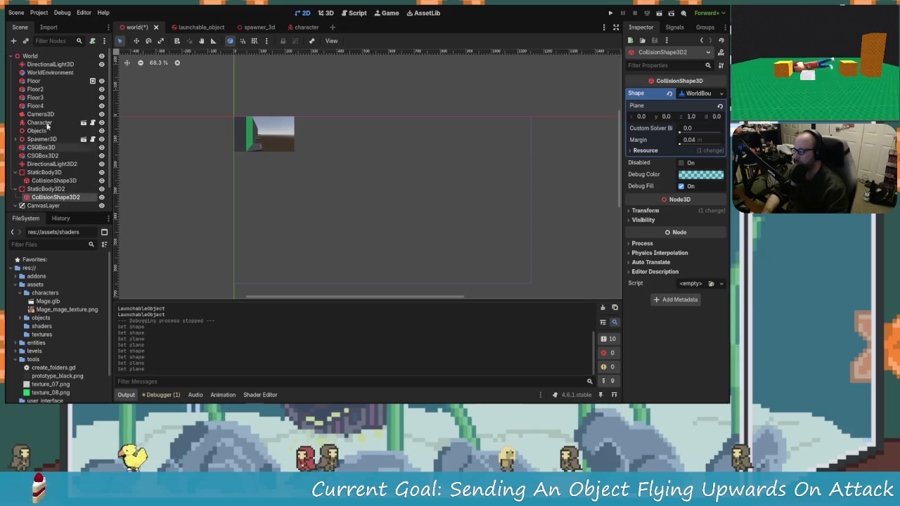
click(326, 13)
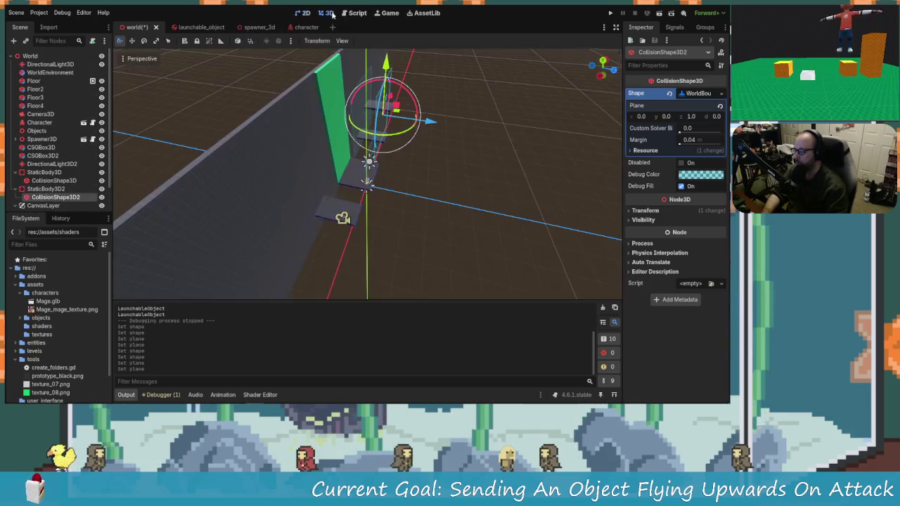
Select both collision shapes and move the two planes down about 20.8 units.
scroll(383, 175, down, 2)
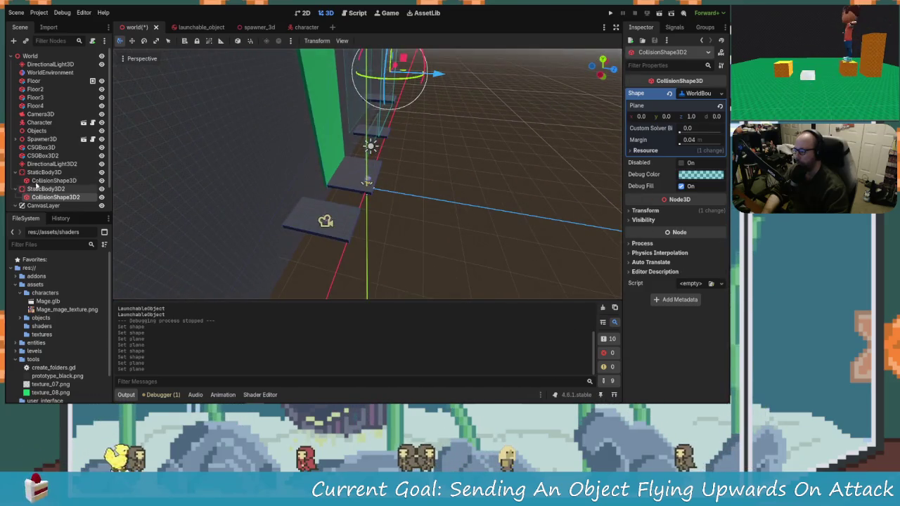
ctrl+click(58, 181)
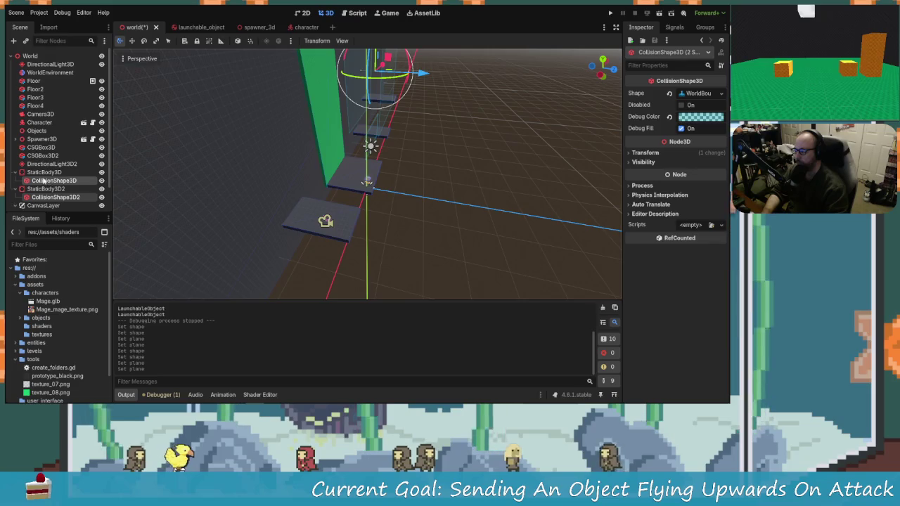
click(45, 173)
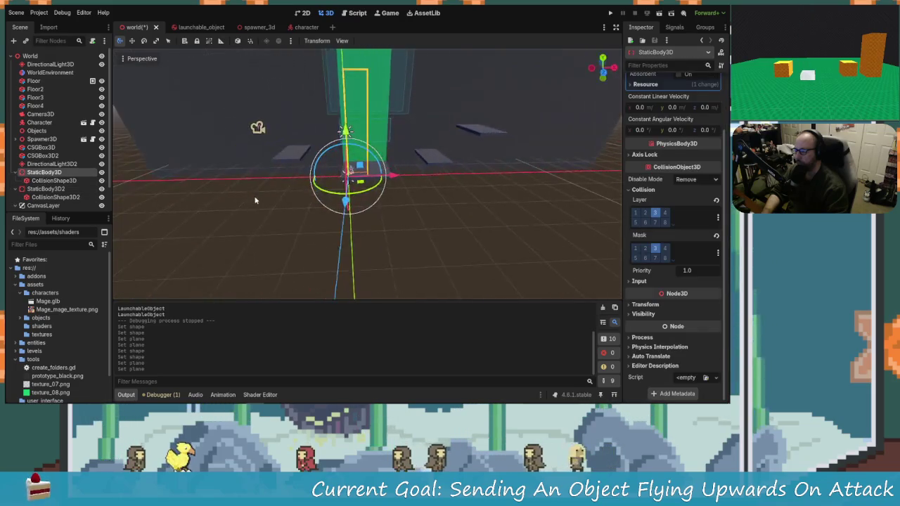
click(59, 181)
ctrl+click(77, 198)
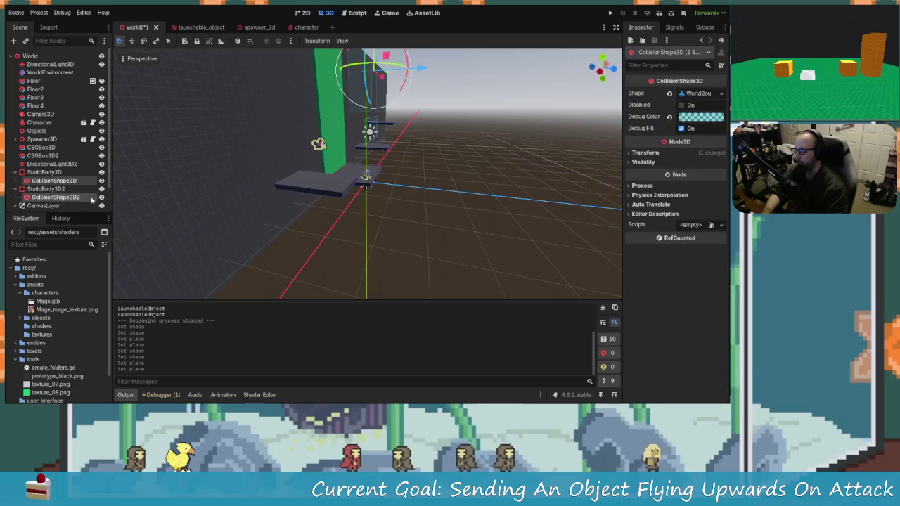
drag(371, 67, 372, 106)
scroll(362, 178, up, 3)
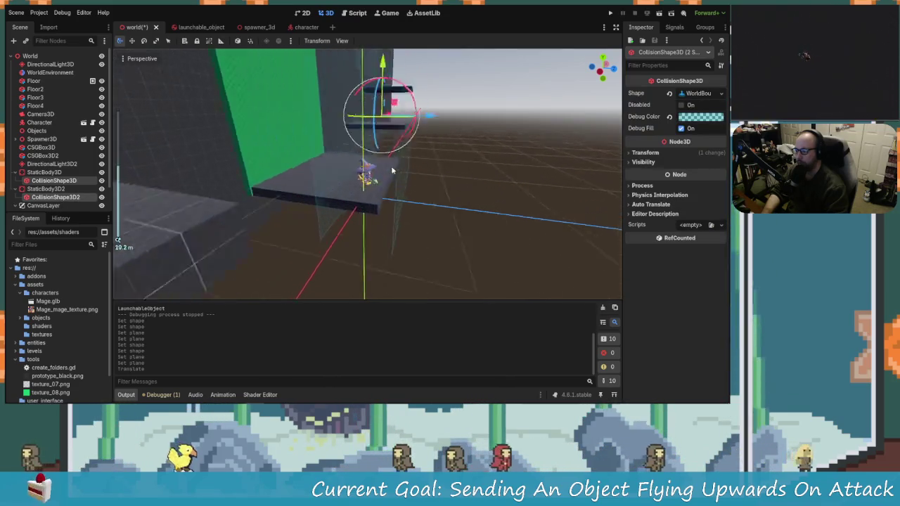
mouse_move(362, 178)
mouse_down()
mouse_move(331, 175)
mouse_move(494, 188)
mouse_up()
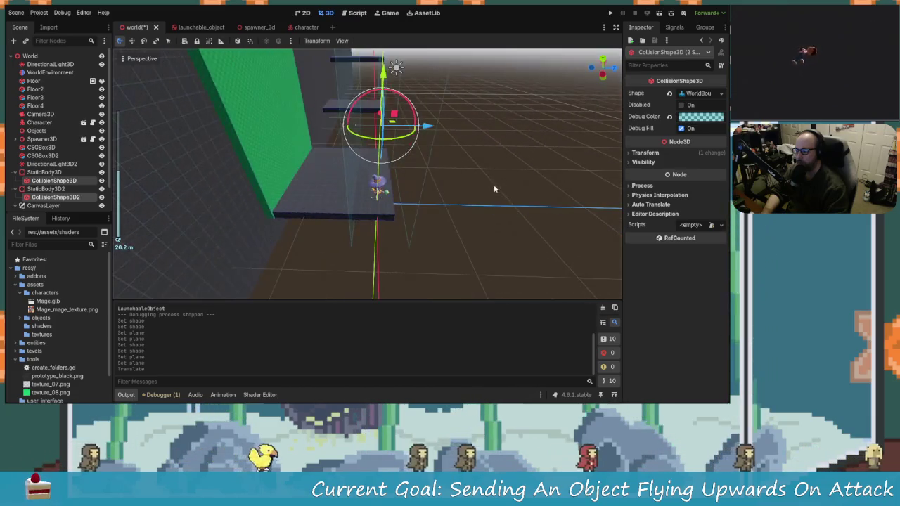
Shift the second collision plane along Z by -2.275 and slide the first plane along X.
click(422, 173)
drag(441, 130, 426, 130)
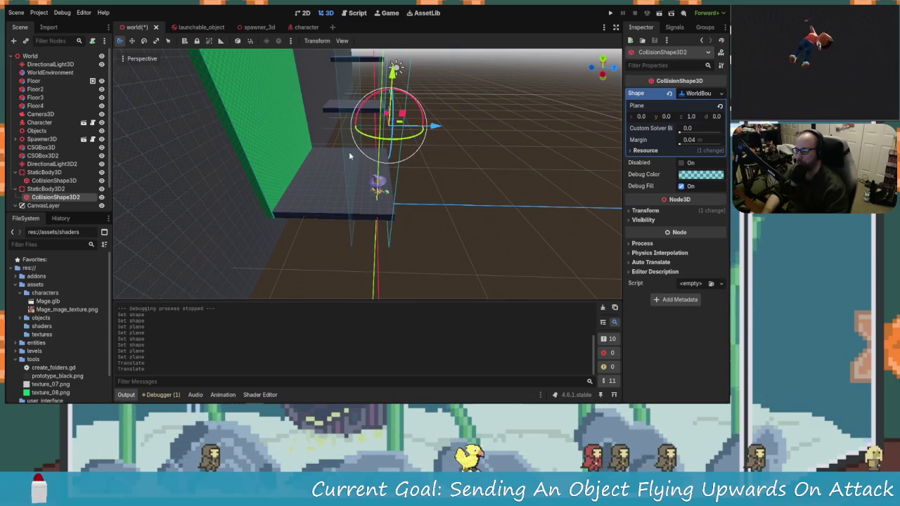
click(350, 155)
click(343, 92)
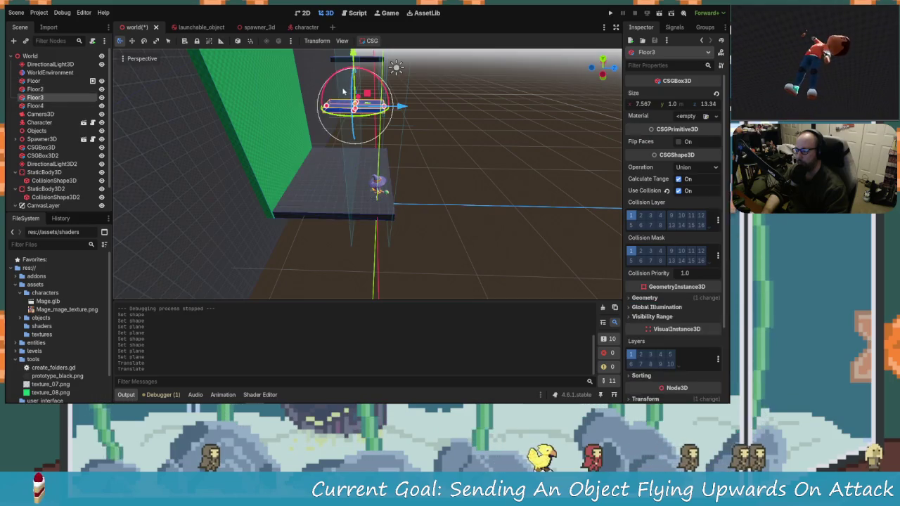
click(352, 106)
click(358, 119)
click(360, 130)
mouse_move(404, 130)
mouse_down()
mouse_move(417, 131)
mouse_move(303, 158)
mouse_up()
Save the world scene and run the game to test the repositioned planes.
key(ctrl+s)
drag(314, 169, 369, 178)
click(610, 14)
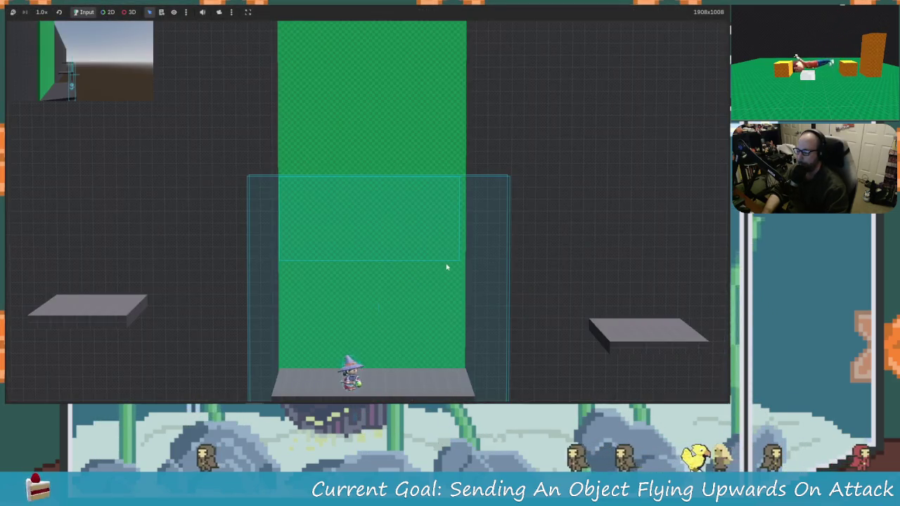
key(d)
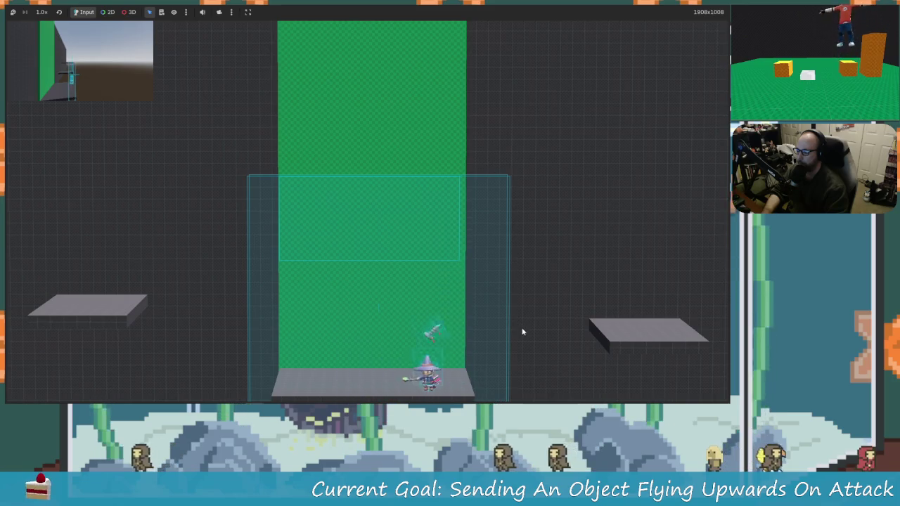
key(a)
key(d)
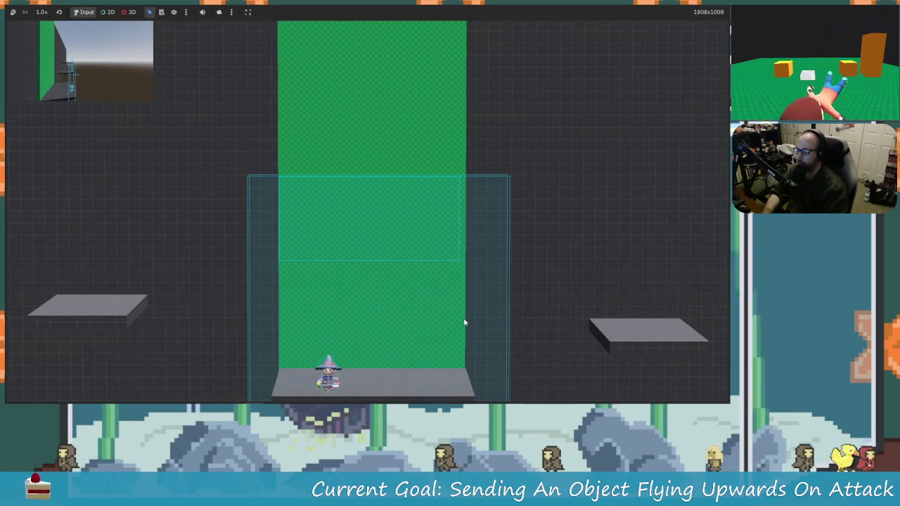
key(a)
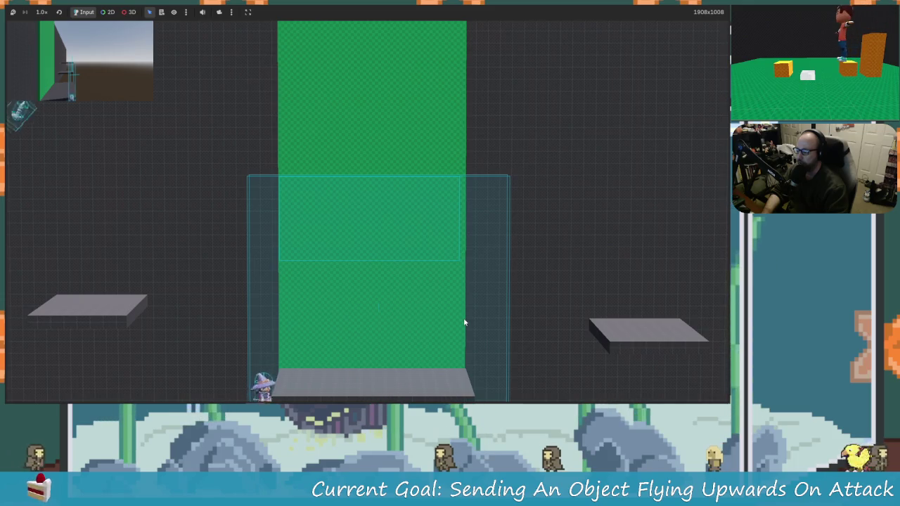
key(d)
key(d)
key(space)
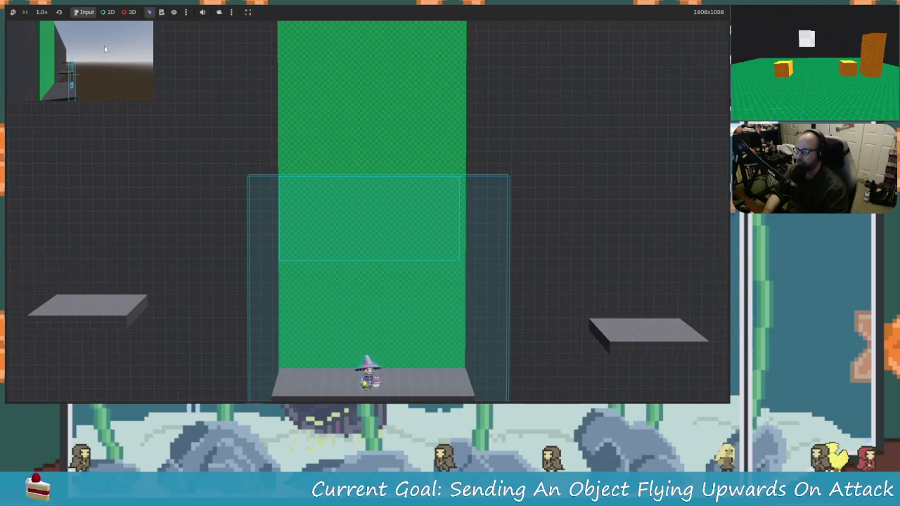
key(F8)
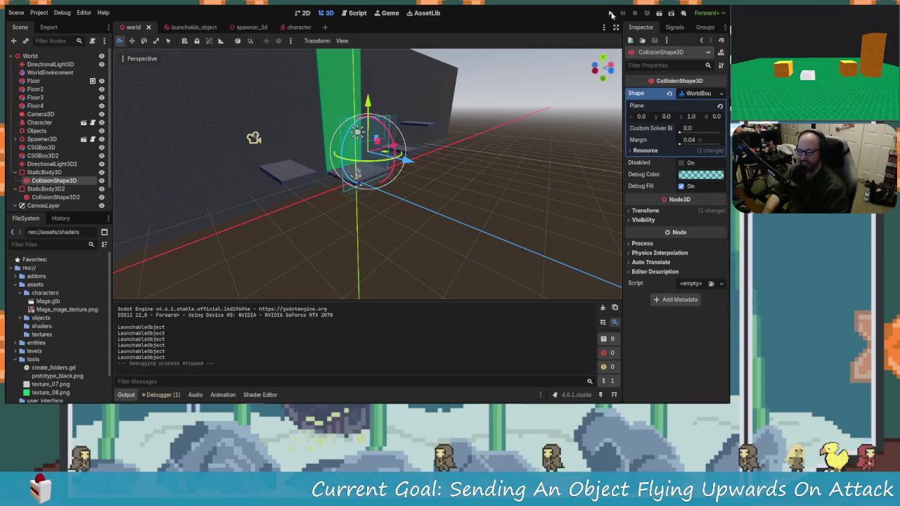
click(611, 14)
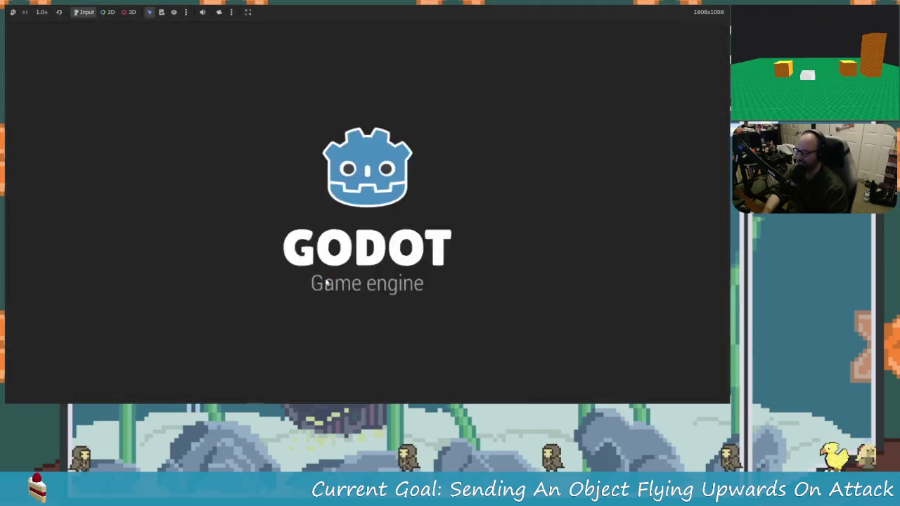
key(Left)
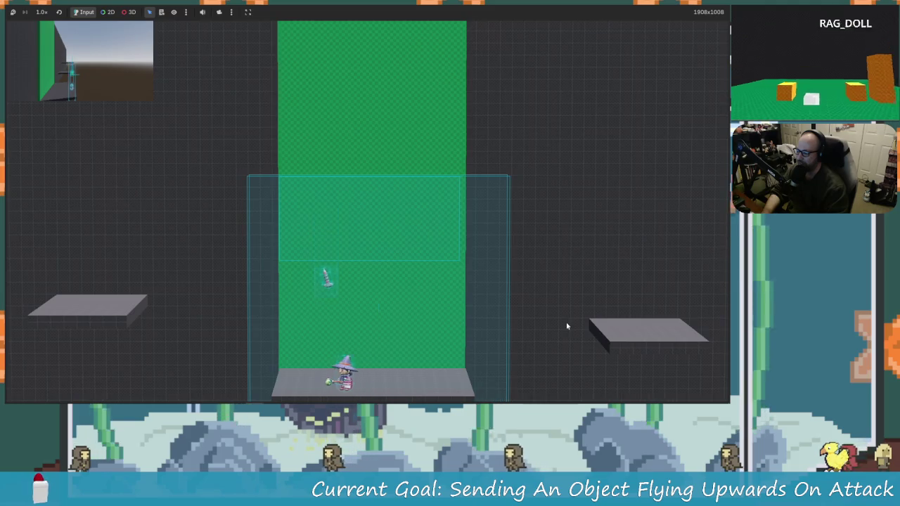
key(x)
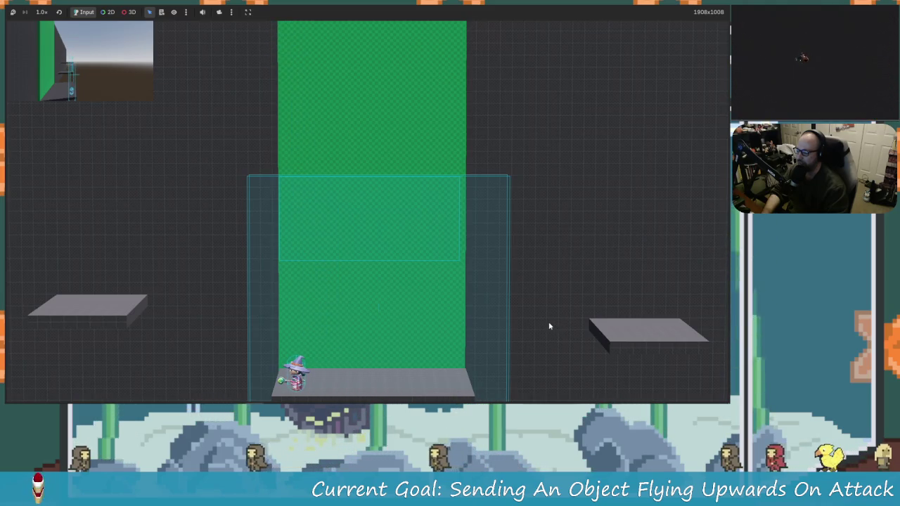
key(Left)
key(space)
key(Right)
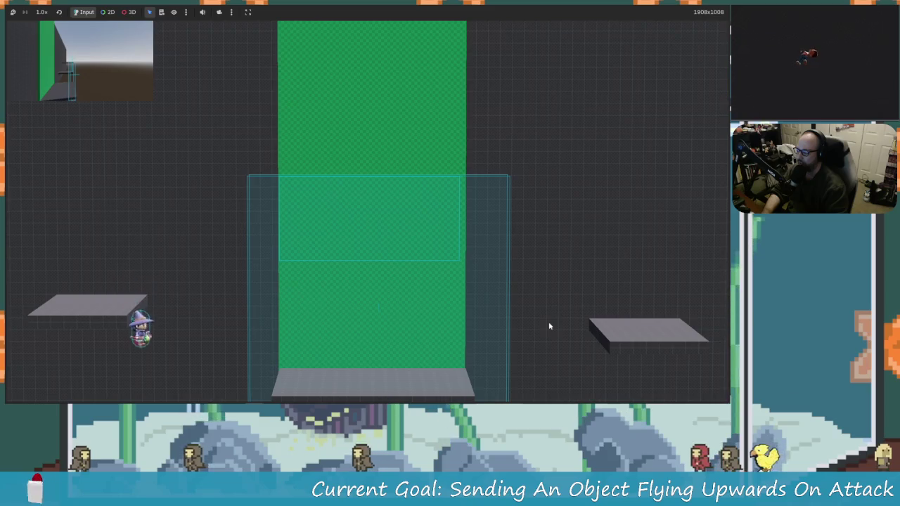
key(space)
key(Left)
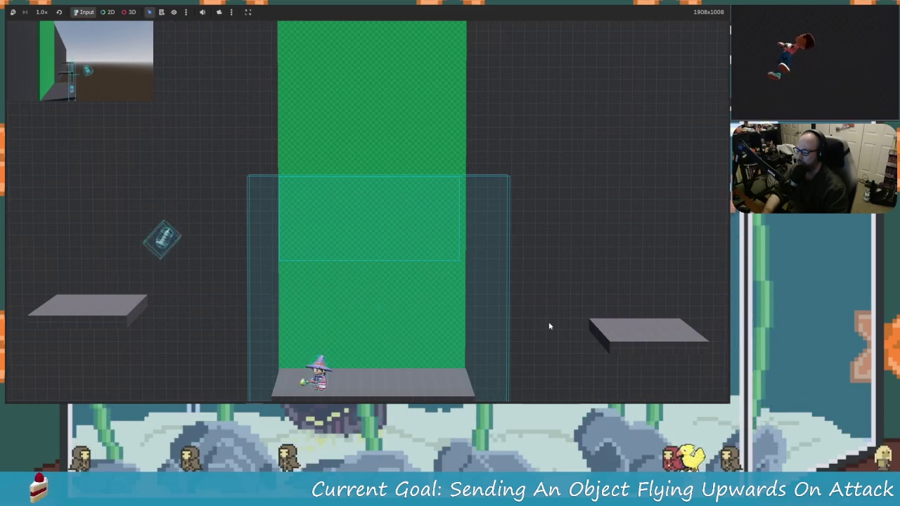
key(space)
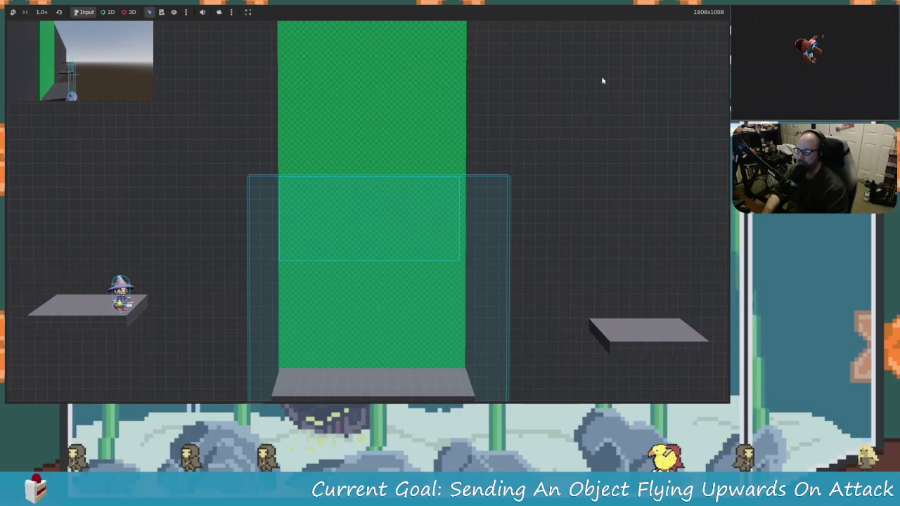
key(F8)
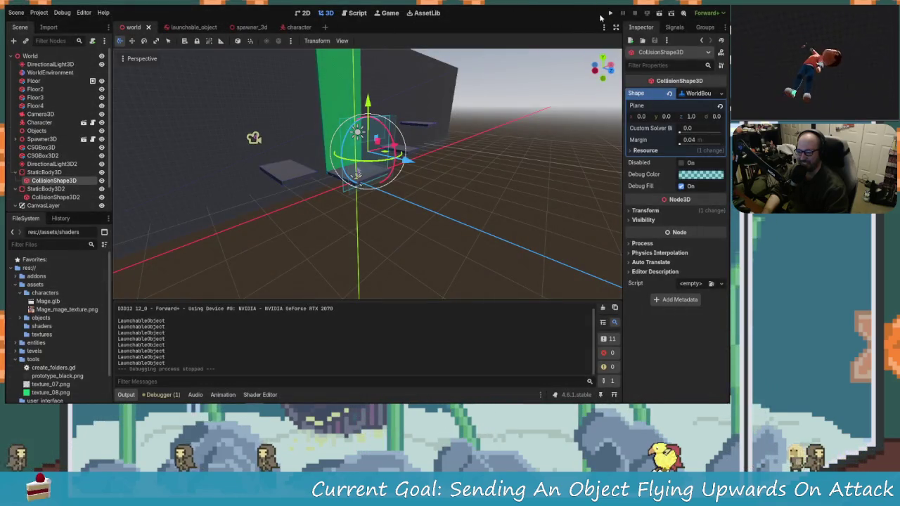
click(606, 15)
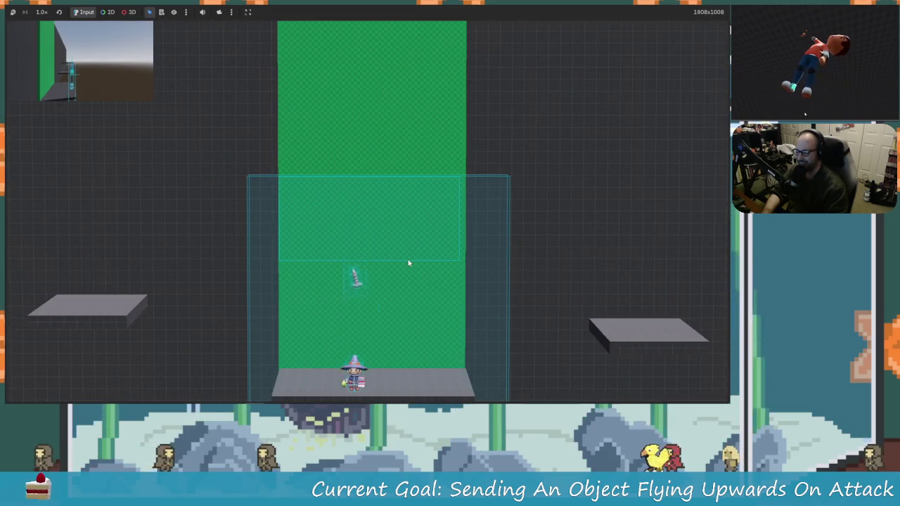
key(space)
key(x)
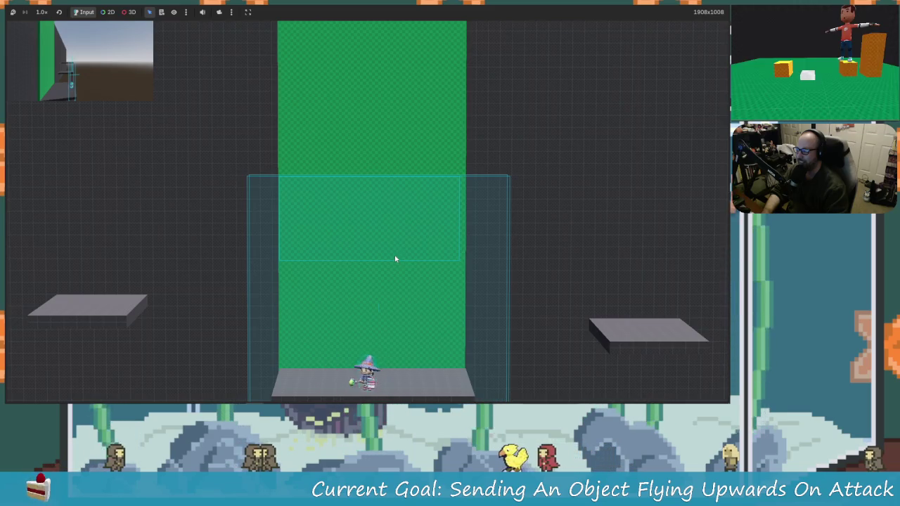
key(Left)
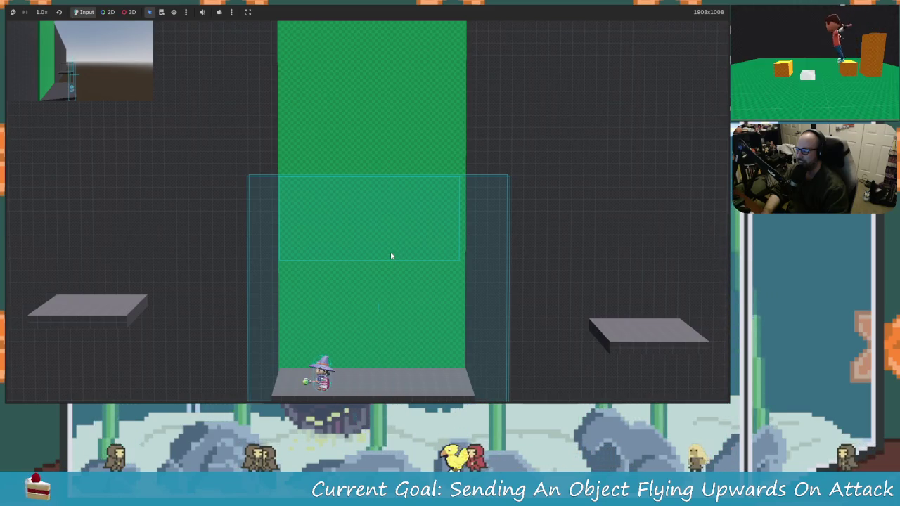
key(Right)
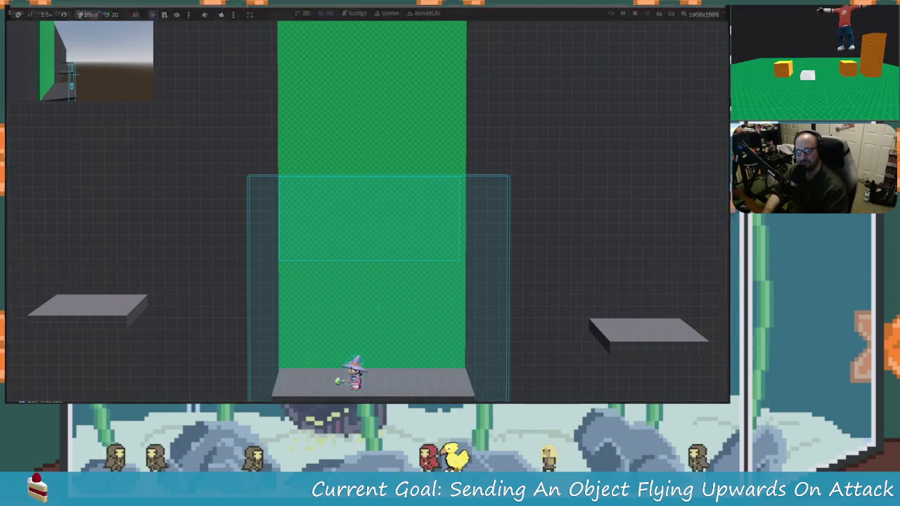
key(F8)
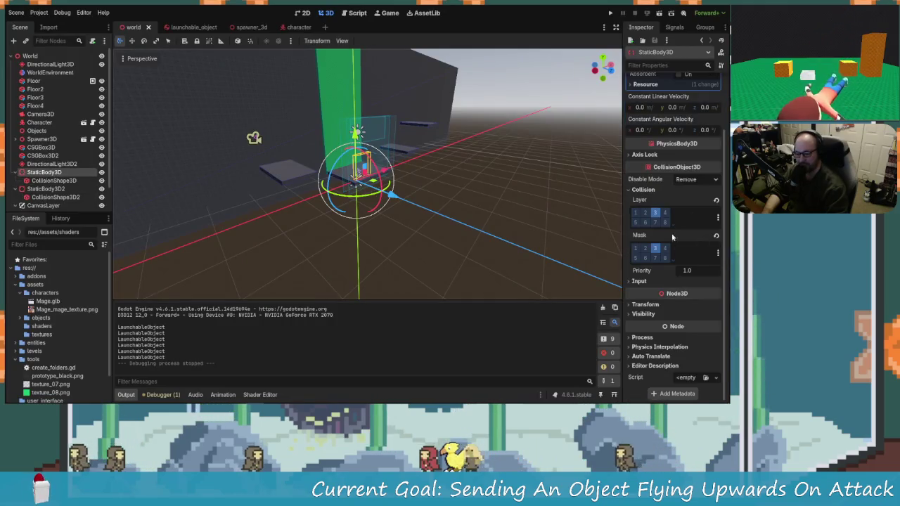
In launchable_object, drop mask layer 3 from HitBox and add layer 3 to the LaunchableObject body's mask.
click(43, 189)
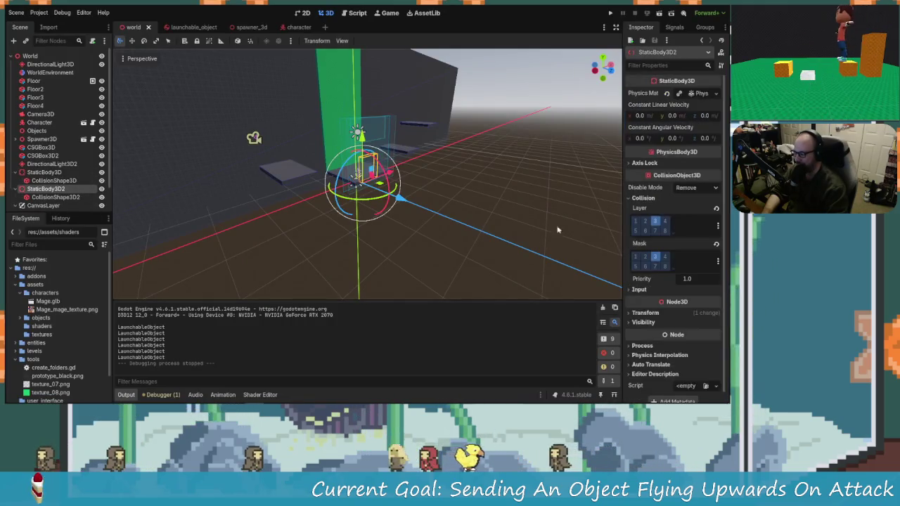
click(188, 26)
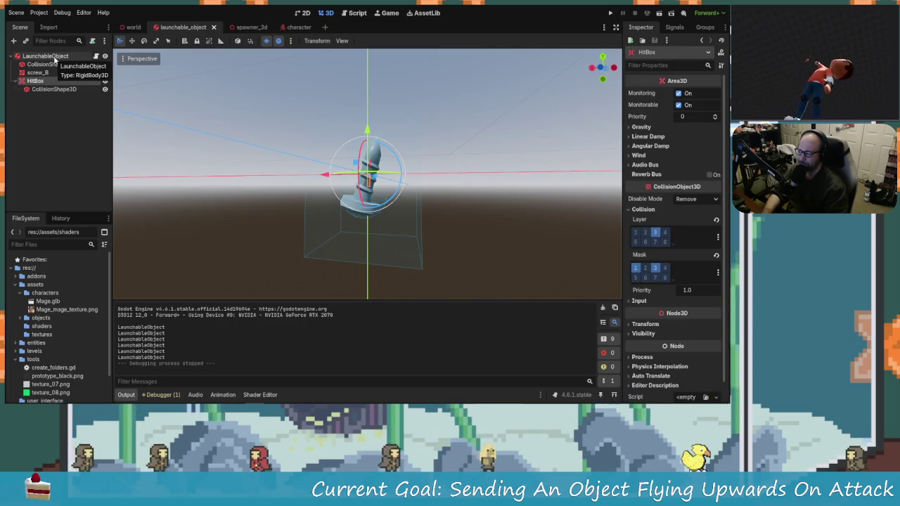
click(654, 269)
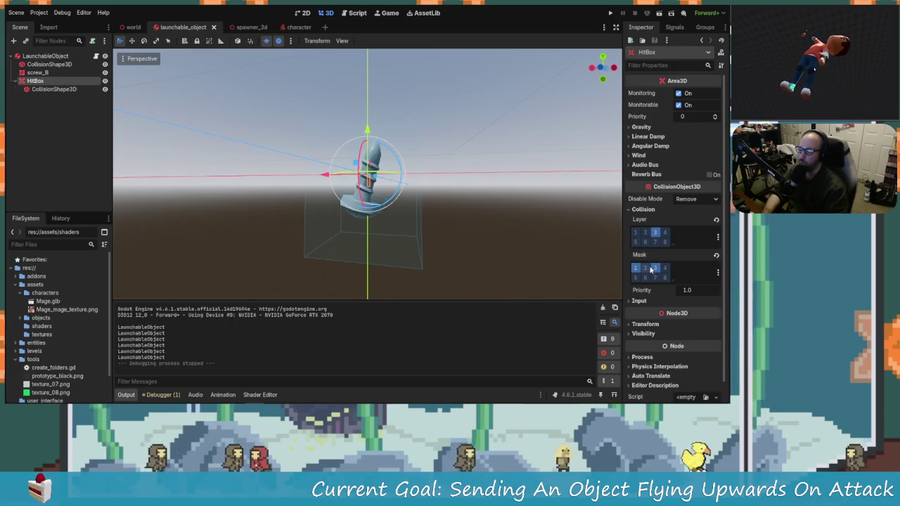
click(45, 56)
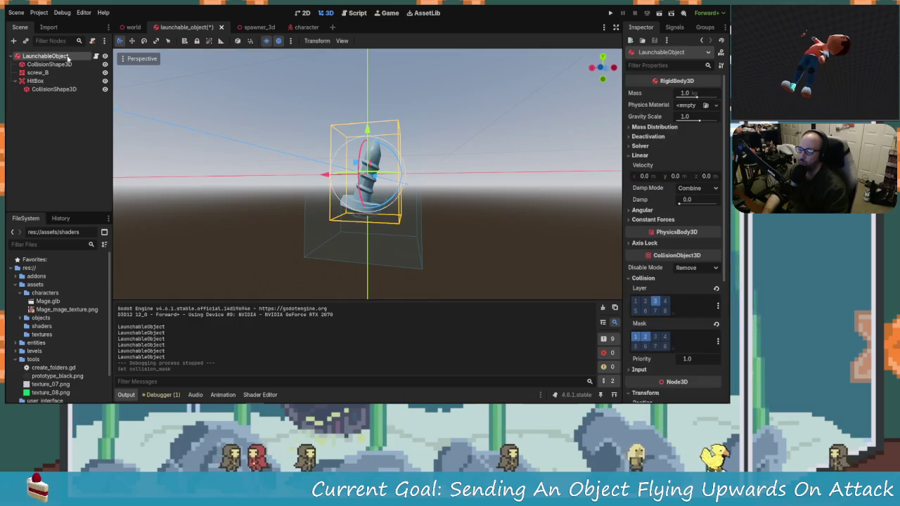
click(654, 337)
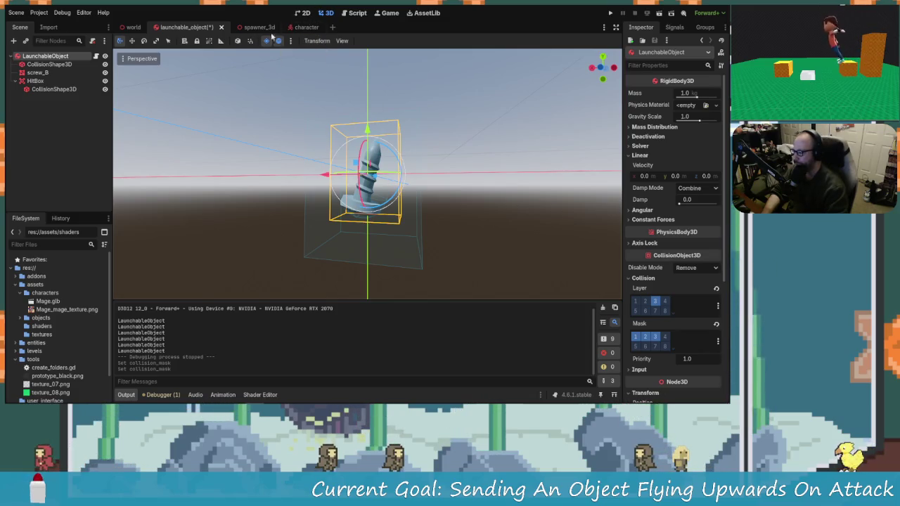
key(ctrl+F3)
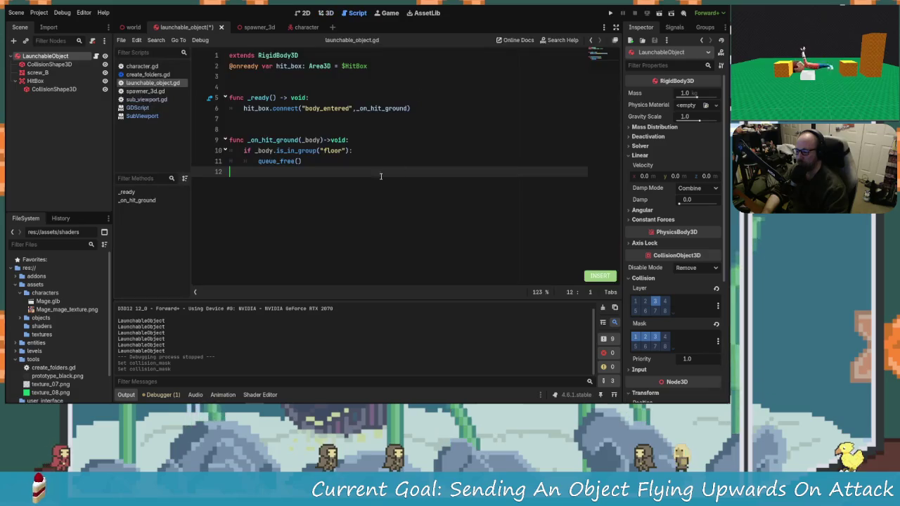
Delete the floor-group check line, unindent queue_free(), and save launchable_object.gd.
drag(350, 152, 246, 152)
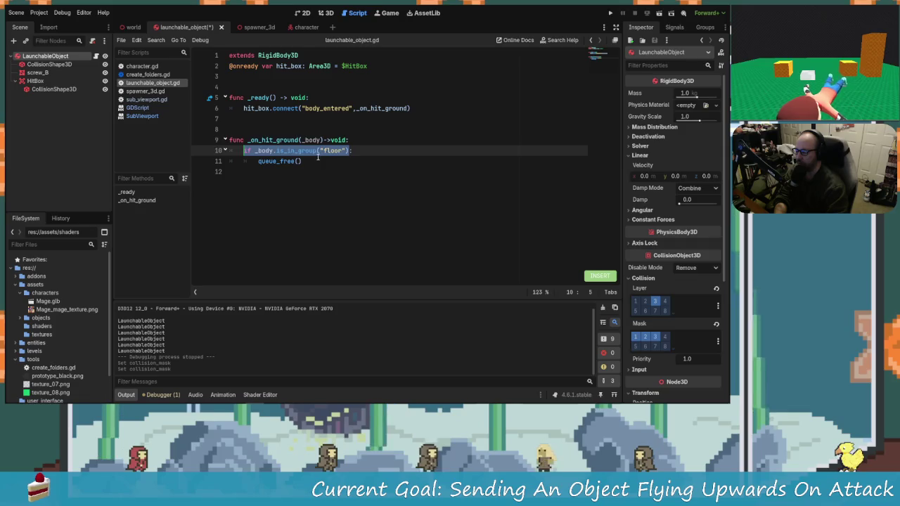
key(Home)
key(BackSpace)
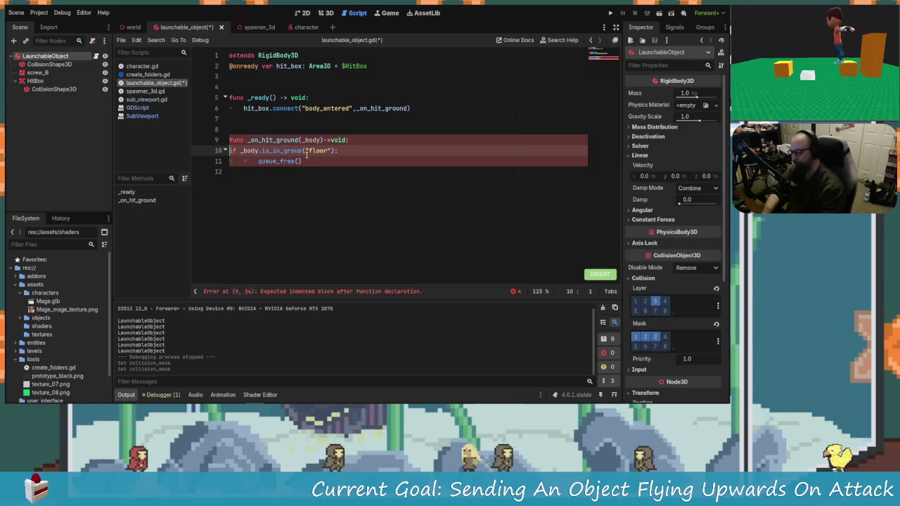
text(Vx)
key(Escape)
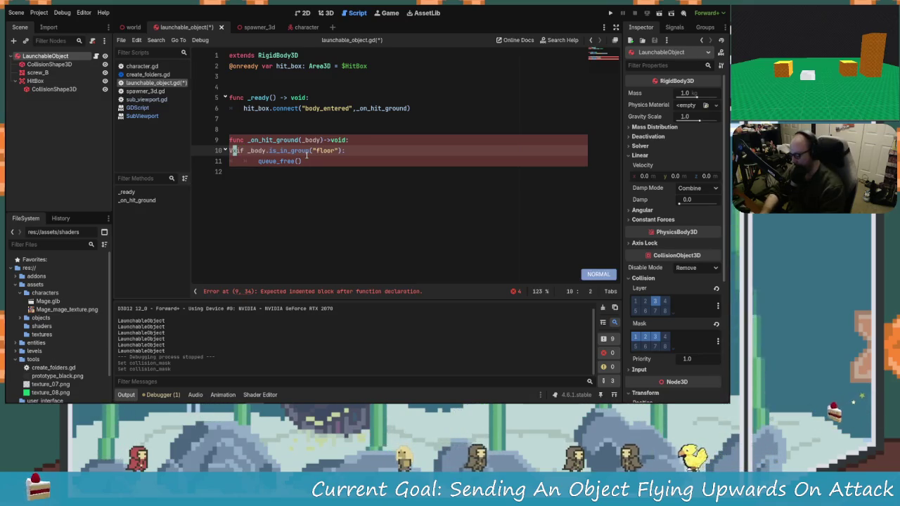
key(V)
key(x)
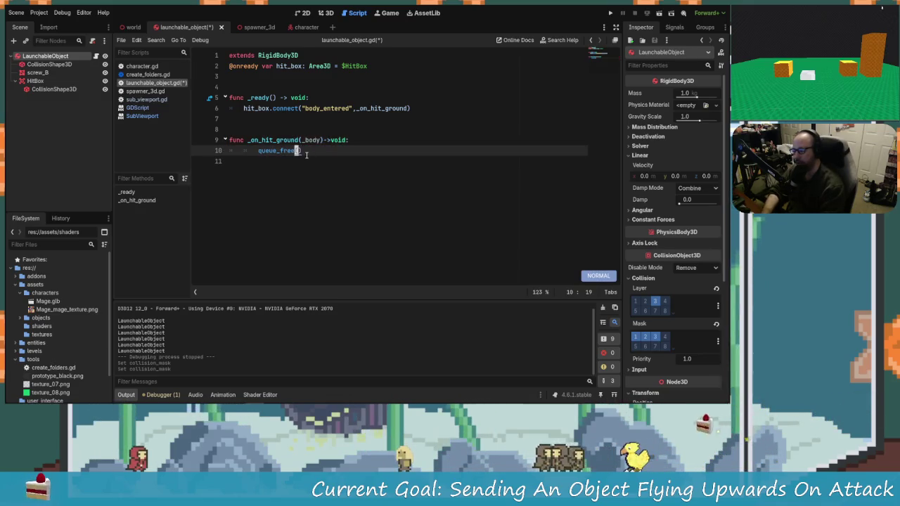
key(w)
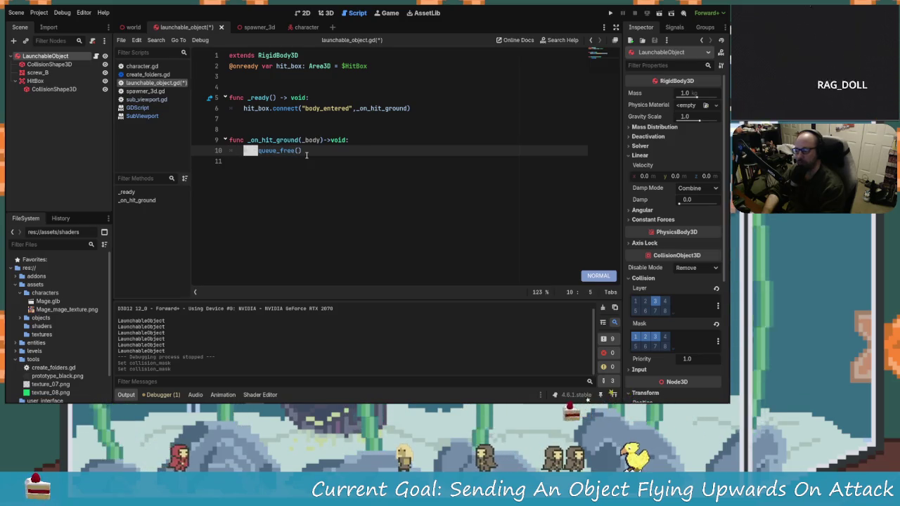
key(ctrl+s)
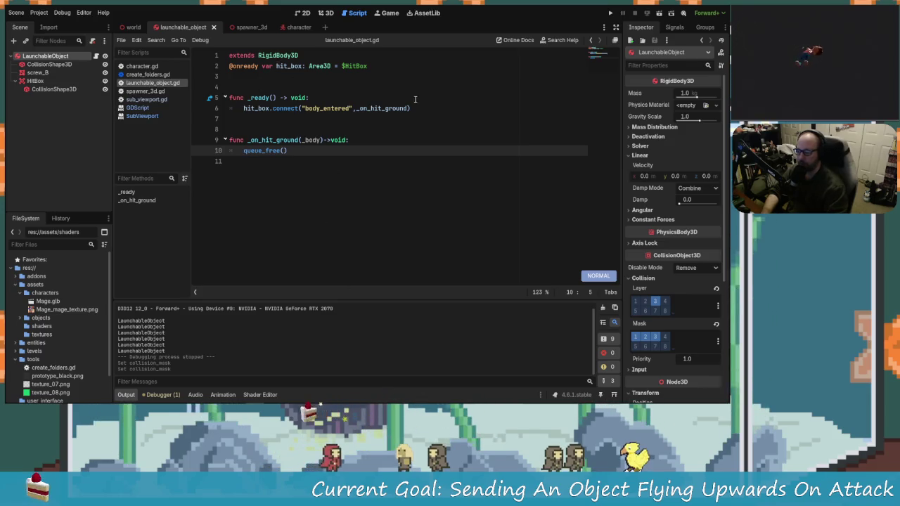
click(133, 26)
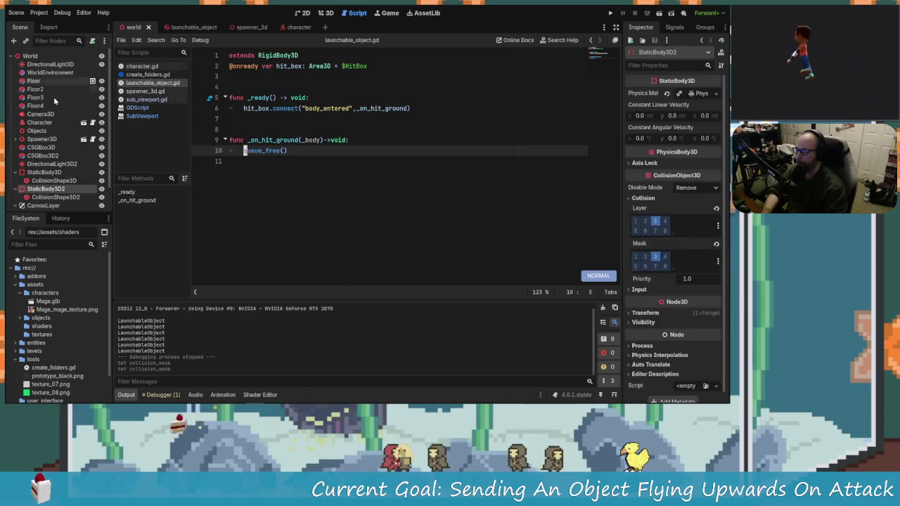
Take the Floor node out of the 'floor' group and delete that group from the scene.
click(37, 82)
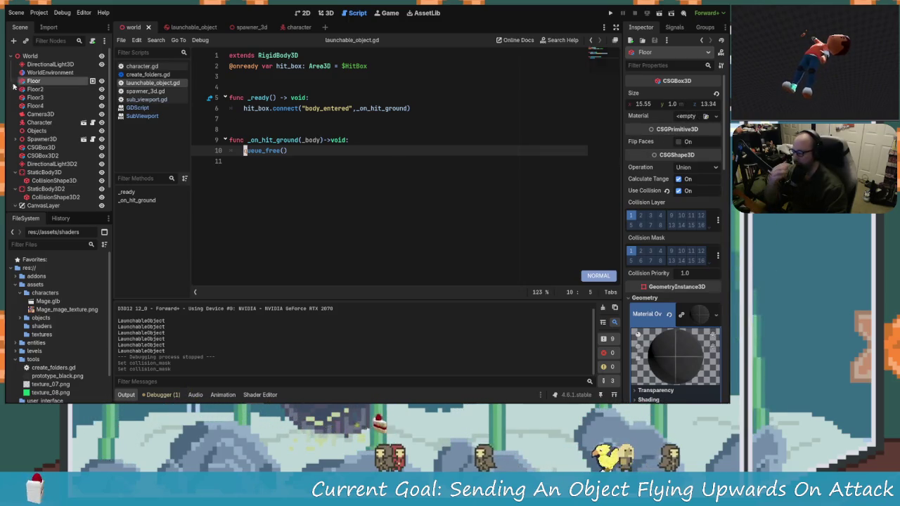
click(39, 89)
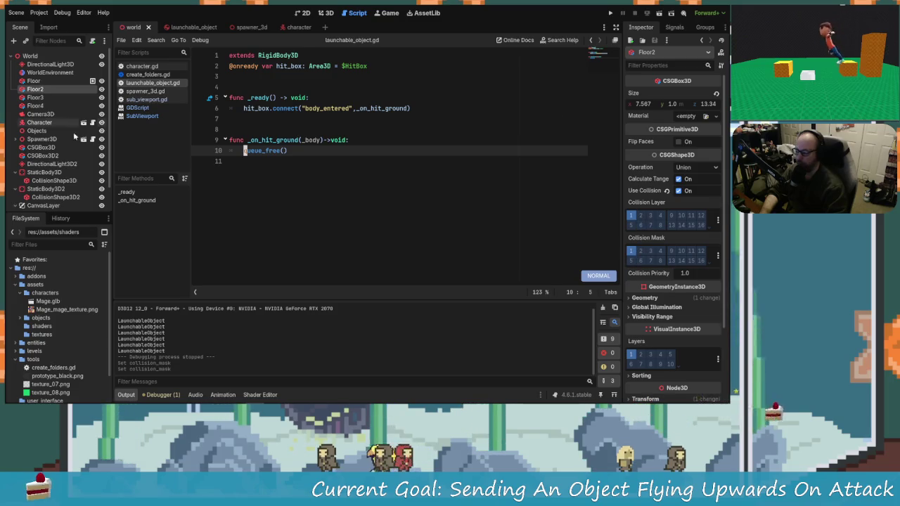
click(34, 80)
click(671, 28)
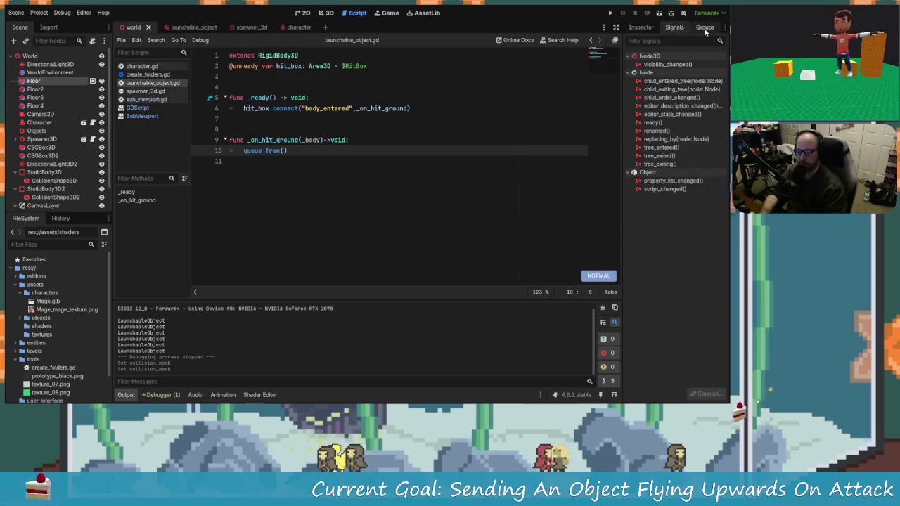
click(705, 26)
click(639, 65)
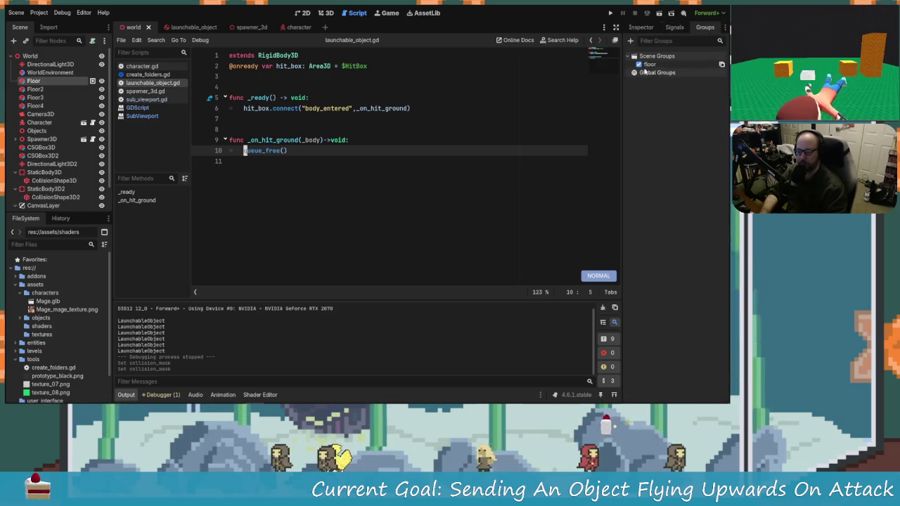
click(644, 65)
right_click(664, 67)
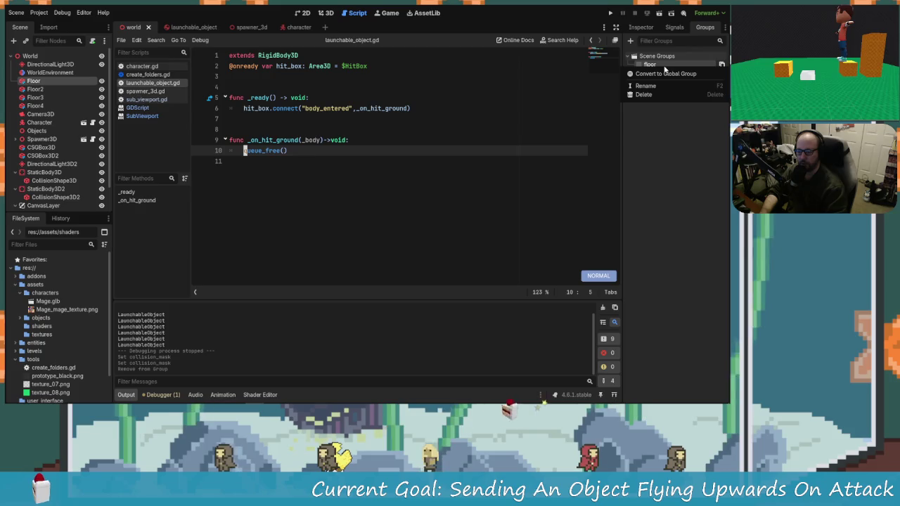
click(650, 95)
click(342, 207)
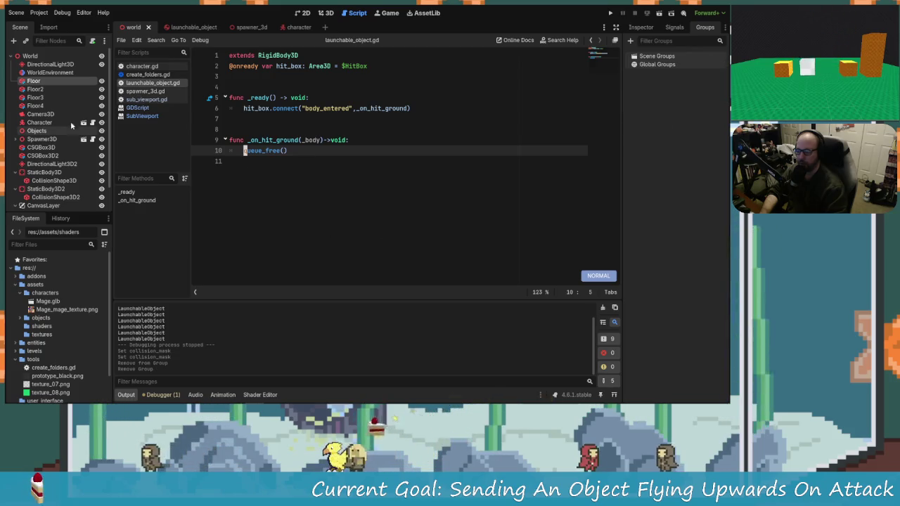
click(31, 83)
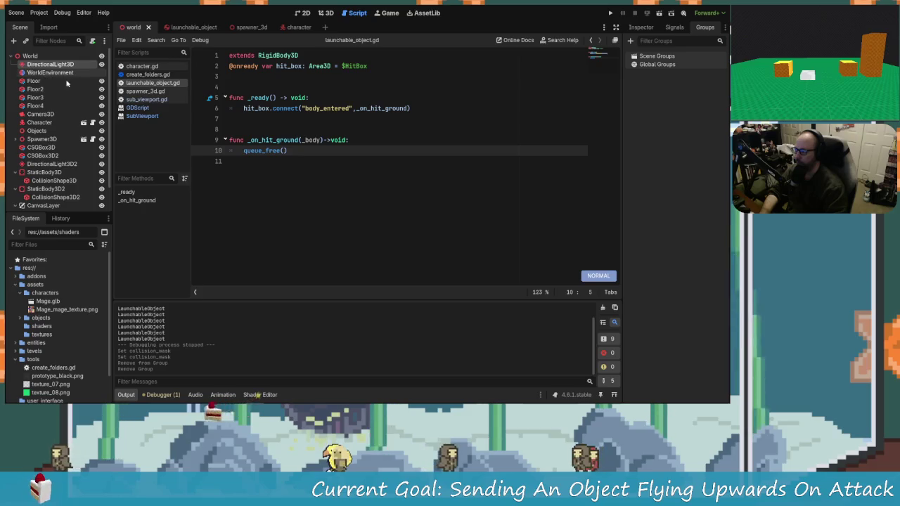
key(F5)
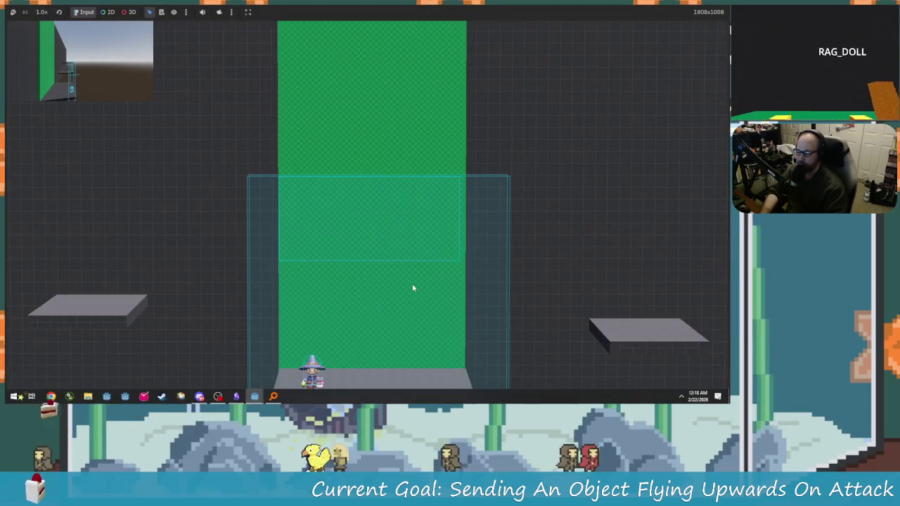
key(Right)
click(485, 304)
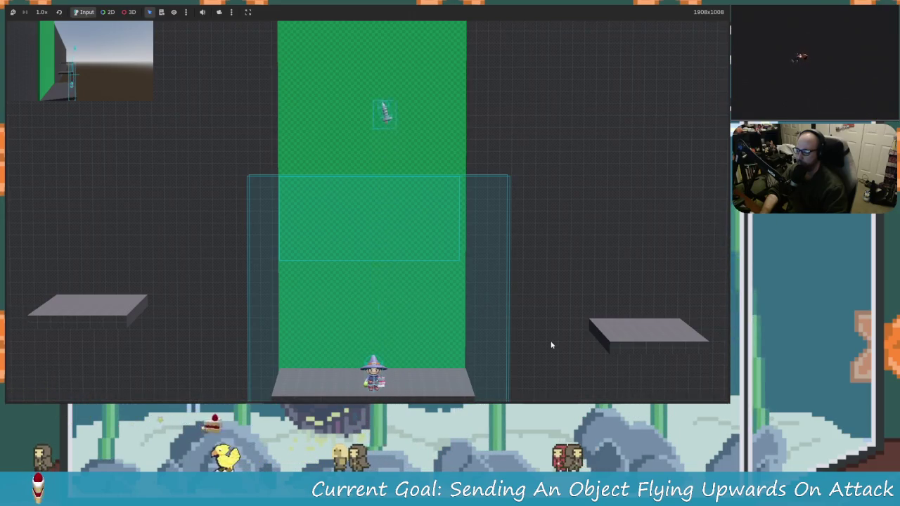
key(Right)
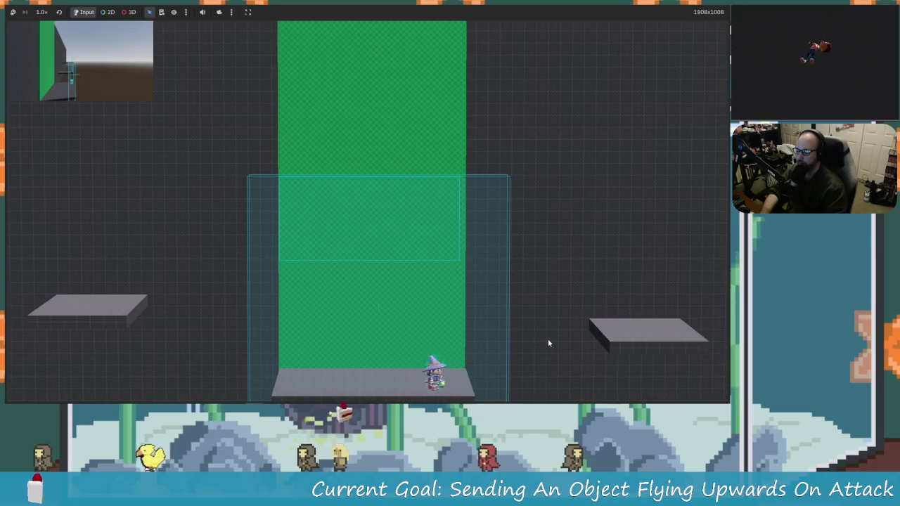
key(Left)
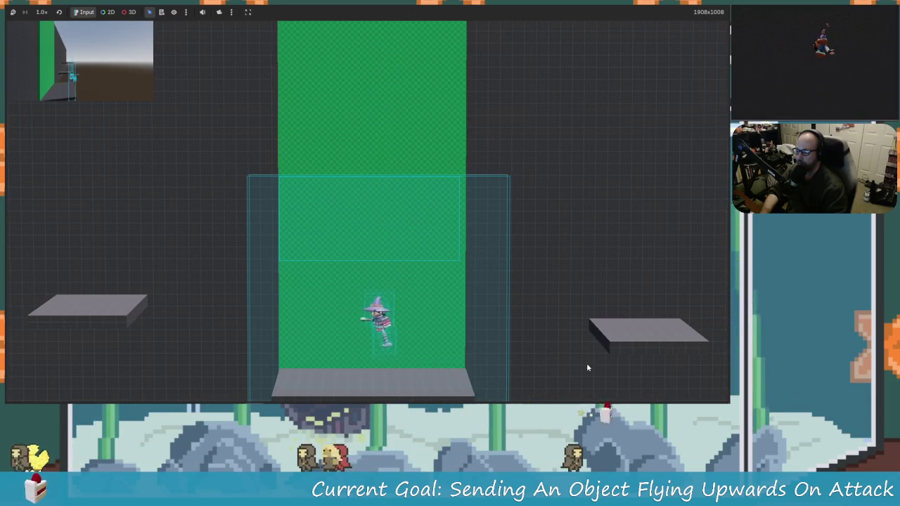
key(Right)
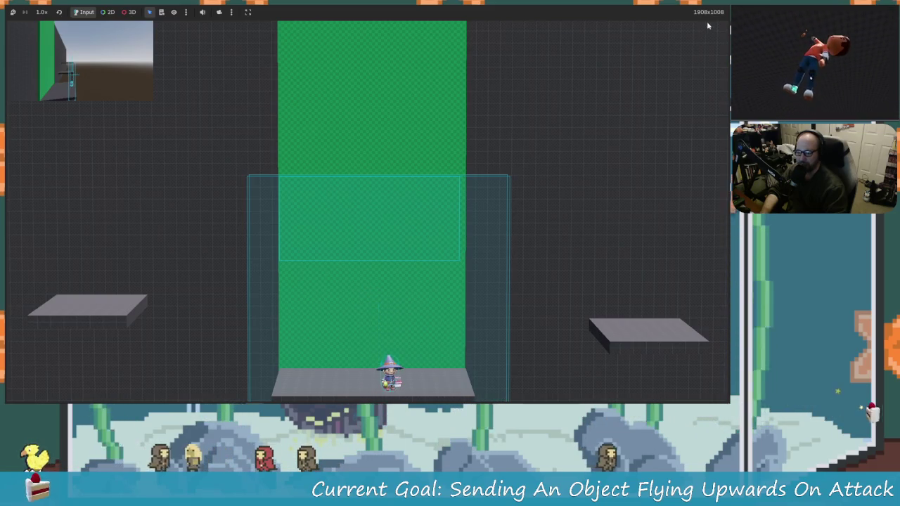
key(F8)
click(343, 173)
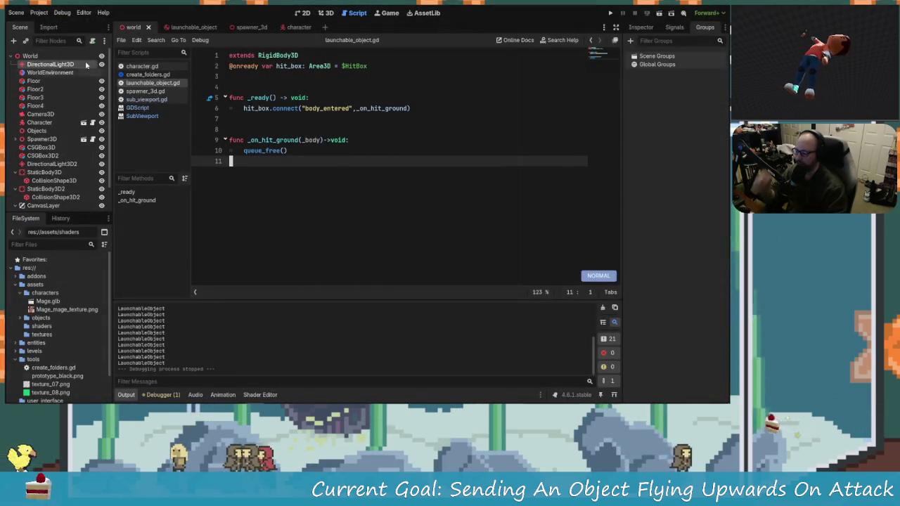
Glance at the launchable_object scene, then return to the world scene's 3D view and orbit it.
scroll(80, 155, down, 2)
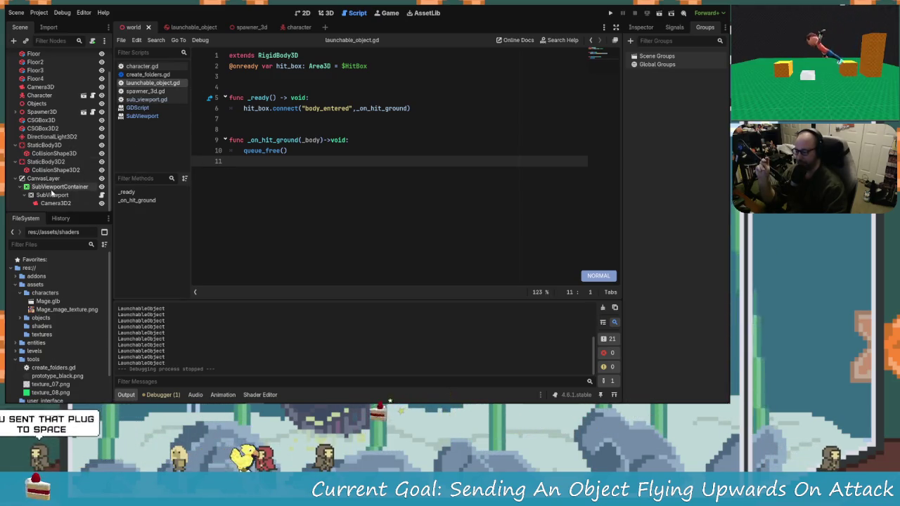
scroll(51, 193, up, 2)
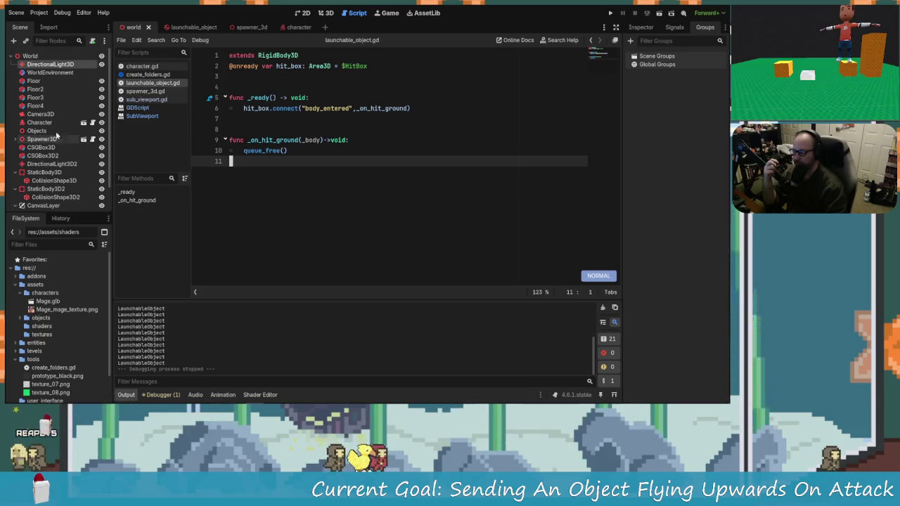
click(204, 30)
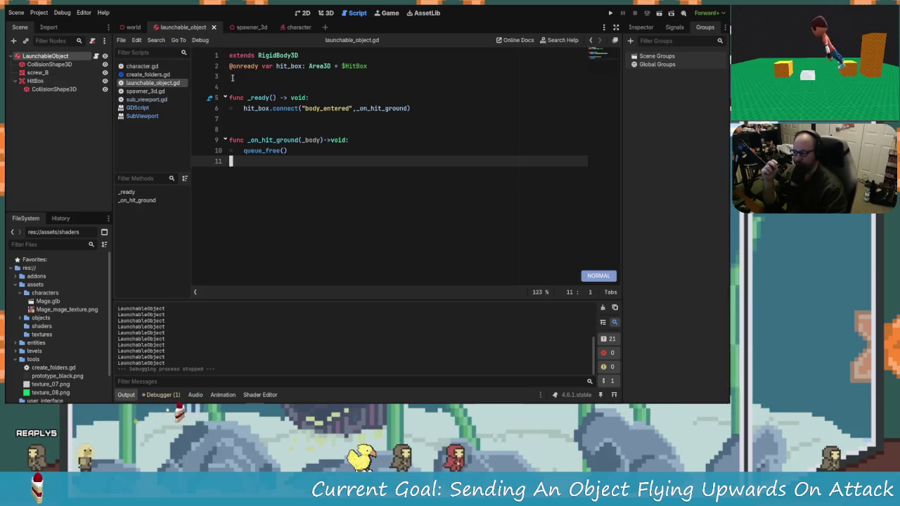
click(18, 81)
click(44, 56)
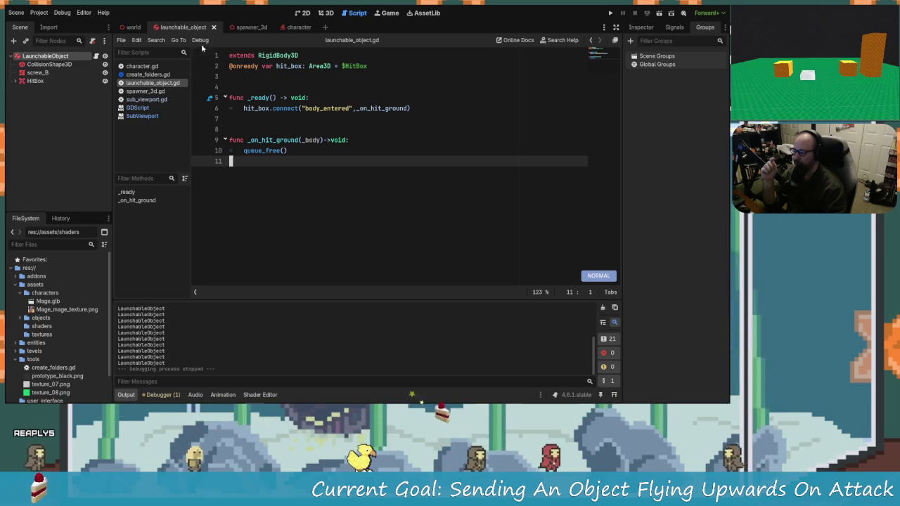
click(131, 27)
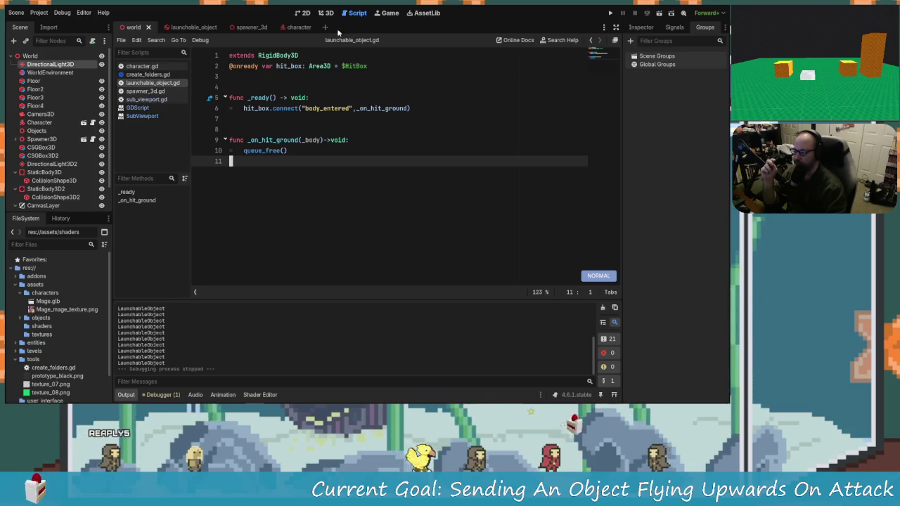
click(319, 14)
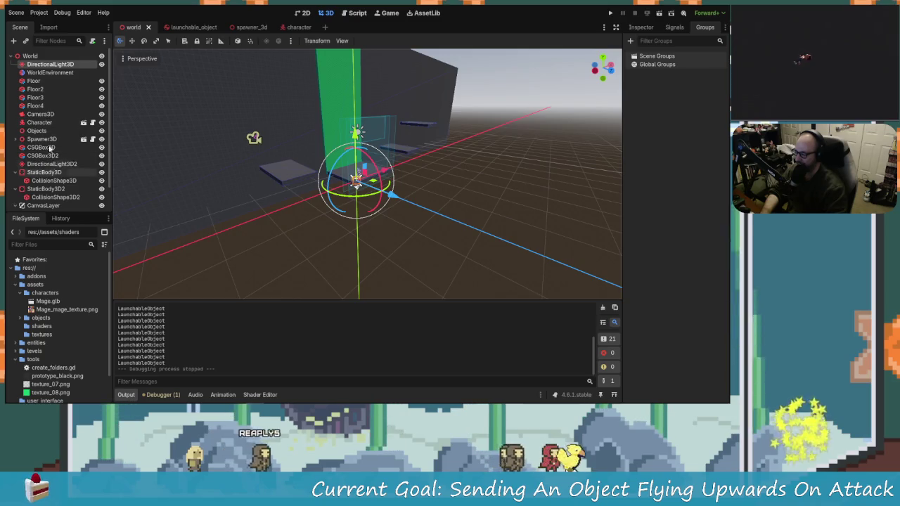
mouse_move(402, 223)
mouse_down()
mouse_move(342, 293)
mouse_move(337, 183)
mouse_move(442, 198)
mouse_move(364, 199)
mouse_move(399, 197)
mouse_move(378, 184)
mouse_up()
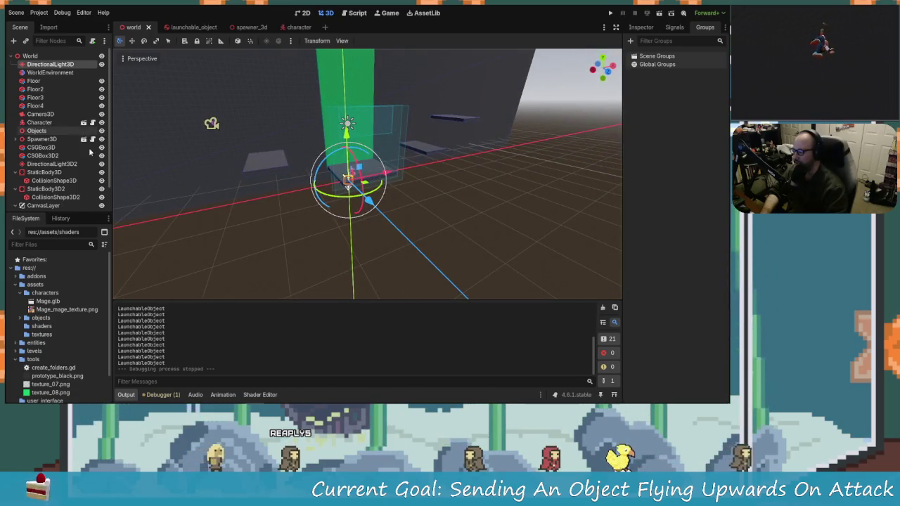
scroll(48, 67, down, 2)
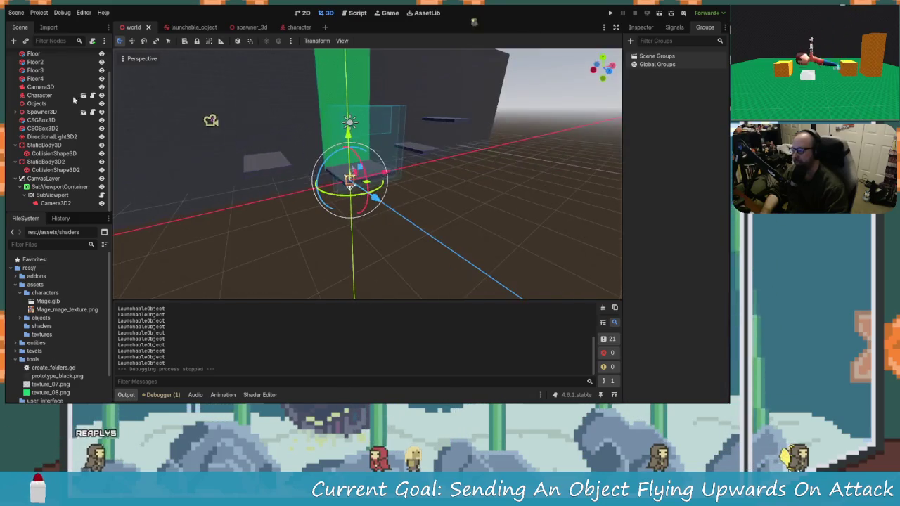
scroll(37, 109, up, 3)
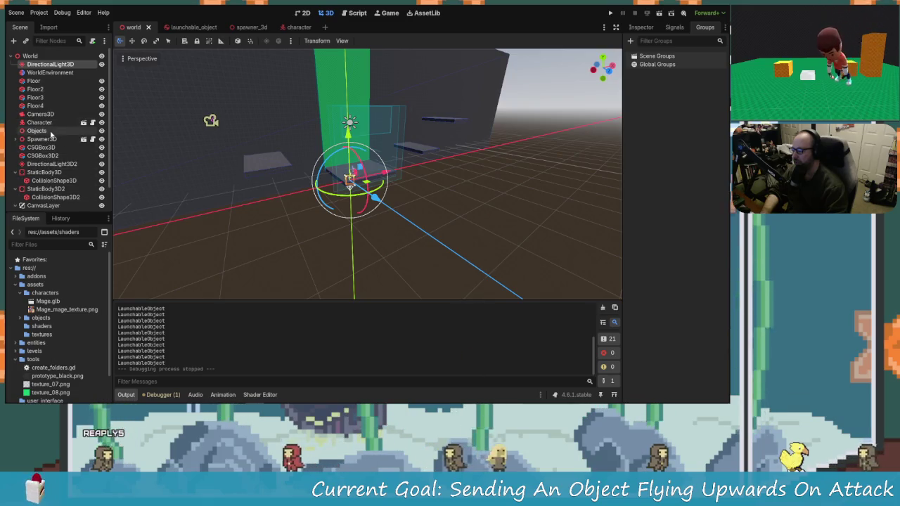
On Spawner3D, untick One Shot and set Spawn Delay to 5.0, saving the world scene.
click(641, 27)
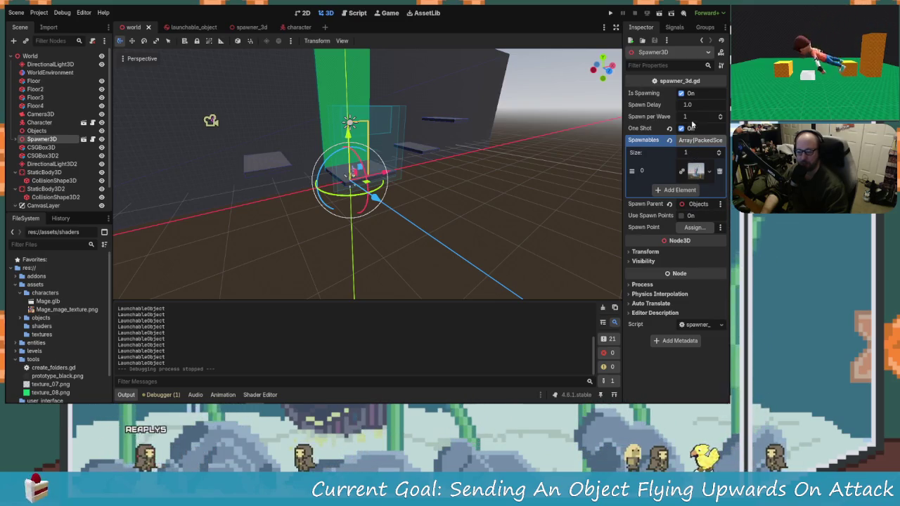
click(693, 105)
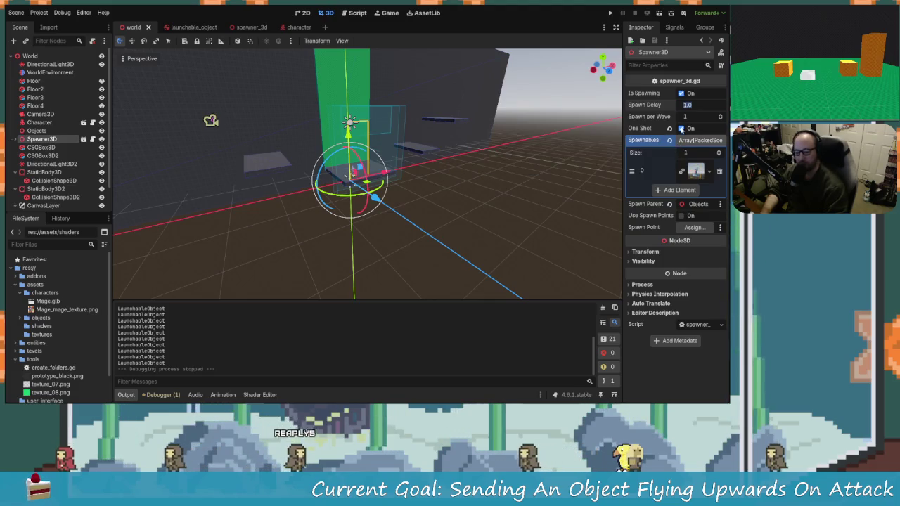
click(681, 129)
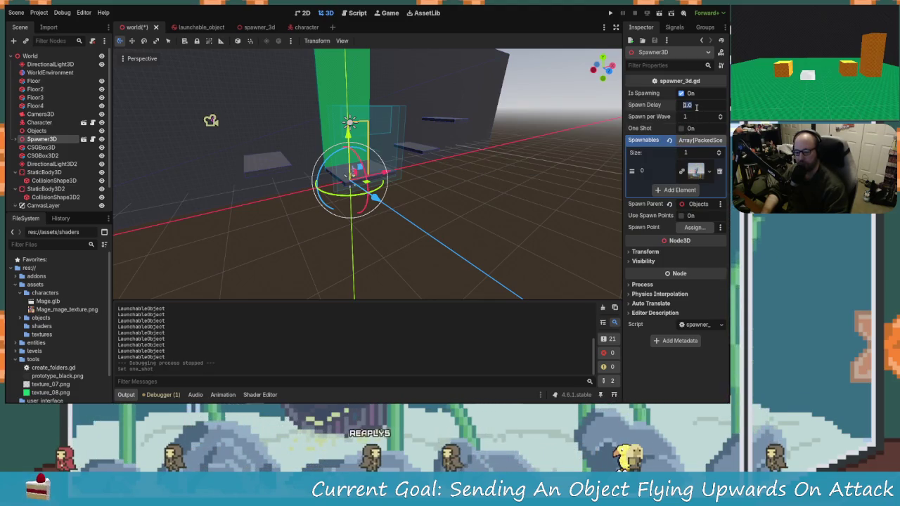
text(5)
key(ctrl+s)
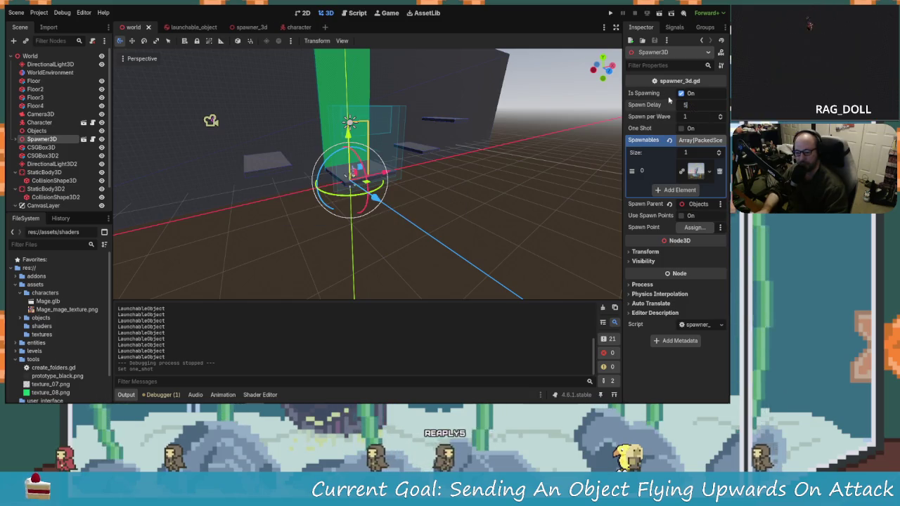
key(Return)
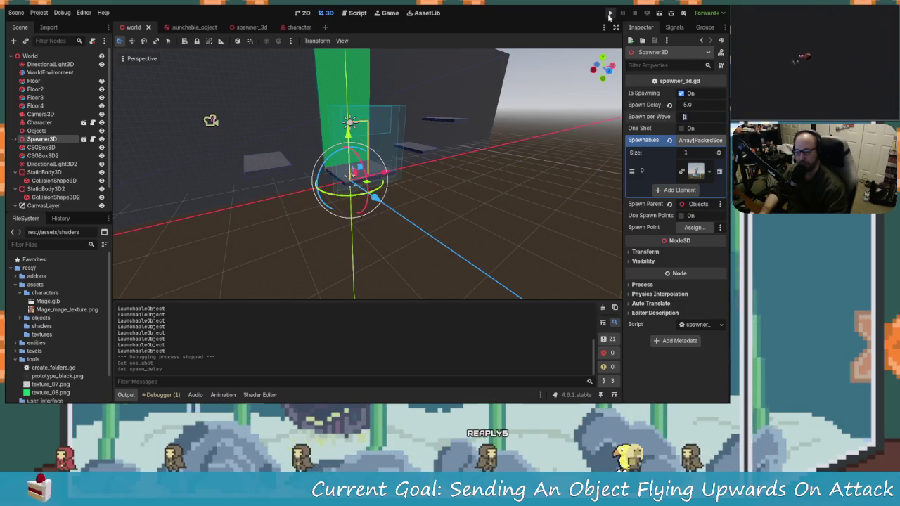
click(610, 12)
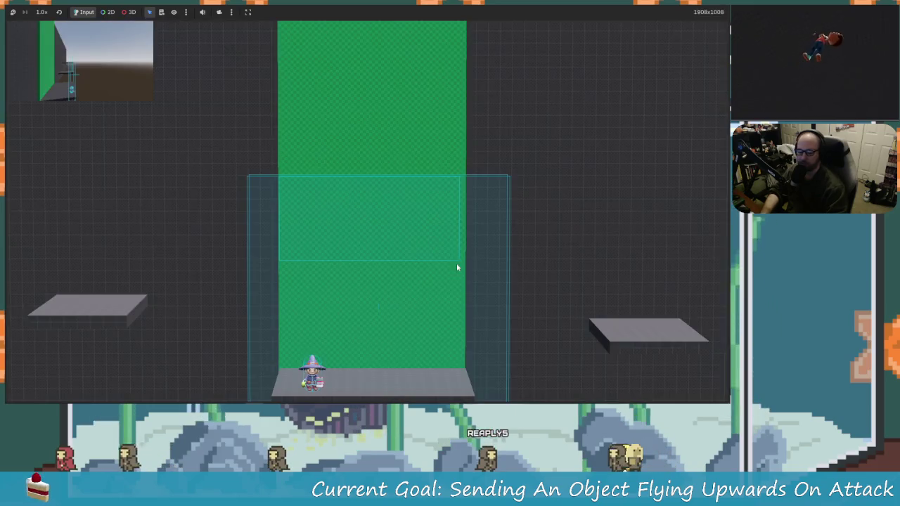
key(Right)
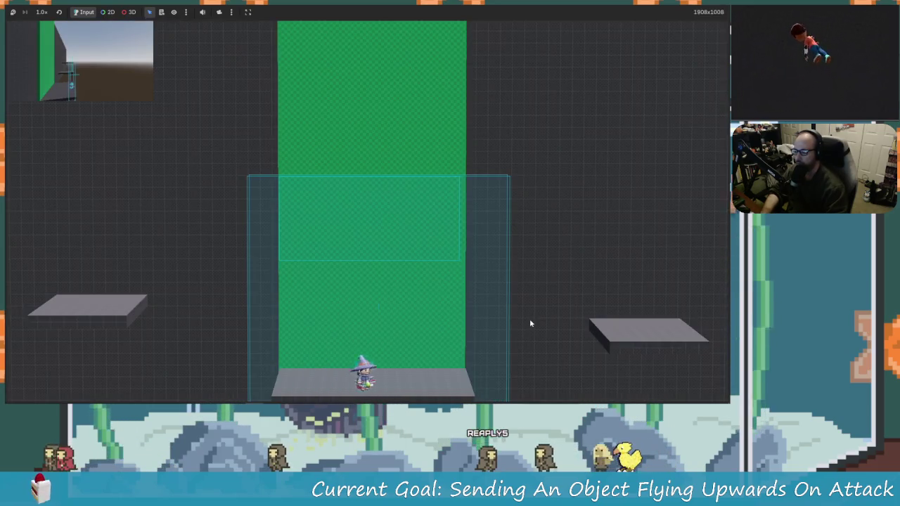
key(Left)
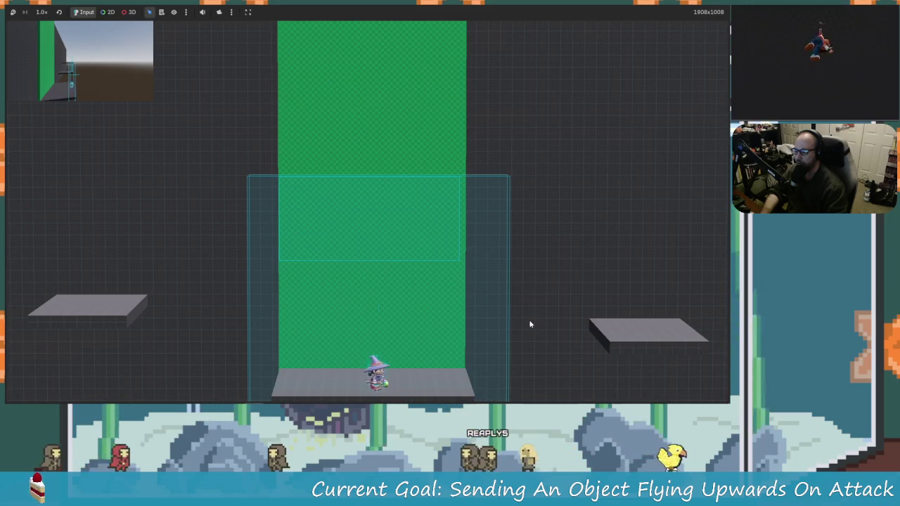
key(Right)
key(space)
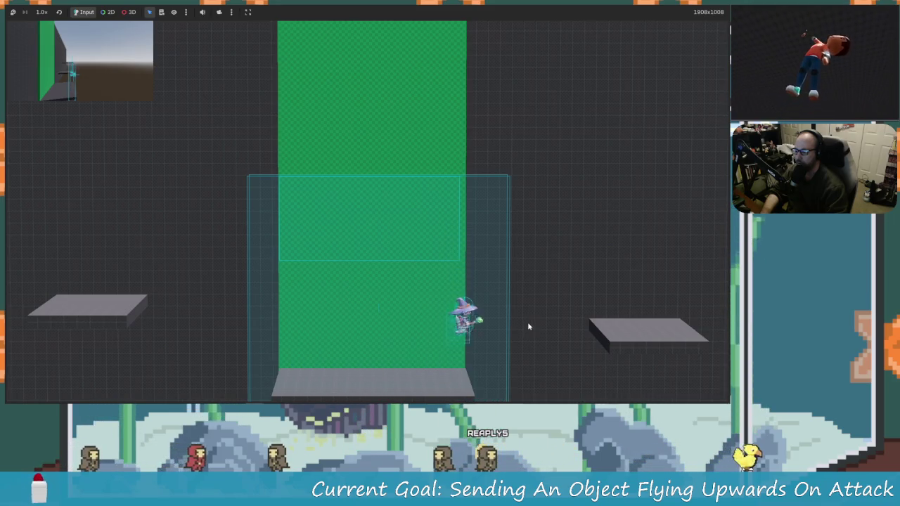
key(Left)
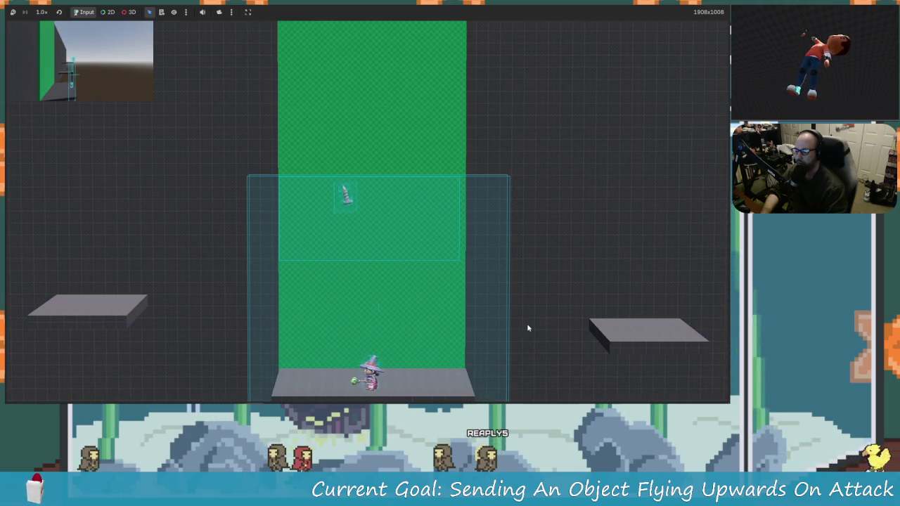
key(Right)
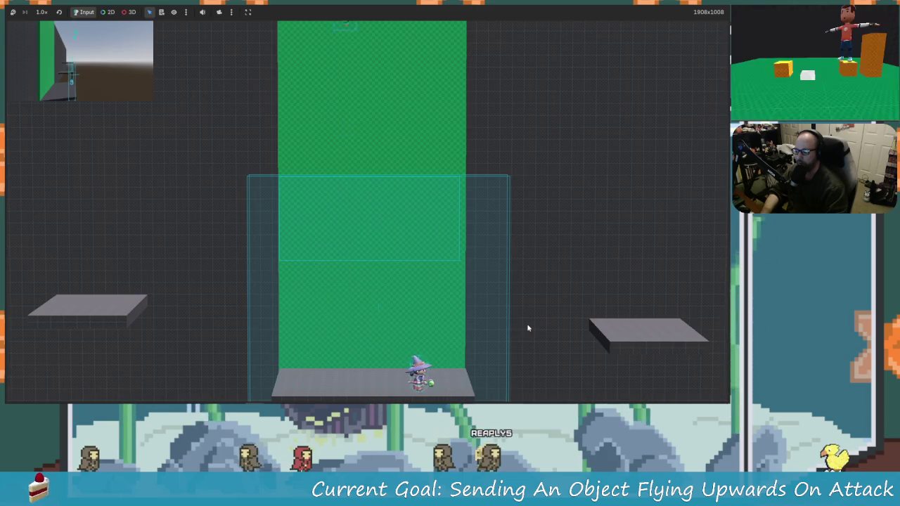
key(space)
key(Left)
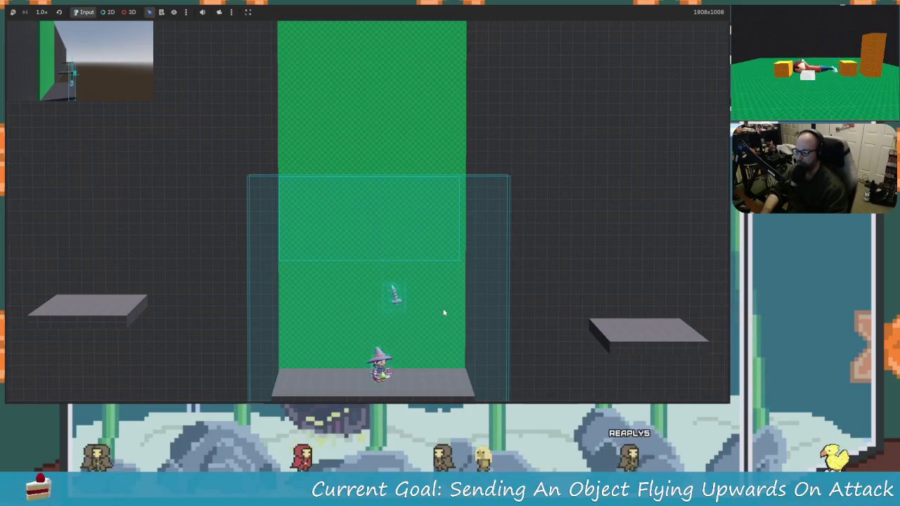
key(Left)
key(x)
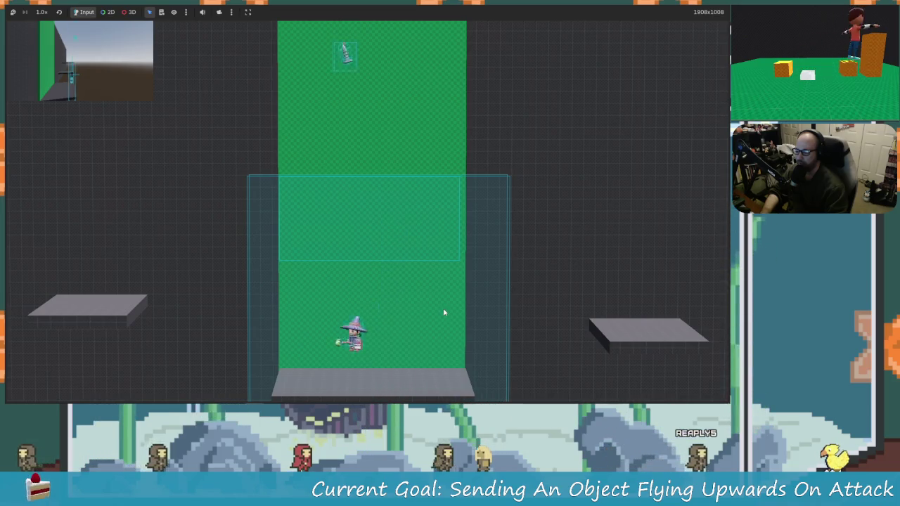
key(space)
key(Left)
key(x)
key(Right)
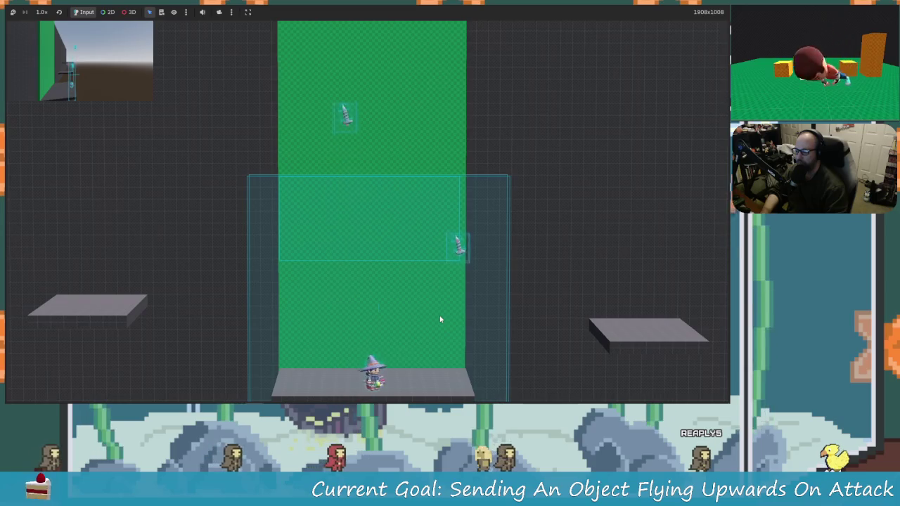
key(space)
key(x)
key(Left)
key(Left)
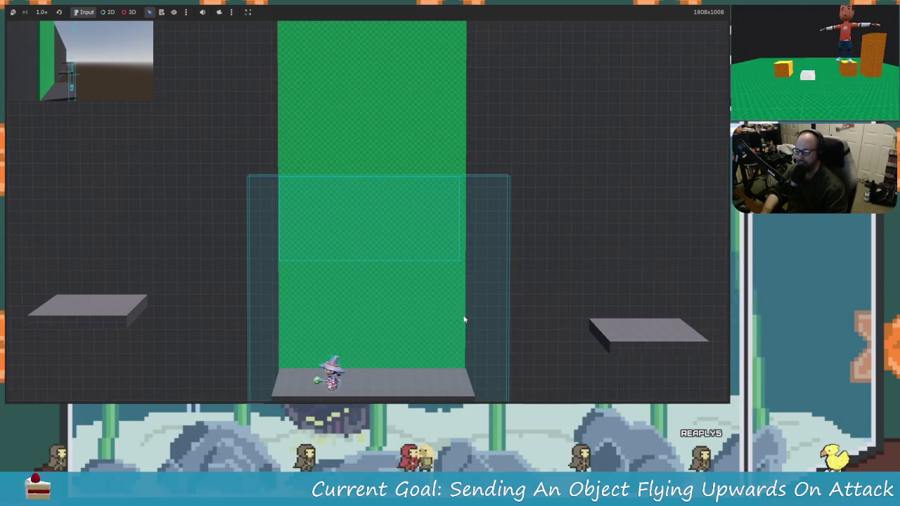
key(Right)
key(Right)
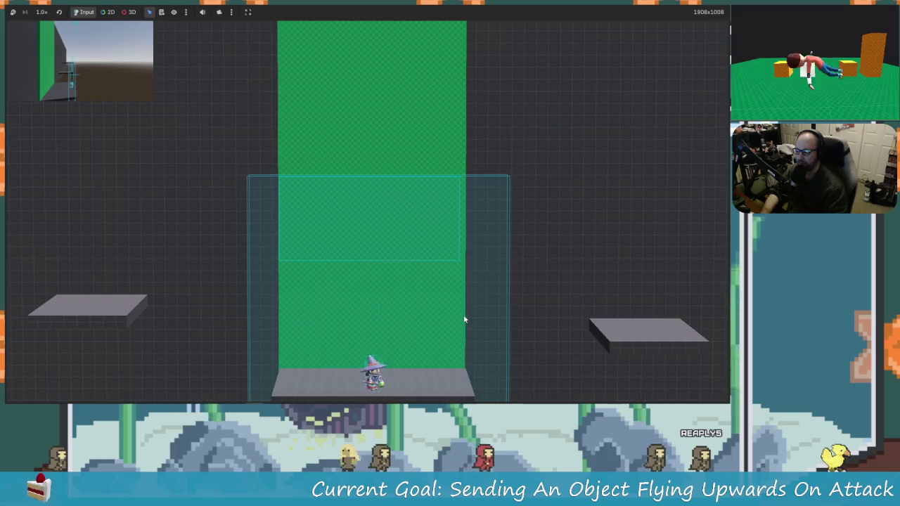
key(x)
key(Left)
key(space)
key(Left)
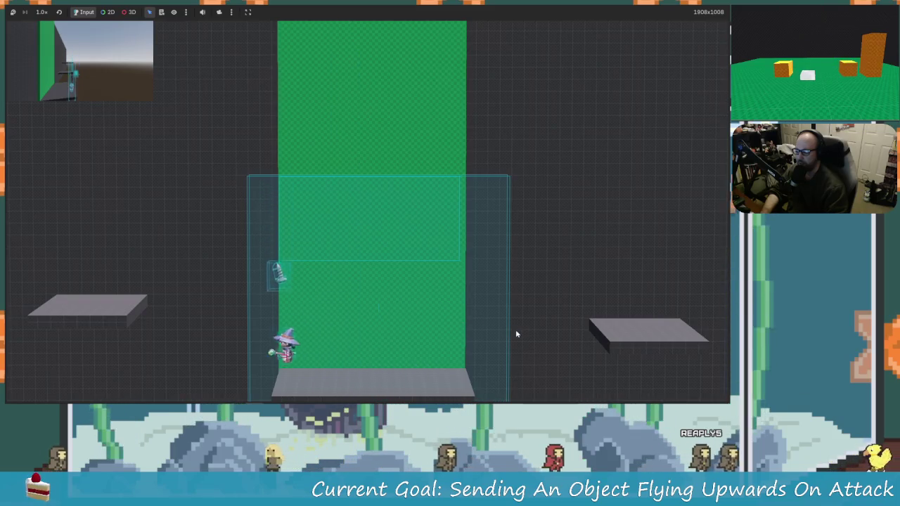
key(space)
key(Right)
key(Left)
key(Right)
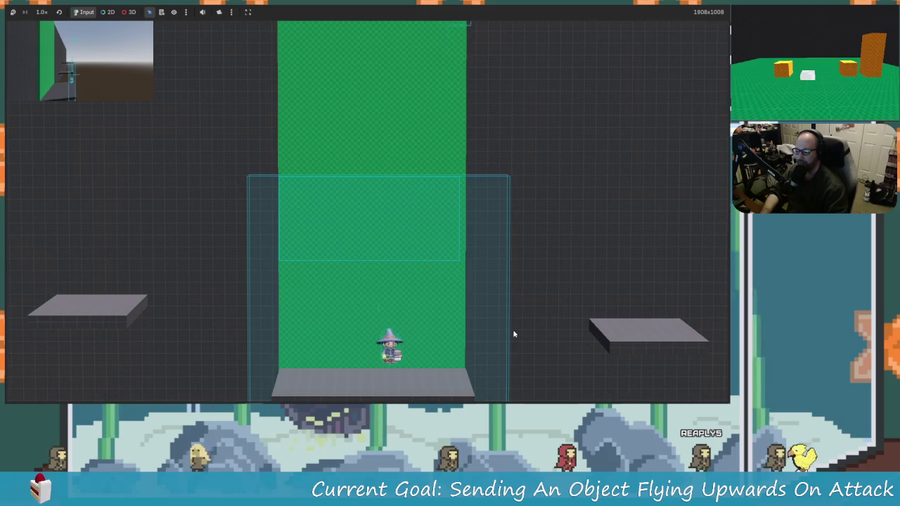
key(space)
key(Left)
key(x)
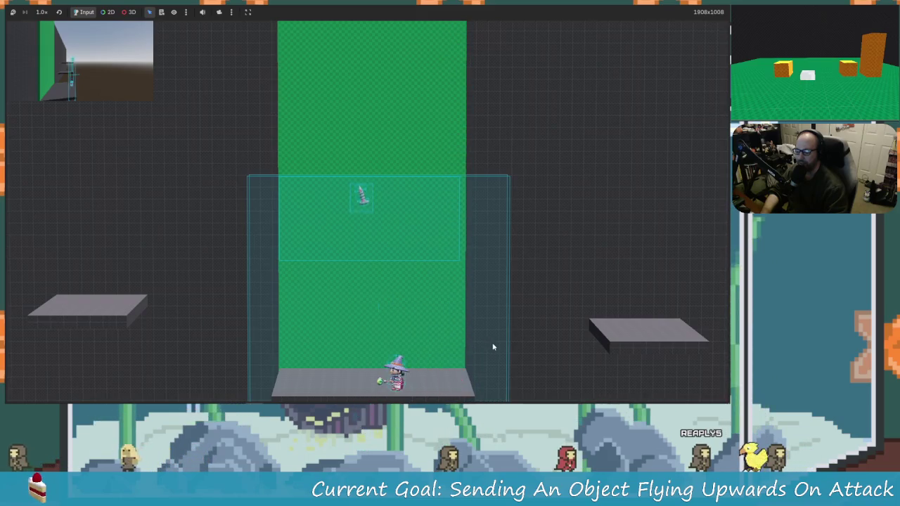
key(space)
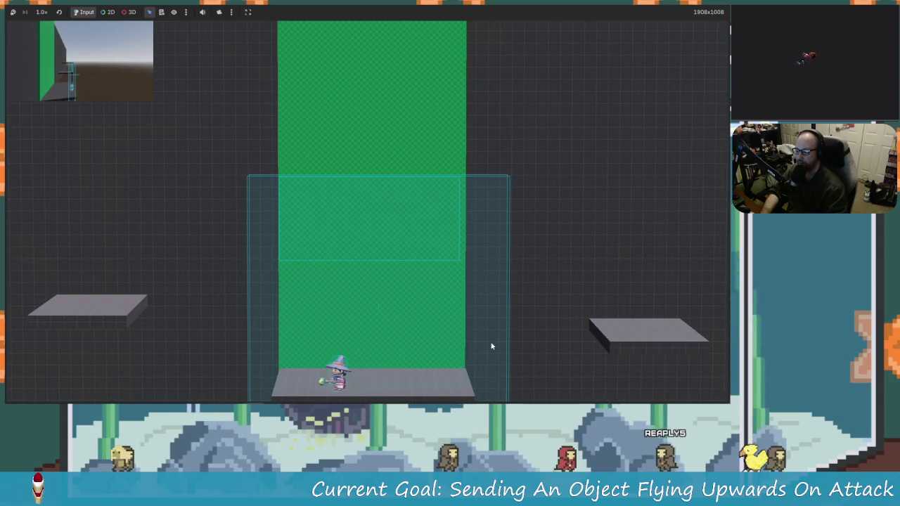
key(space)
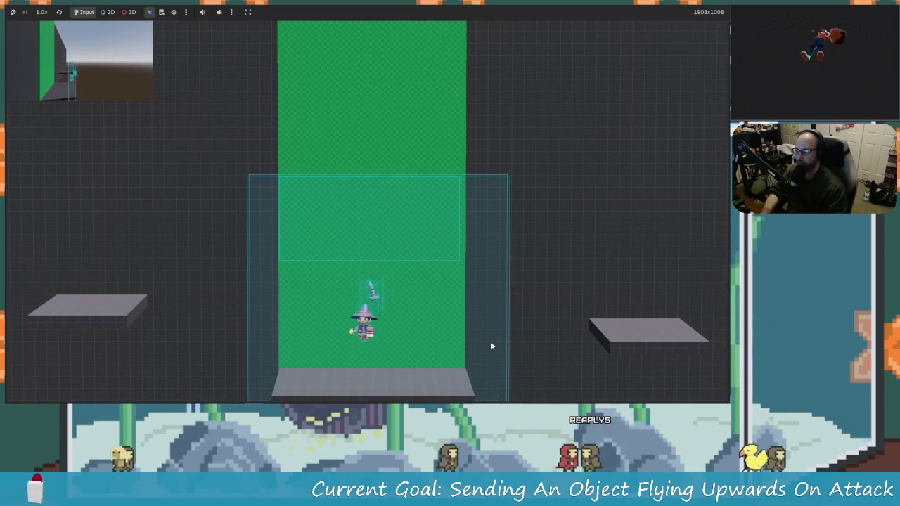
key(x)
key(Right)
key(space)
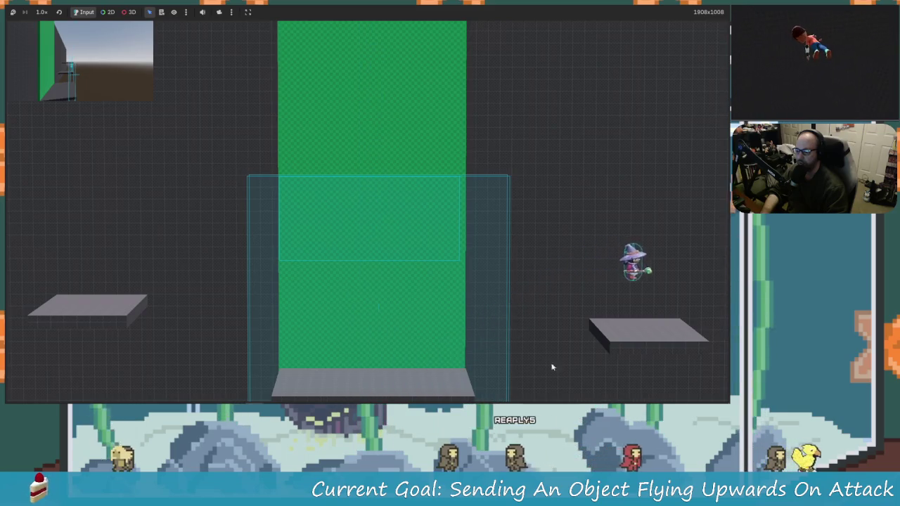
key(space)
key(Left)
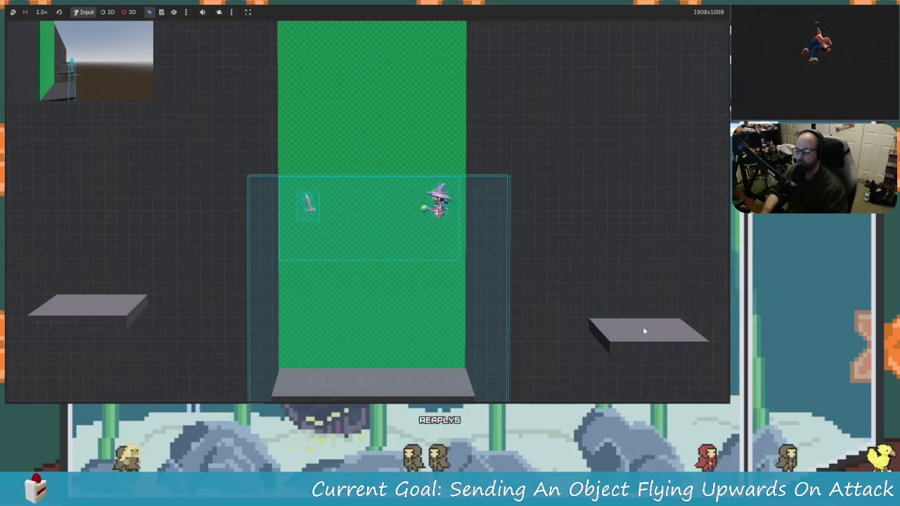
key(space)
key(x)
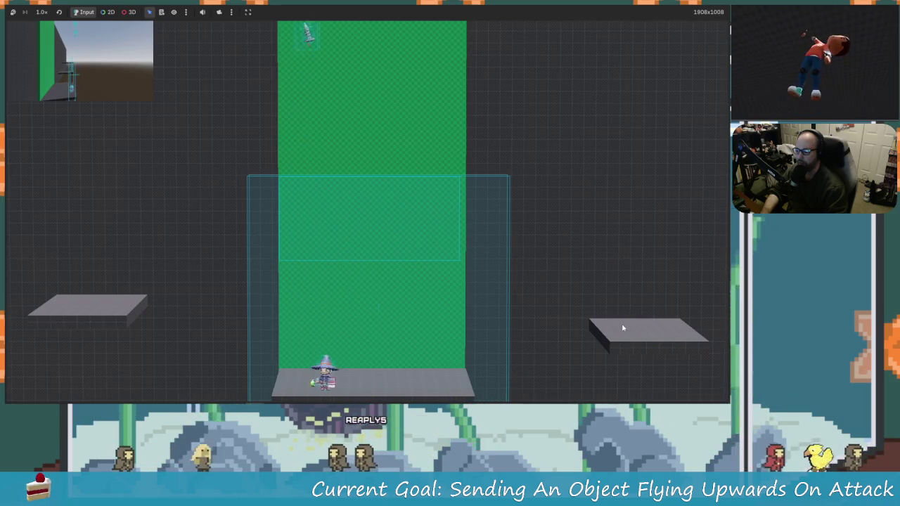
key(Right)
key(Left)
key(space)
key(x)
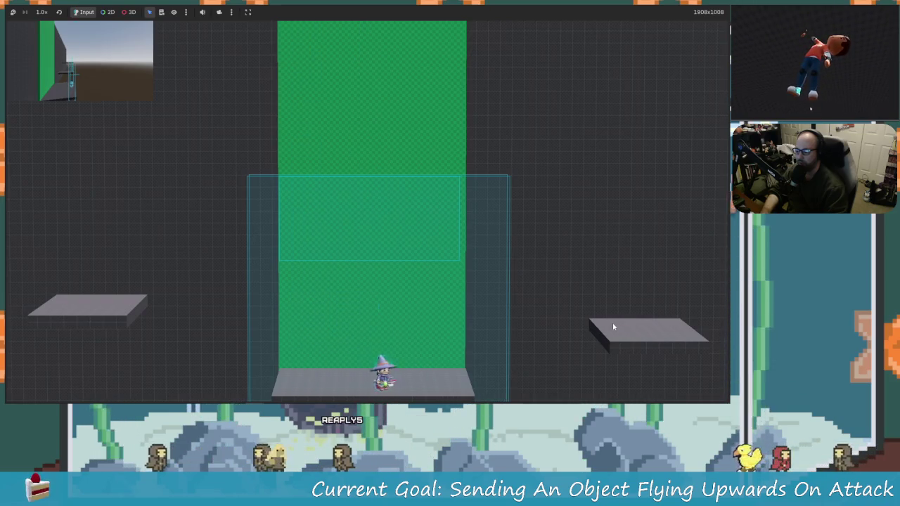
key(Right)
key(Left)
key(Right)
key(space)
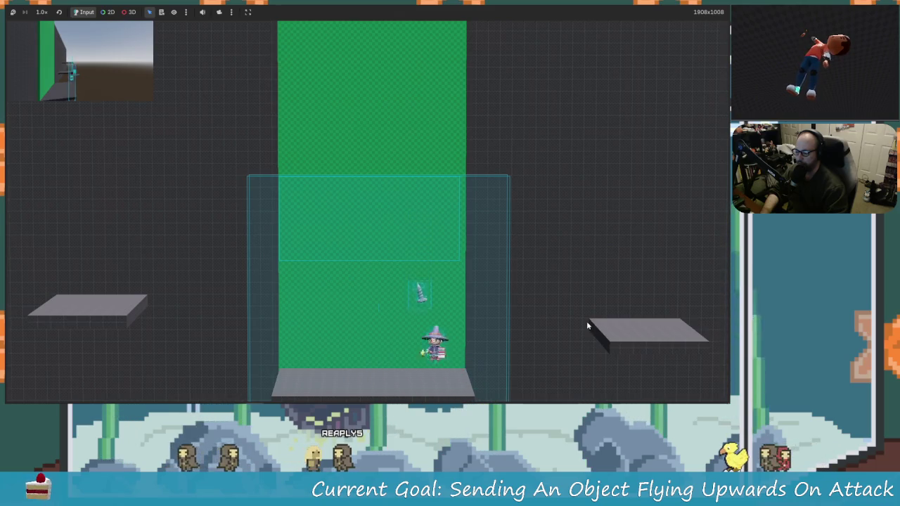
key(Left)
key(Left)
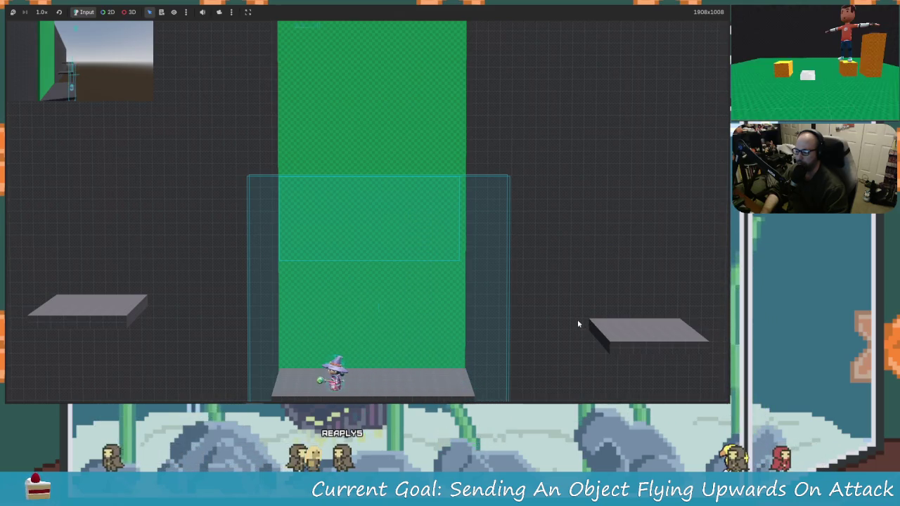
key(x)
key(space)
key(Right)
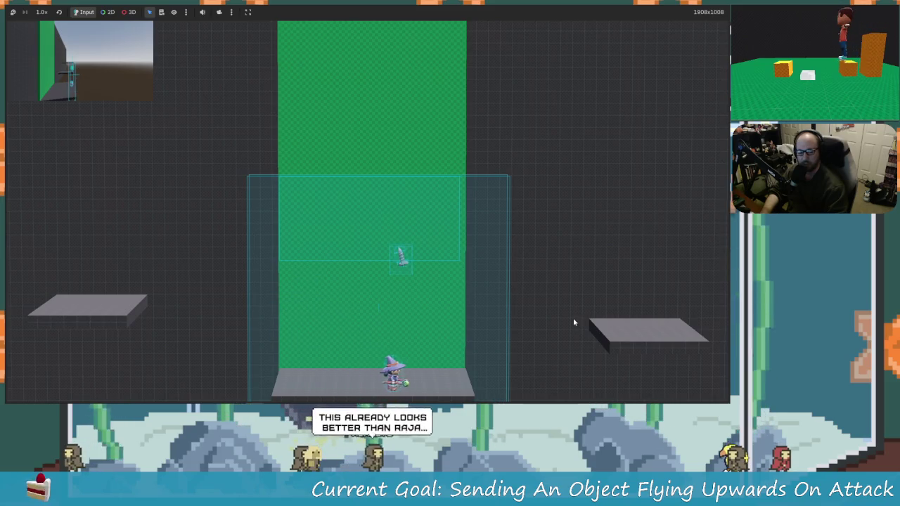
key(space)
key(Right)
key(Left)
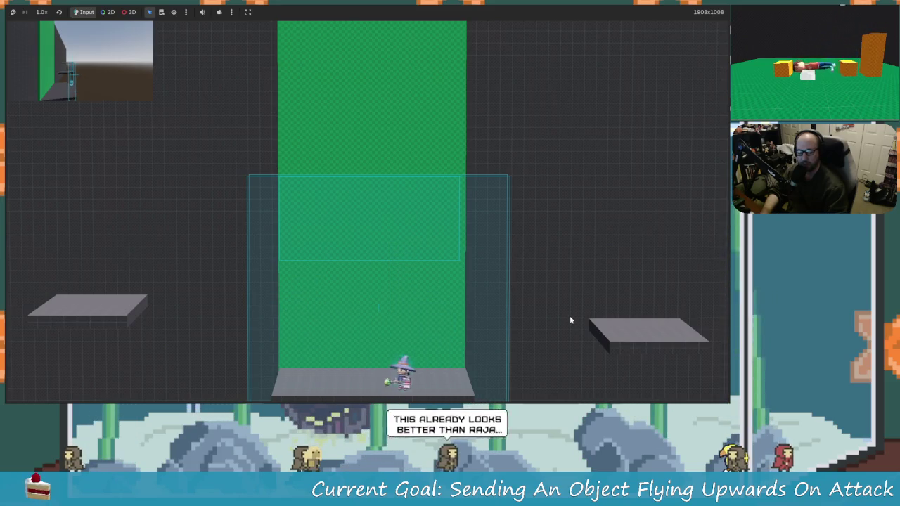
key(Right)
key(Left)
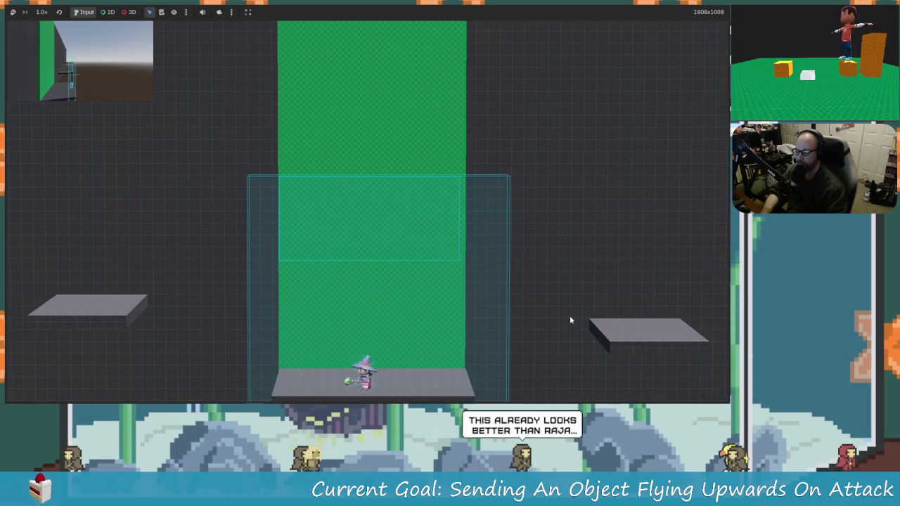
key(x)
key(Right)
key(Left)
key(space)
key(Right)
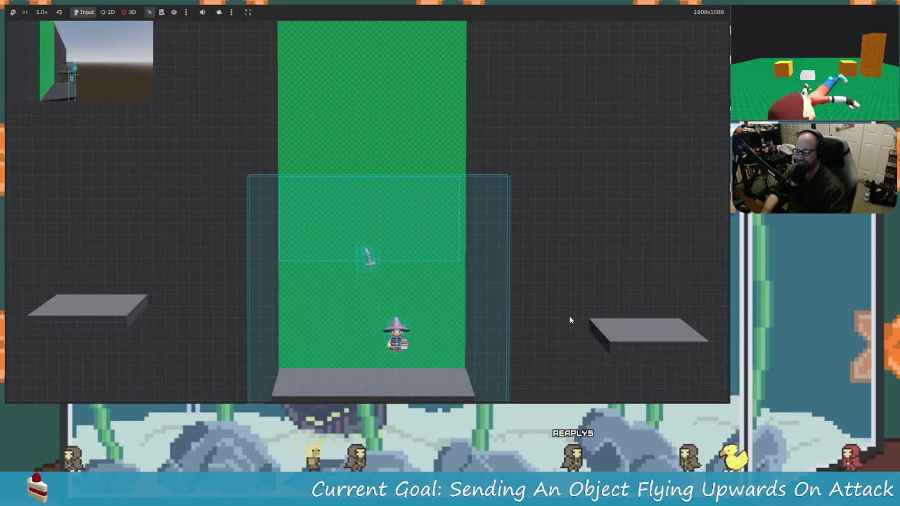
key(Left)
key(Right)
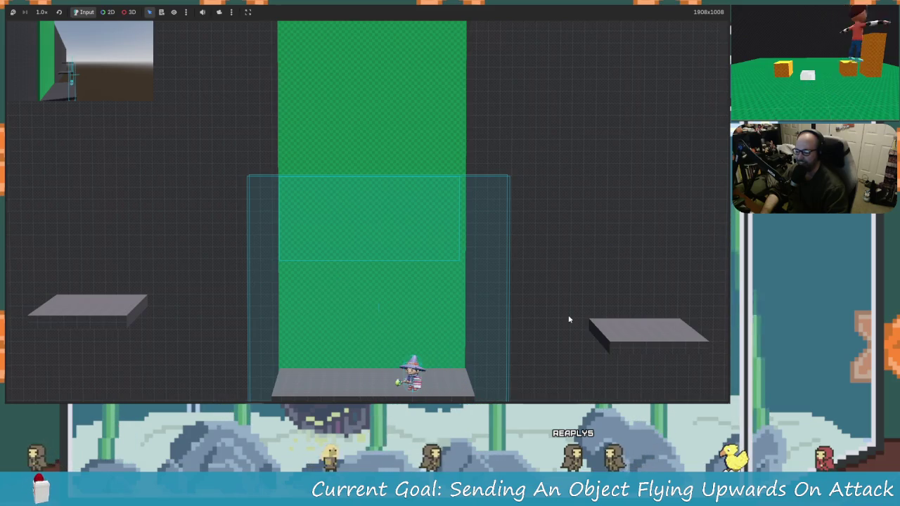
key(x)
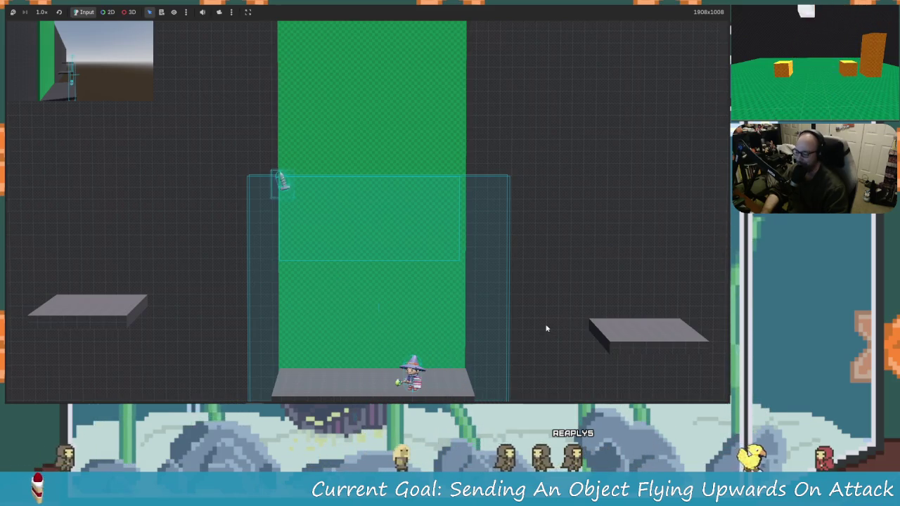
Move and jump the wizard around the box, attacking to send the sword flying upward.
key(Left)
key(space)
key(Right)
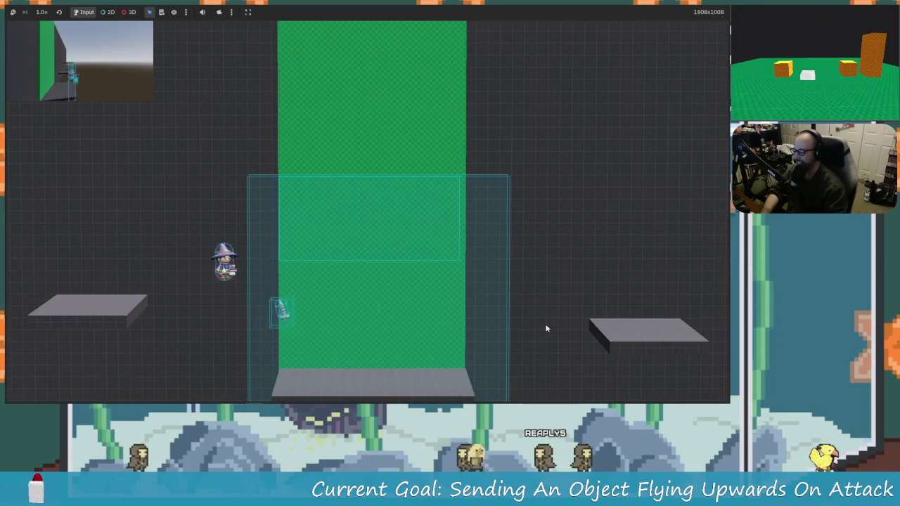
key(Left)
key(x)
key(Right)
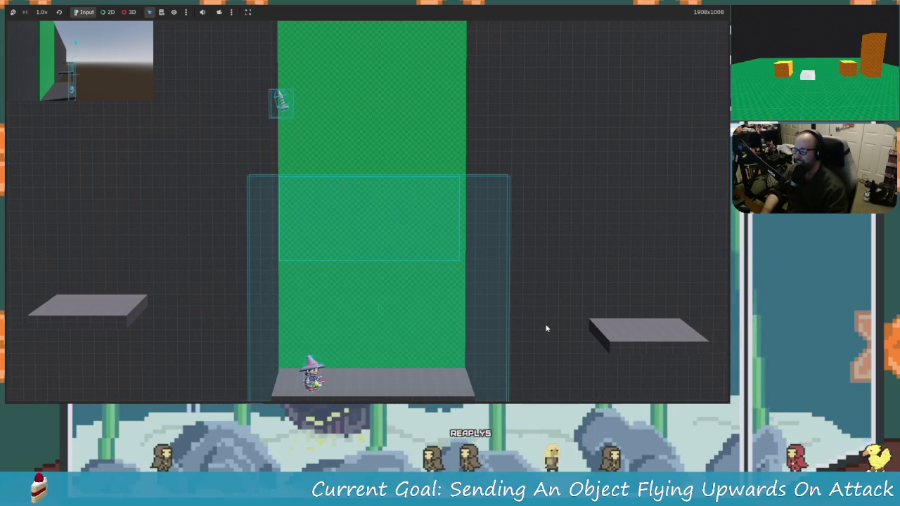
key(Left)
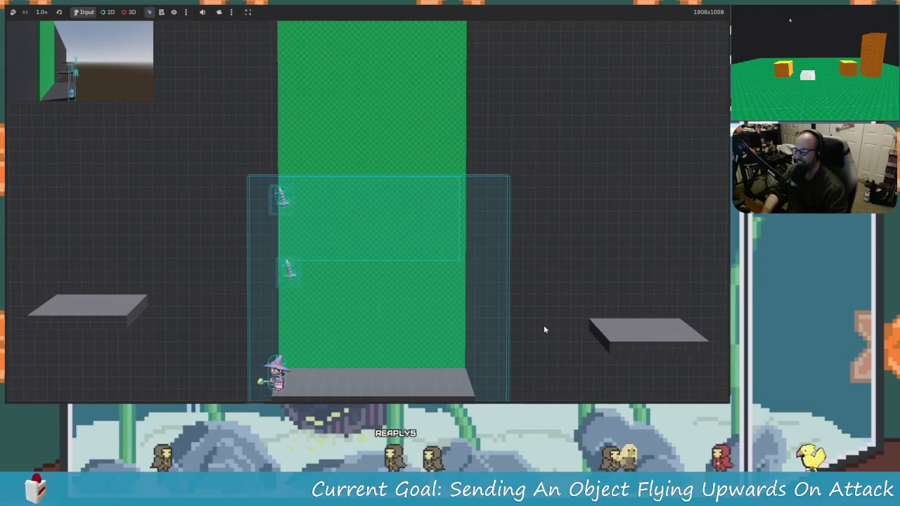
key(space)
key(Right)
key(x)
key(Right)
key(space)
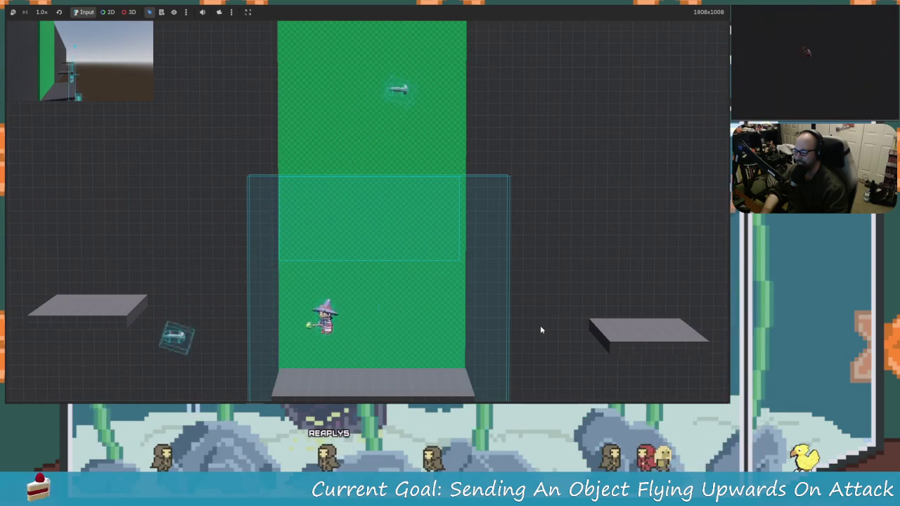
Walk the wizard off the platform, jump toward the floating sword, and return to the box.
key(Right)
key(space)
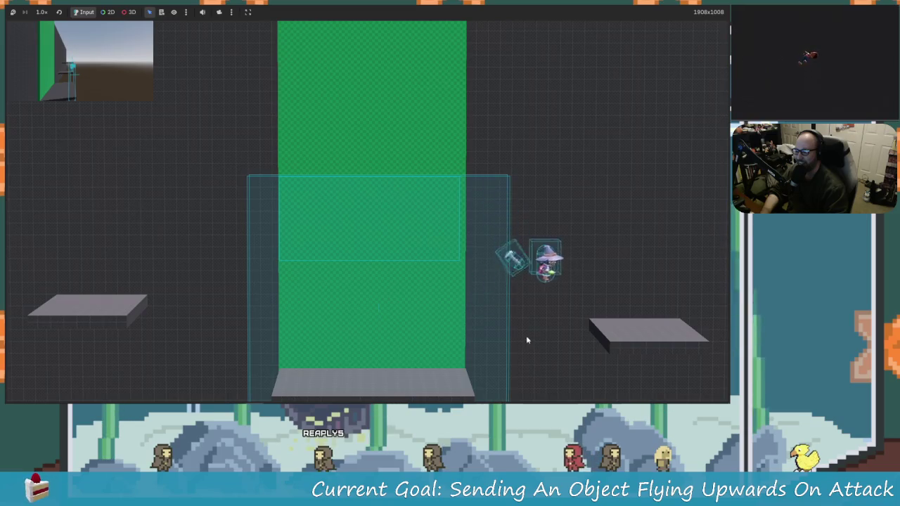
key(Left)
key(Right)
key(space)
key(Left)
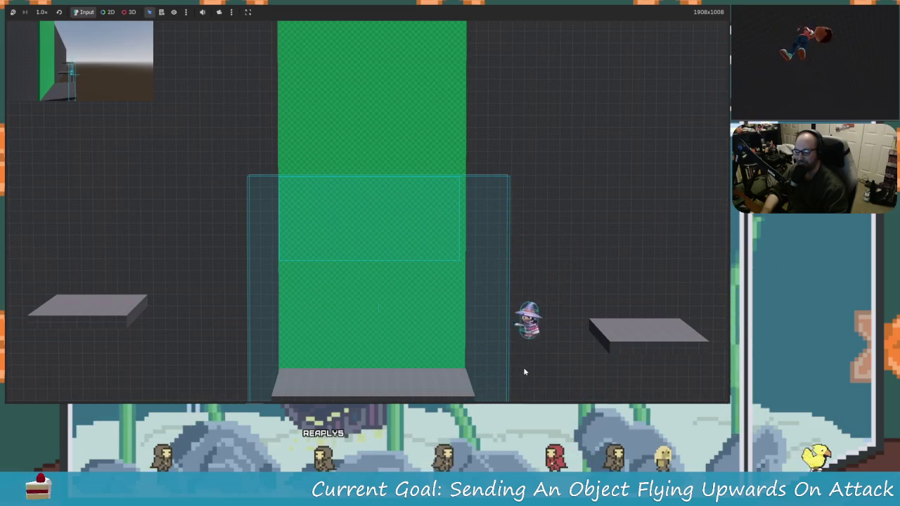
key(Left)
key(Right)
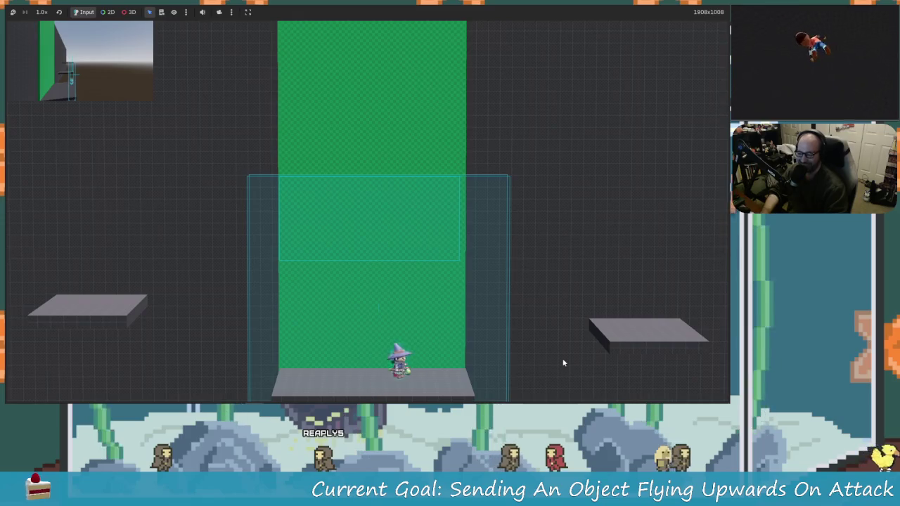
key(space)
key(Left)
key(Left)
key(space)
key(Right)
key(space)
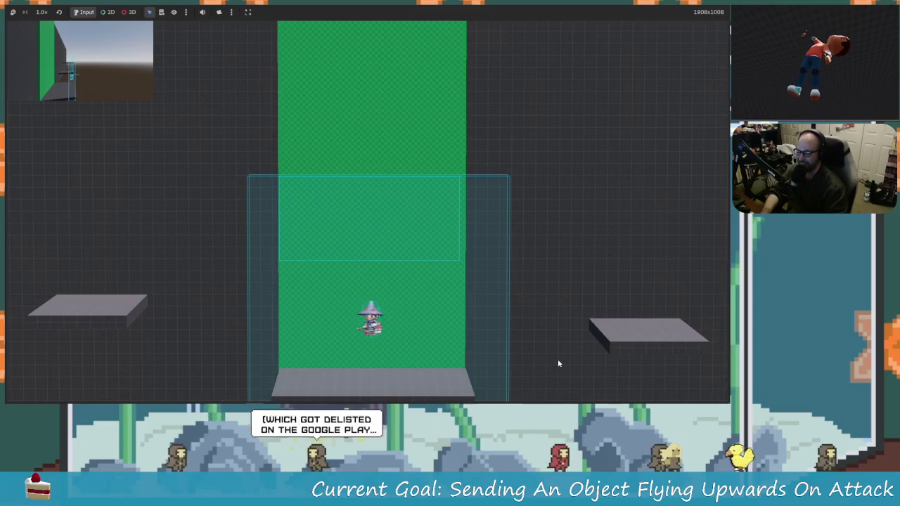
key(Left)
key(Left)
Keep launching newly spawned swords upward with attacks, then stop the game with F8.
key(Right)
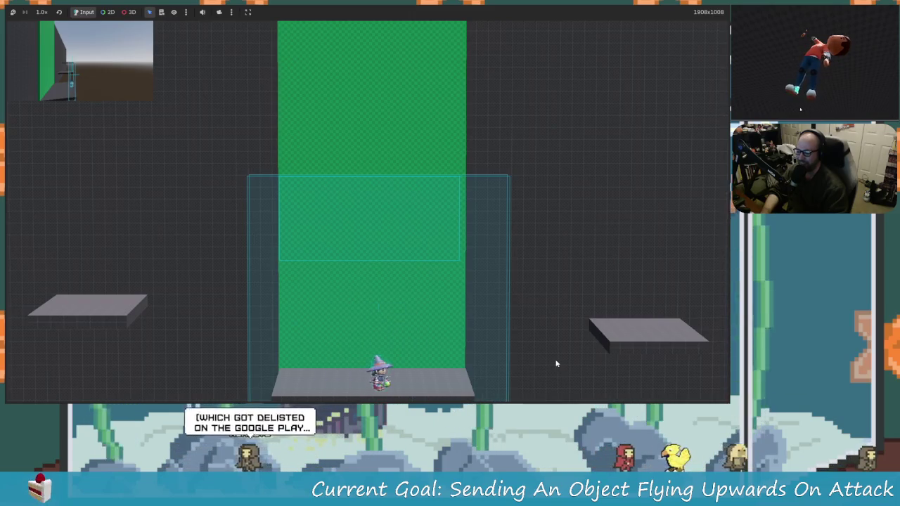
key(Left)
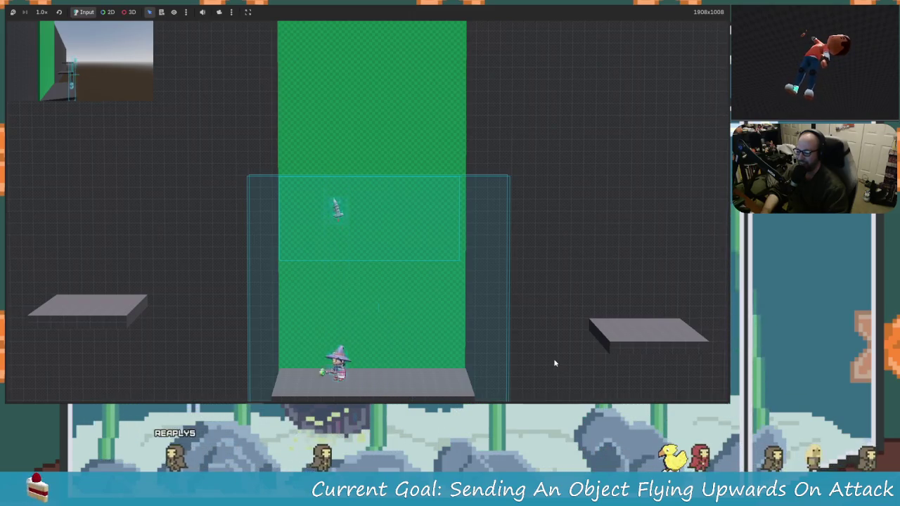
key(Right)
key(Right)
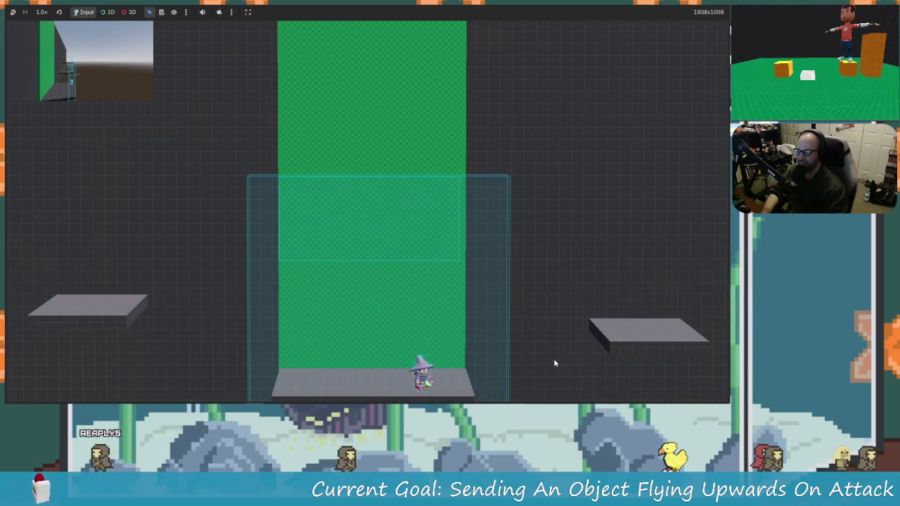
key(Right)
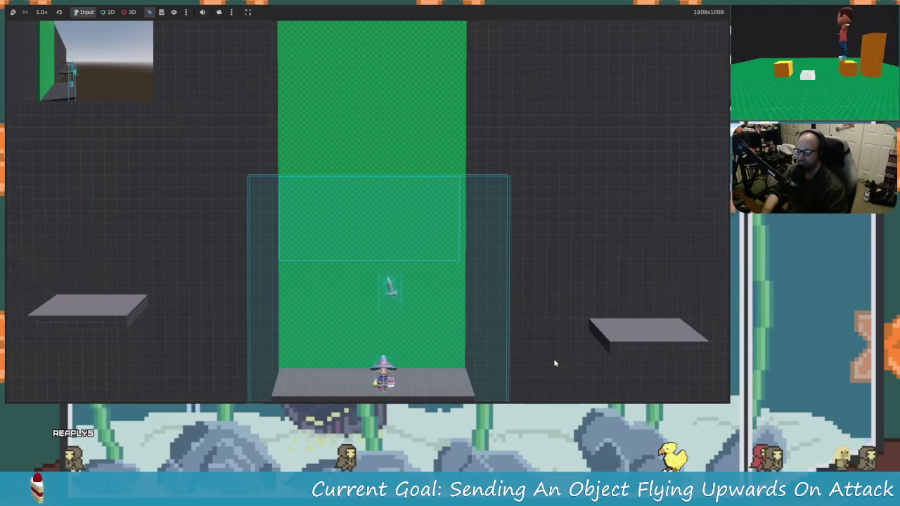
key(Right)
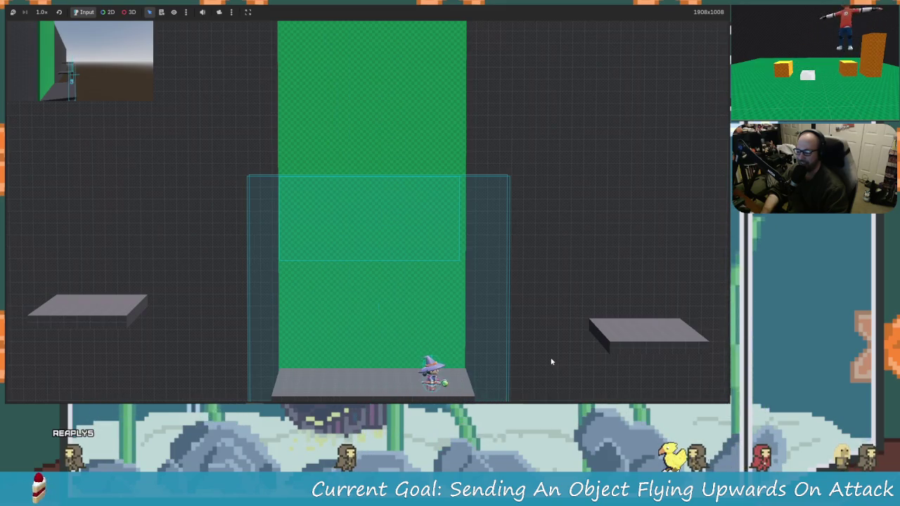
key(space)
key(space)
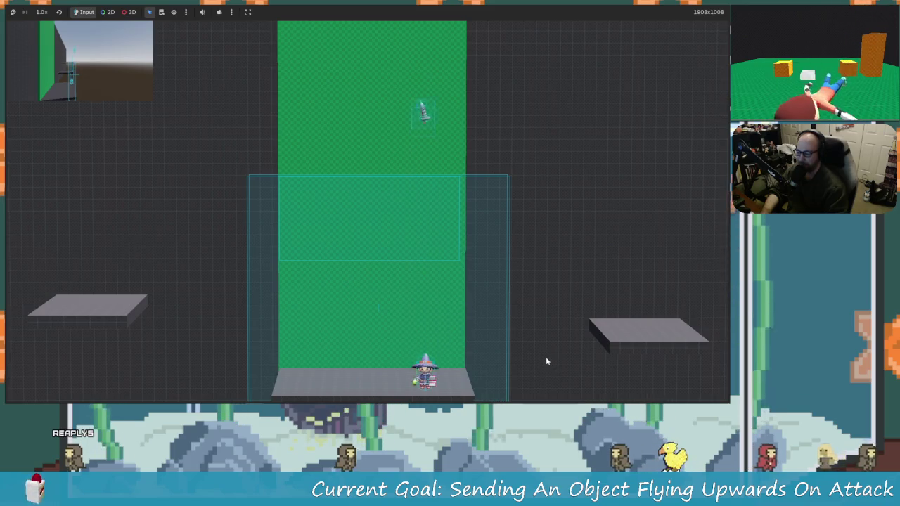
key(Left)
key(space)
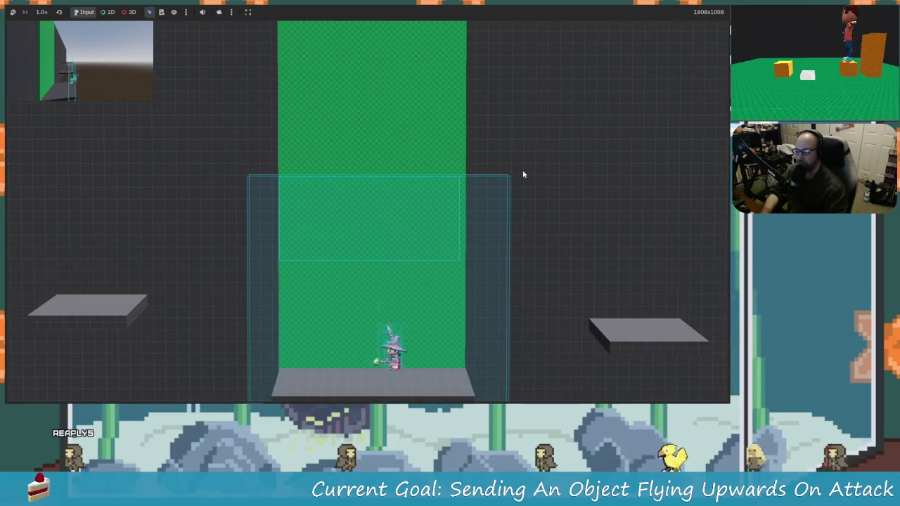
key(F8)
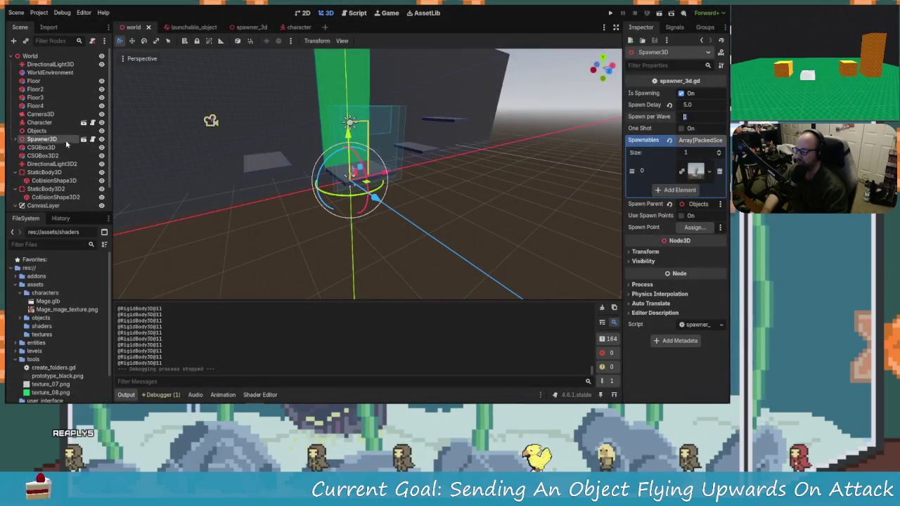
Switch to the launchable_object scene to view the LaunchableObject rigid body's properties.
click(182, 26)
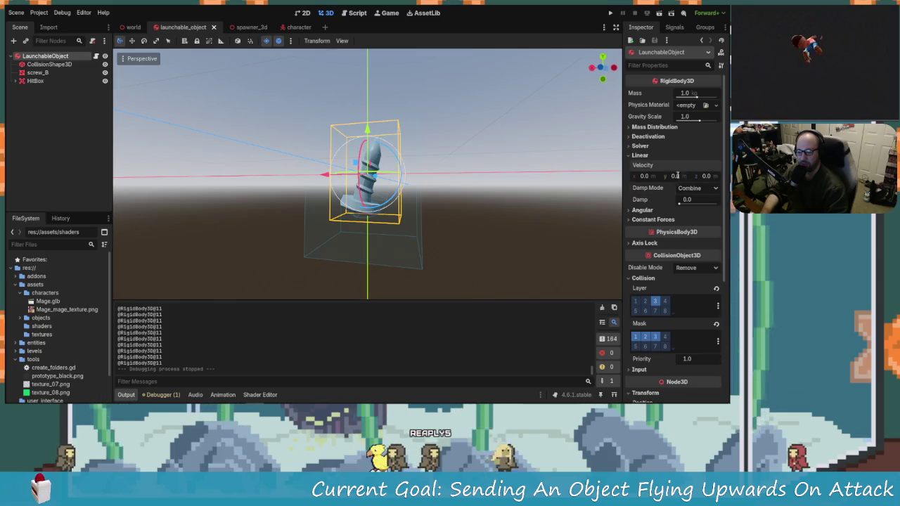
key(Return)
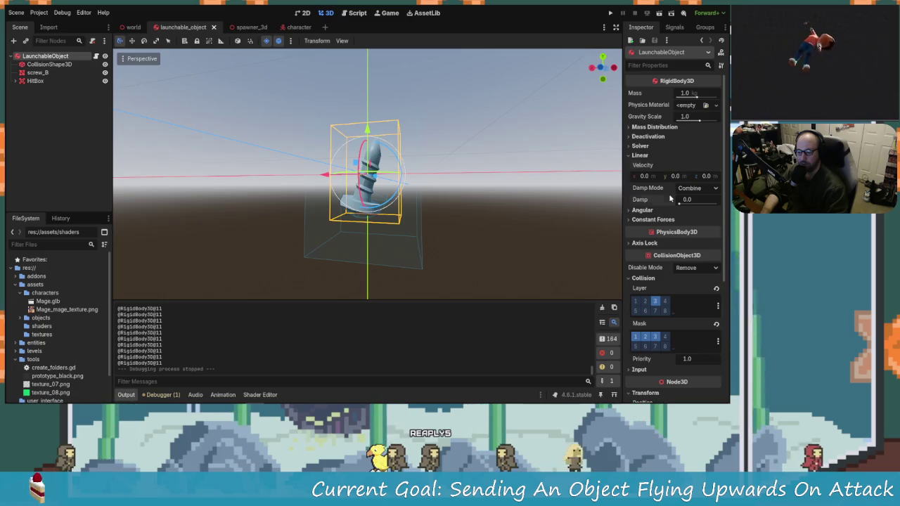
click(674, 177)
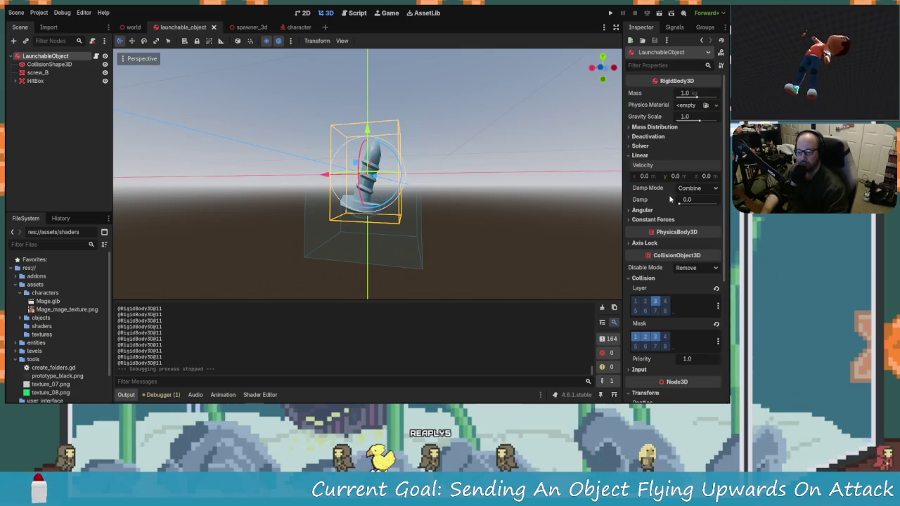